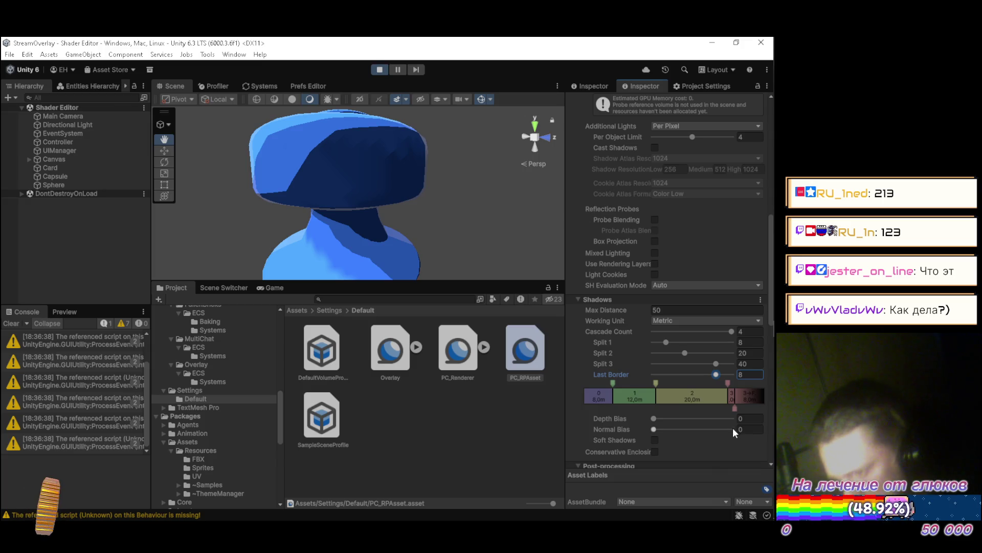
# Nudge the last border, cut shadow cascades to three, and widen the first cascade split
pyautogui.moveTo(734, 408); pyautogui.dragTo(748, 408)
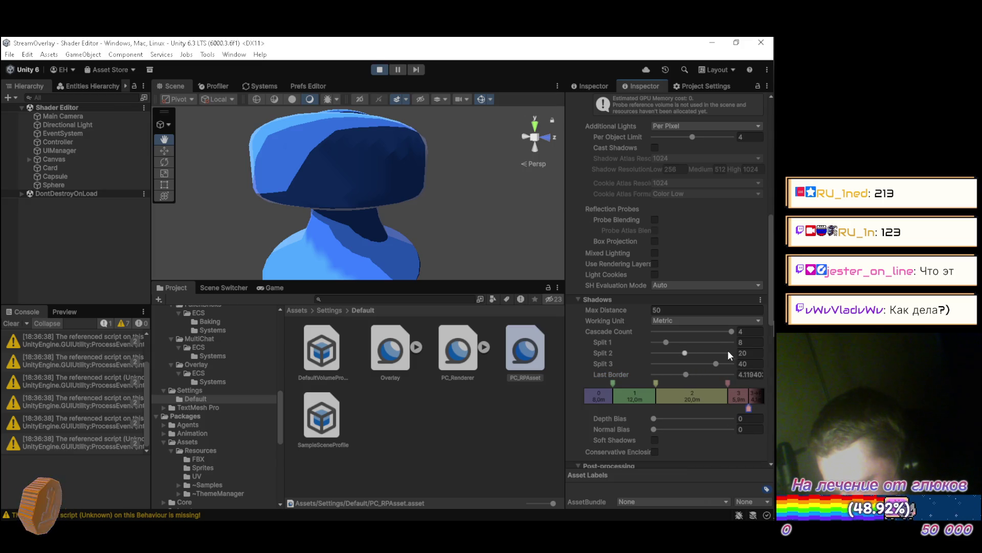
pyautogui.moveTo(725, 330); pyautogui.dragTo(716, 330)
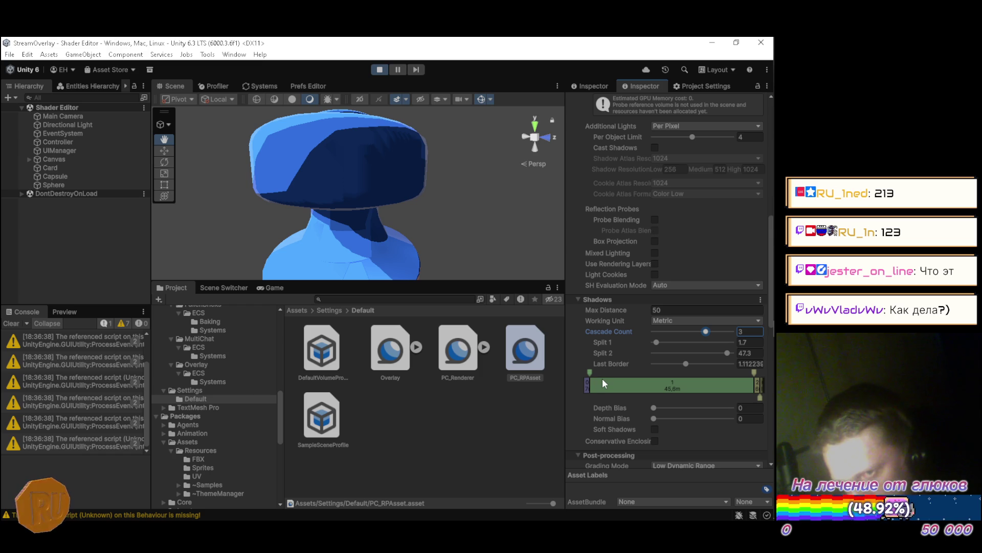
pyautogui.moveTo(590, 372)
pyautogui.mouseDown()
pyautogui.moveTo(668, 374)
pyautogui.moveTo(616, 373)
pyautogui.mouseUp()
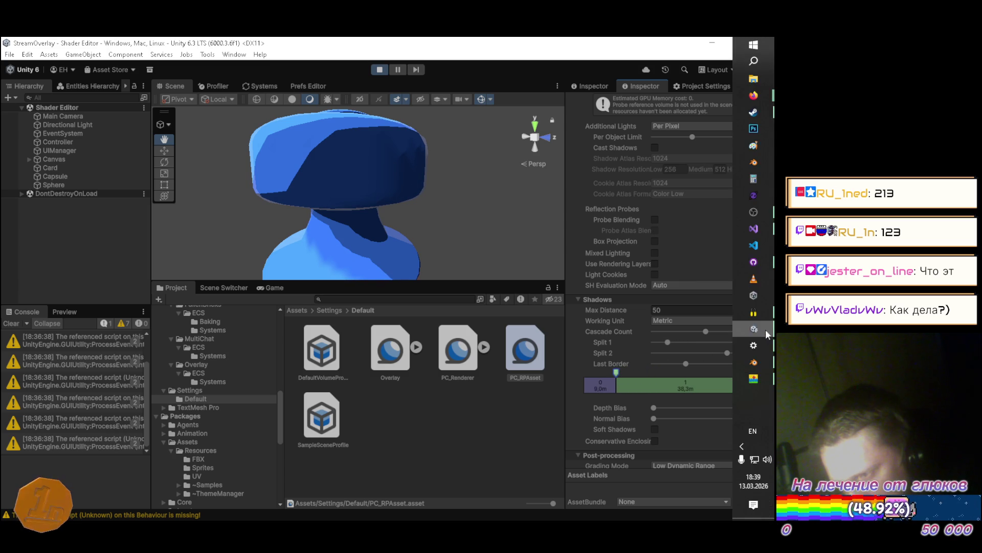
pyautogui.click(751, 343)
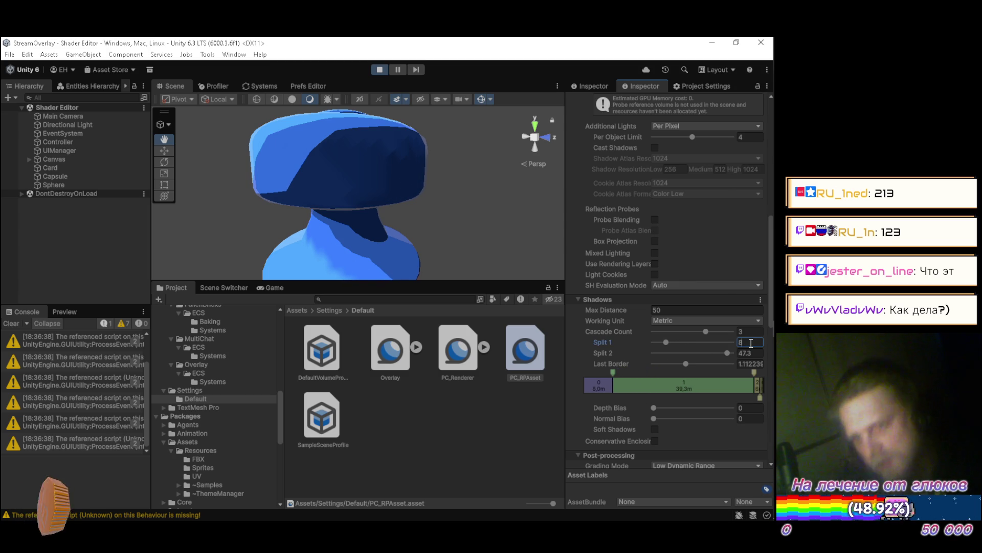
# Enter splits 8 and 20 with Last Border 8, then try raising Depth Bias before resetting it to 0
pyautogui.write('8')
pyautogui.press('Tab')
pyautogui.write('20')
pyautogui.press('Tab')
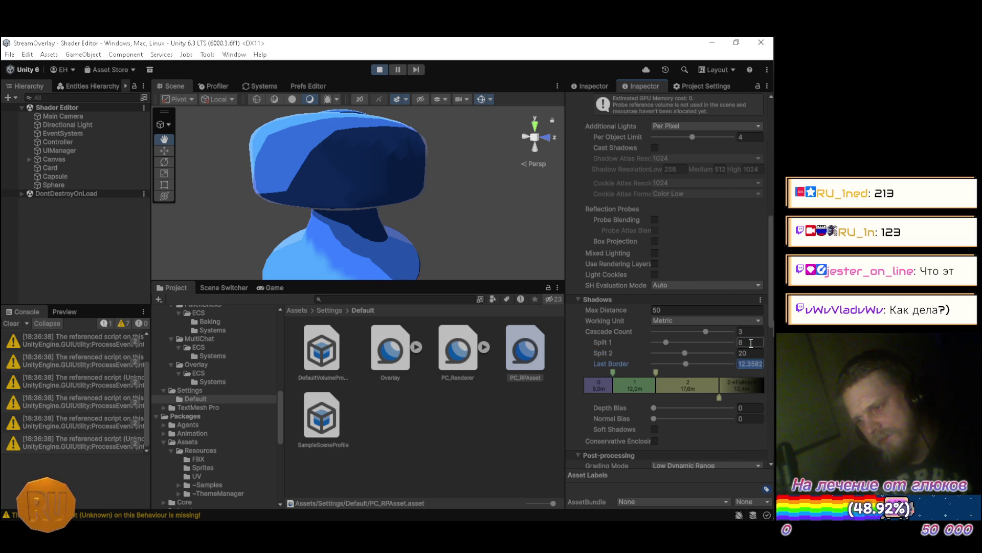
pyautogui.write('8')
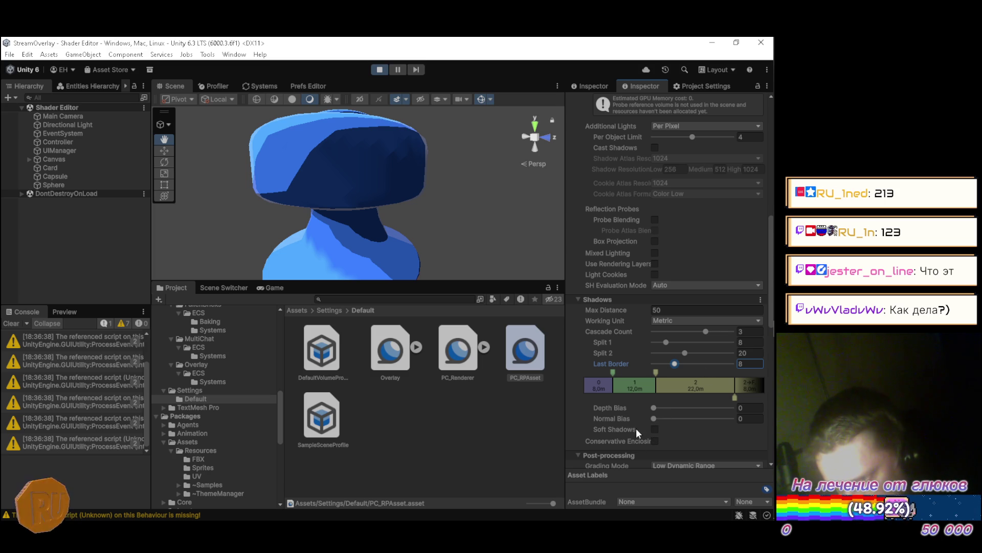
pyautogui.moveTo(656, 408); pyautogui.dragTo(666, 406)
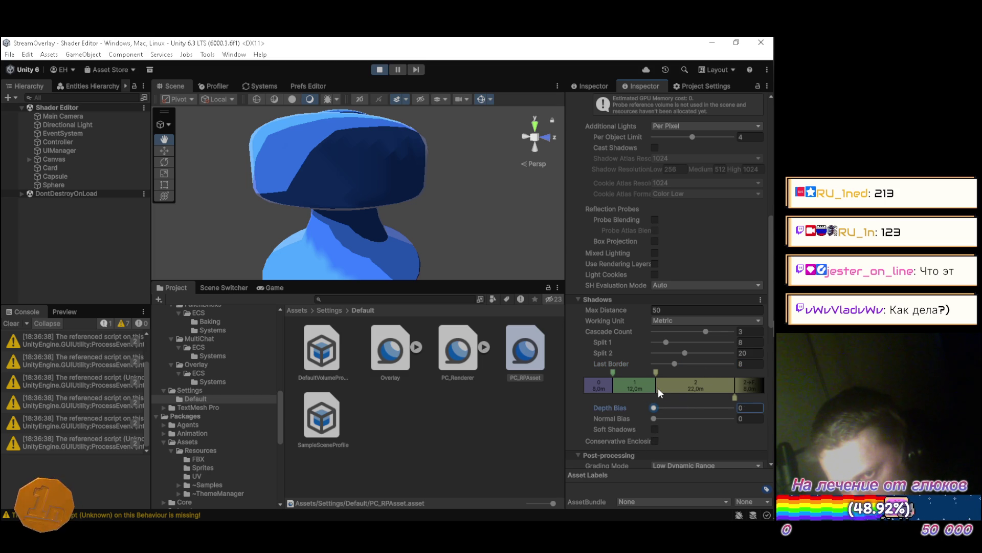
pyautogui.moveTo(723, 388); pyautogui.dragTo(480, 381)
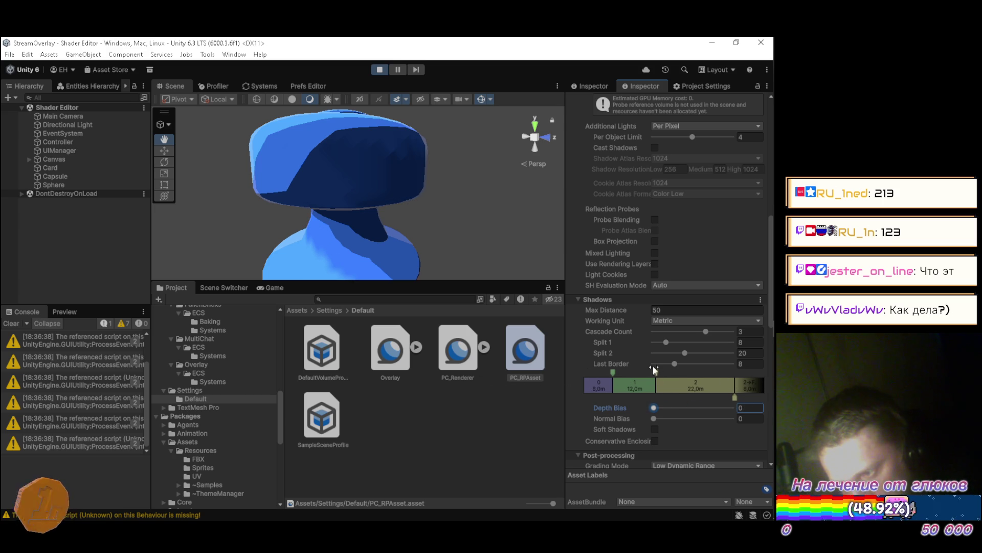
# Drag Split 2 to 49.95 and Split 1 to 49.9, near the 50 m max distance
pyautogui.moveTo(666, 343)
pyautogui.mouseDown()
pyautogui.moveTo(696, 340)
pyautogui.moveTo(624, 339)
pyautogui.moveTo(722, 342)
pyautogui.moveTo(597, 342)
pyautogui.mouseUp()
pyautogui.moveTo(538, 340)
pyautogui.mouseDown()
pyautogui.moveTo(759, 345)
pyautogui.moveTo(573, 337)
pyautogui.mouseUp()
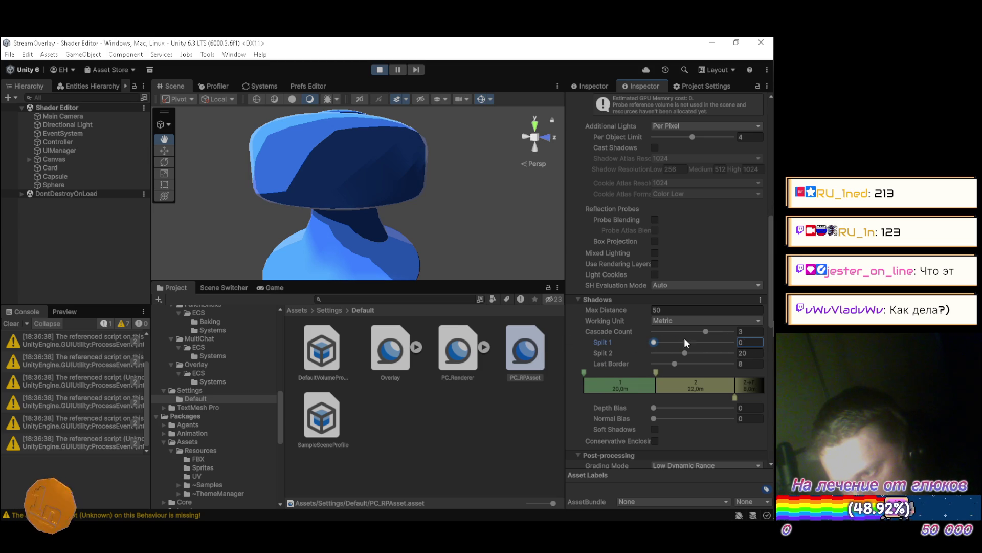
pyautogui.moveTo(684, 353); pyautogui.dragTo(745, 351)
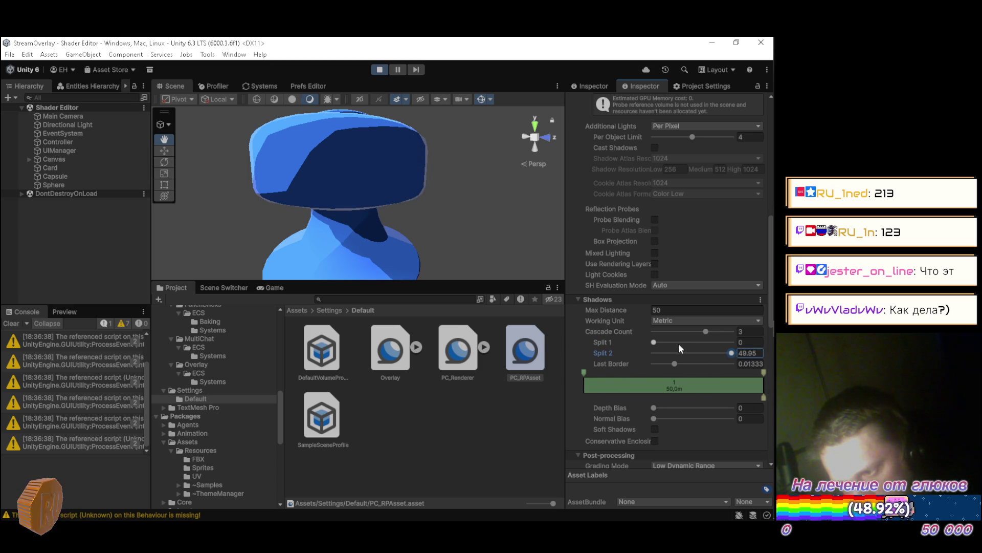
pyautogui.moveTo(654, 342)
pyautogui.mouseDown()
pyautogui.moveTo(767, 340)
pyautogui.moveTo(570, 333)
pyautogui.moveTo(769, 349)
pyautogui.mouseUp()
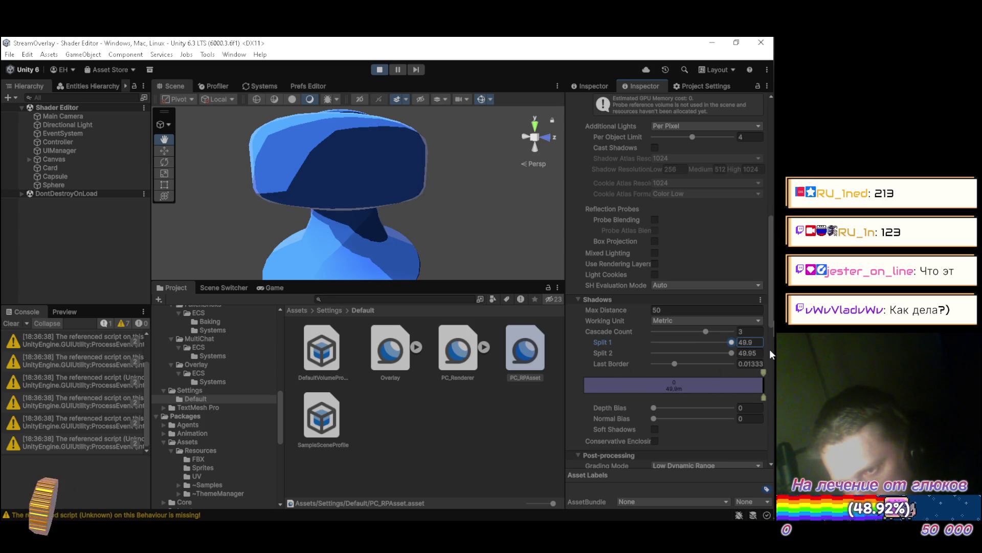
pyautogui.click(731, 353)
pyautogui.click(703, 313)
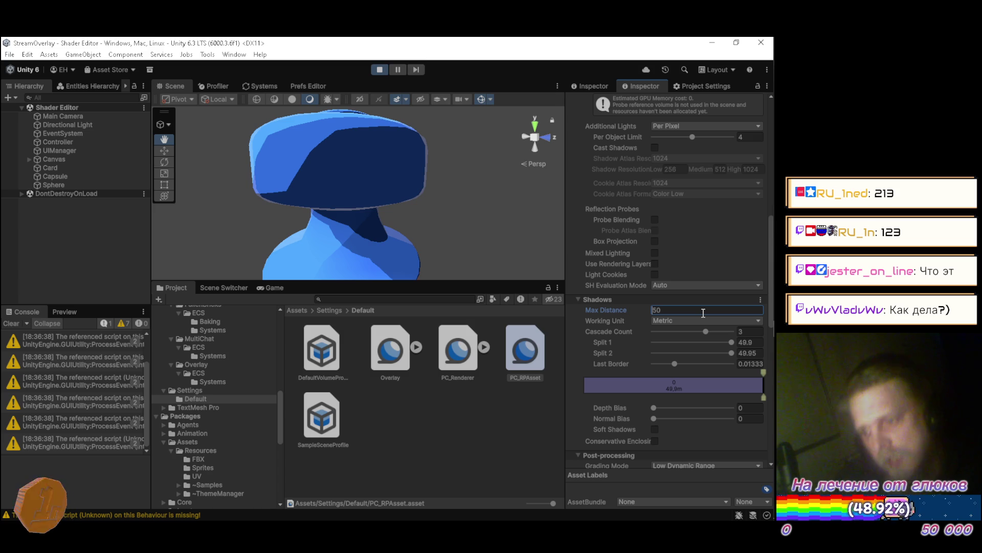
# Set the shadow Max Distance to 150
pyautogui.write('1')
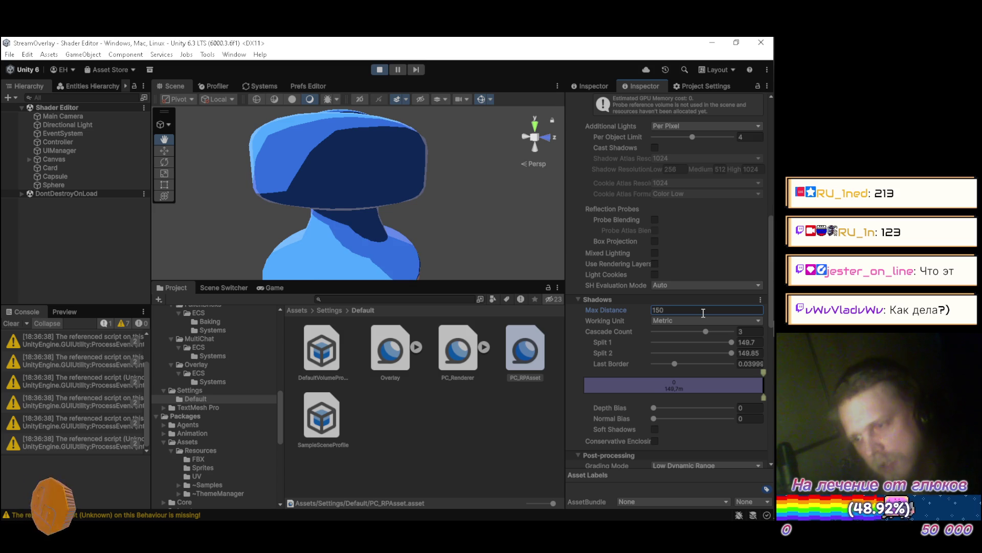
pyautogui.click(730, 342)
pyautogui.moveTo(729, 341); pyautogui.dragTo(683, 343)
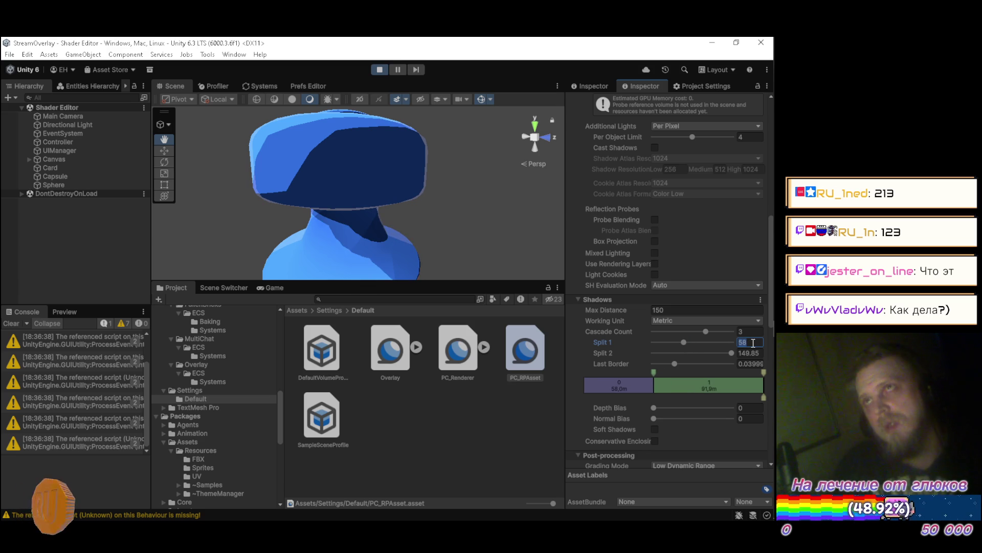
# After several mistyped attempts, set the Split 1 cascade value to 25
pyautogui.write('5')
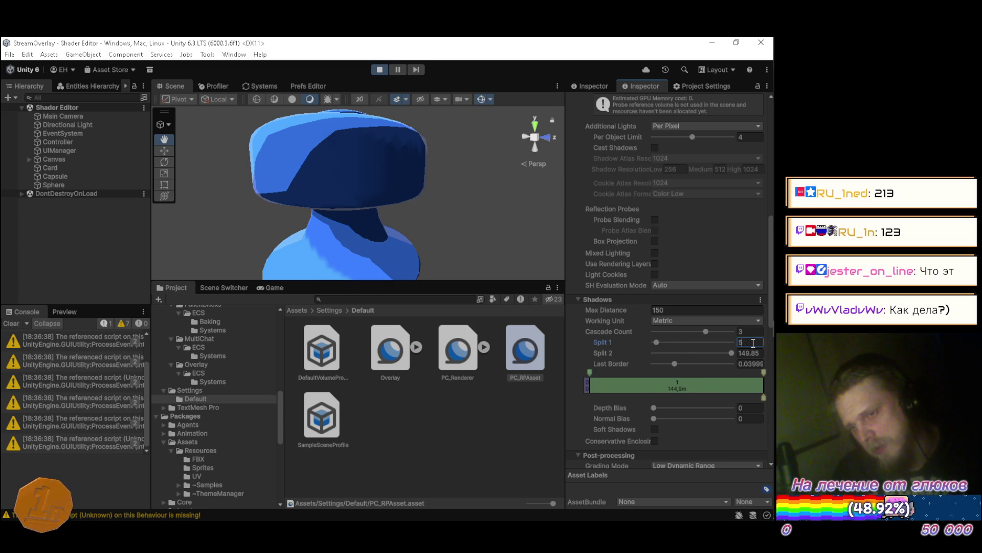
pyautogui.write('0')
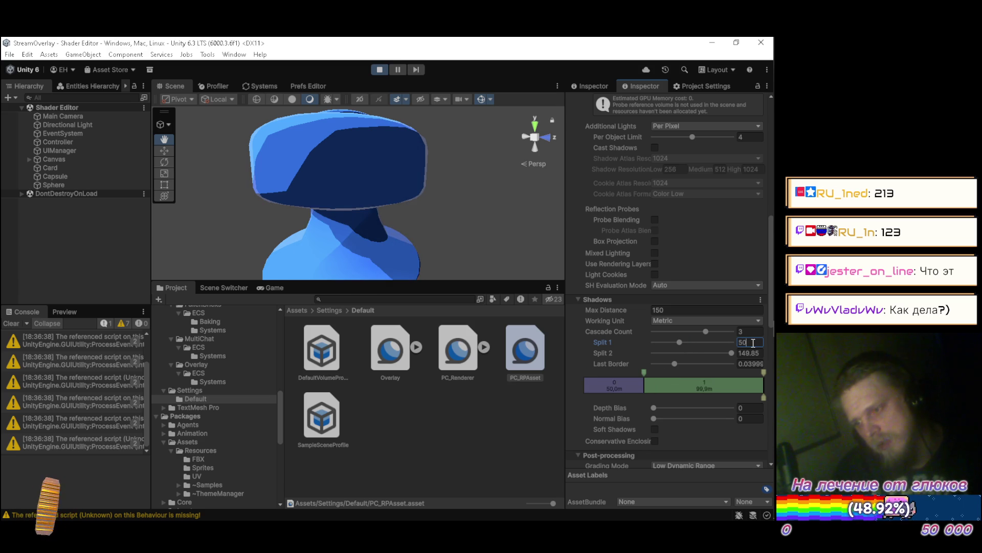
pyautogui.press('BackSpace')
pyautogui.write('2')
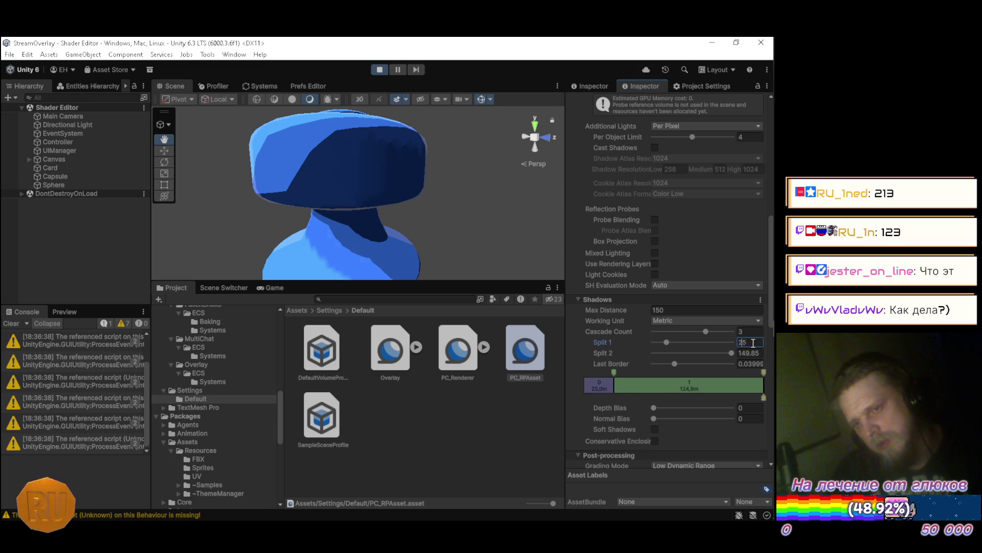
pyautogui.write('1')
pyautogui.press('BackSpace')
pyautogui.write('3')
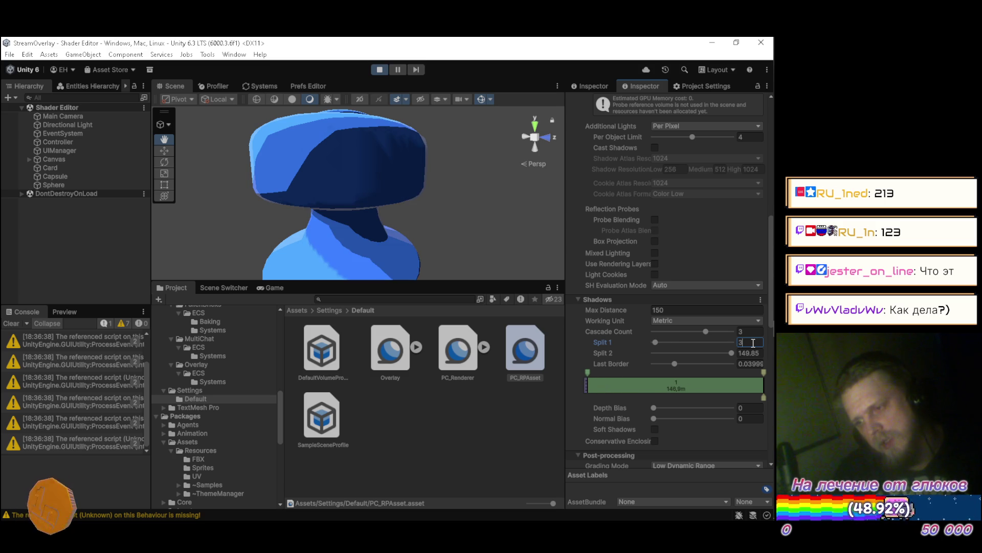
pyautogui.press('BackSpace')
pyautogui.write('2')
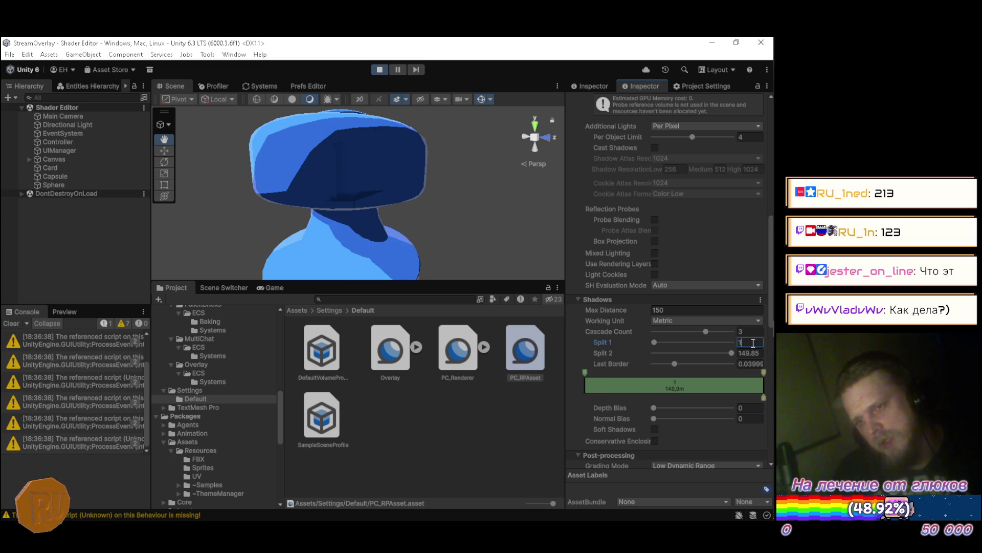
pyautogui.press('BackSpace')
pyautogui.write('8')
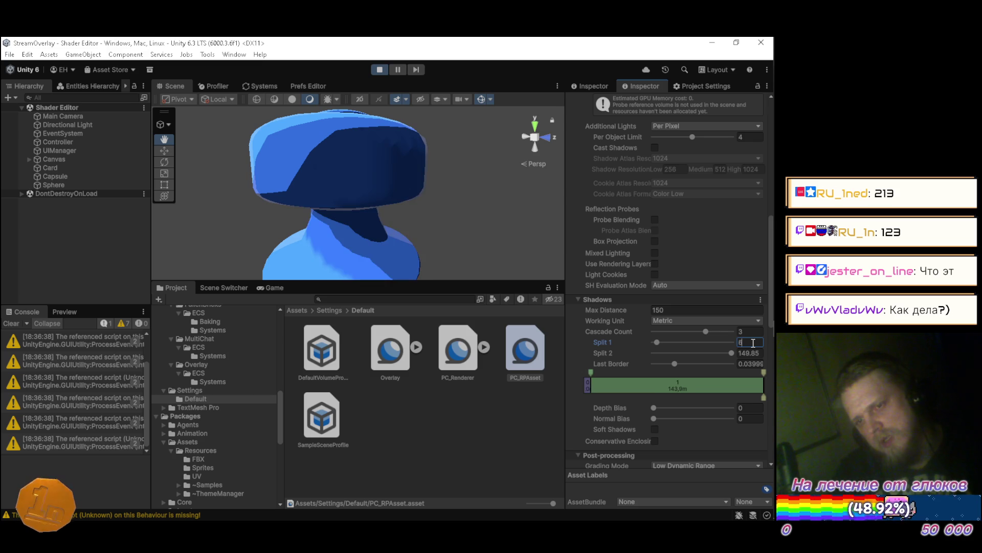
pyautogui.press('BackSpace')
pyautogui.write('2')
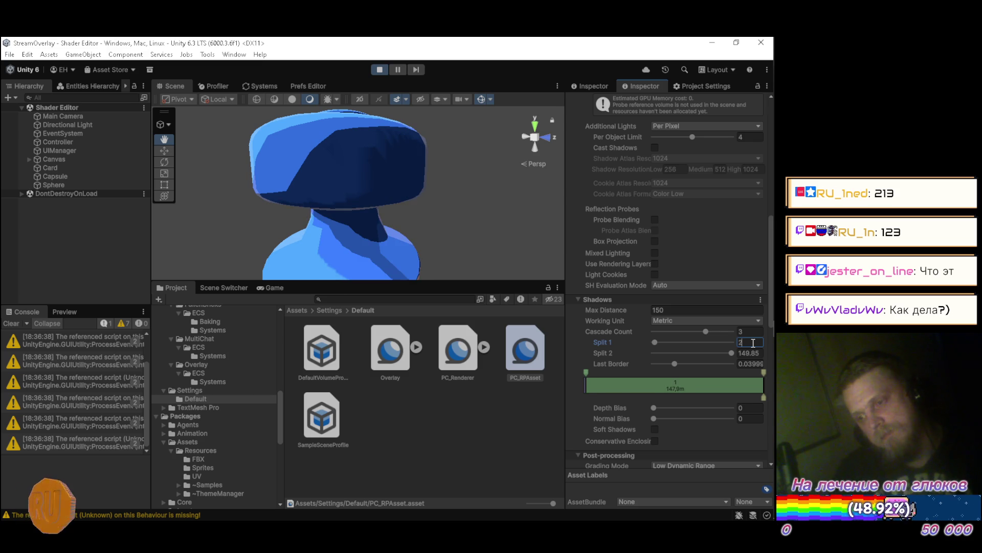
pyautogui.write('5')
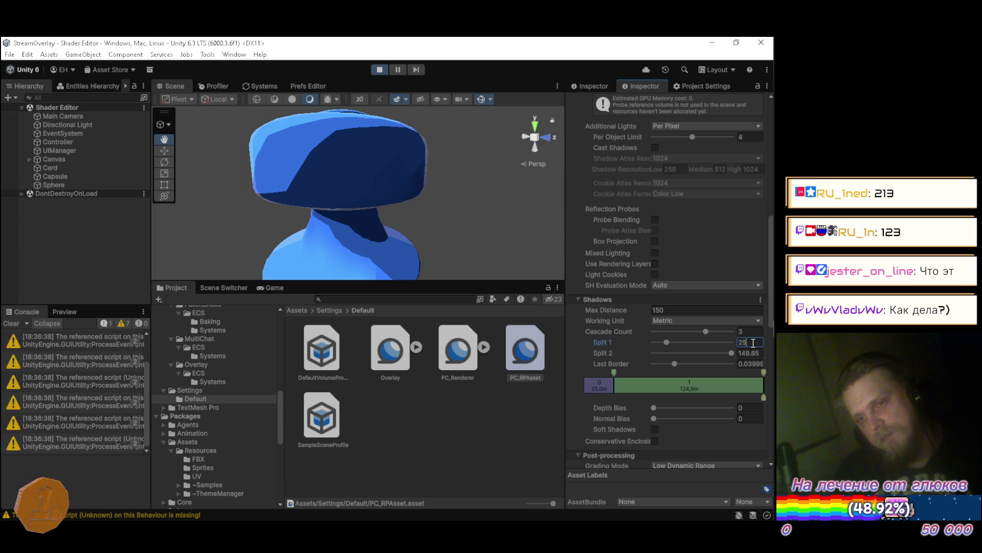
pyautogui.press('Tab')
# Set Split 2 to 50 and Last Border to 25, then orbit closer to the model
pyautogui.write('50')
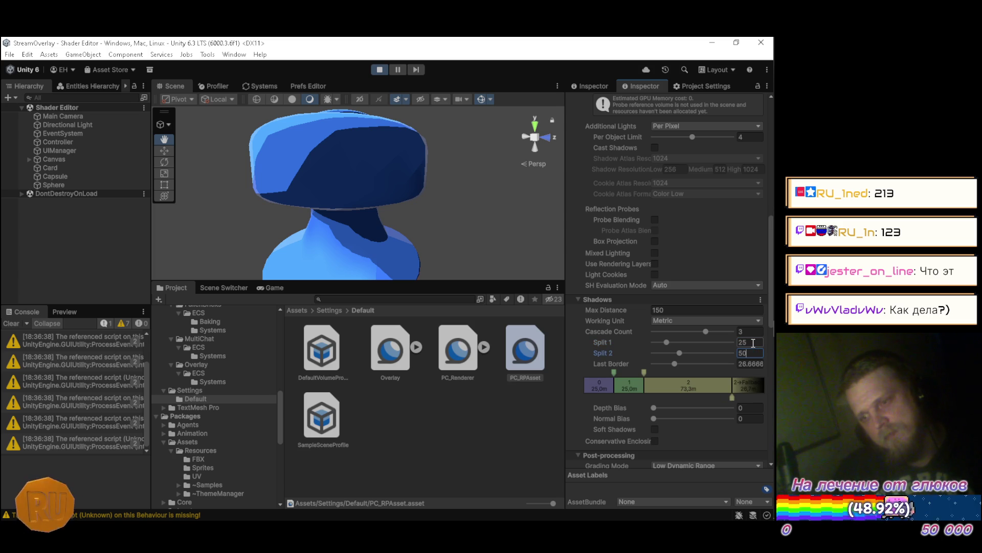
pyautogui.press('Tab')
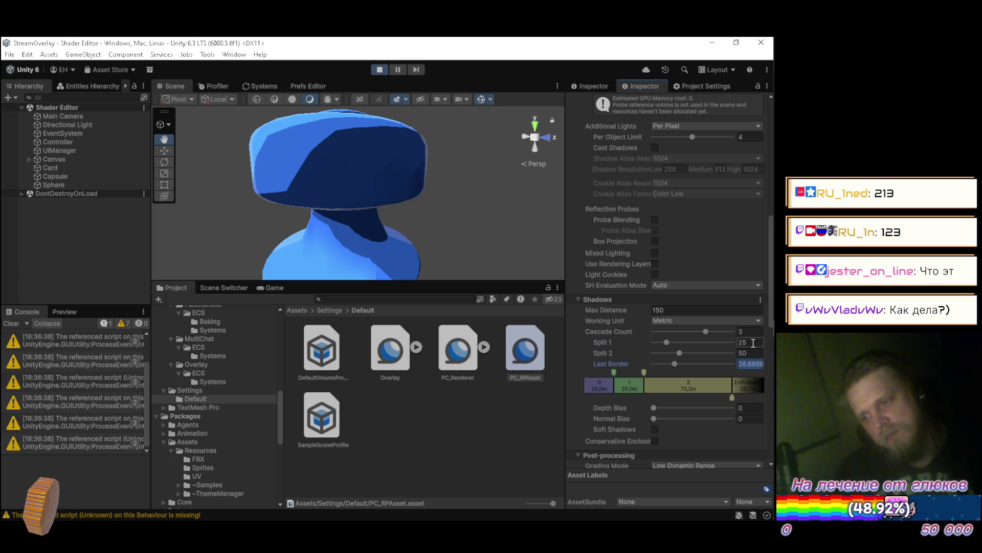
pyautogui.write('25')
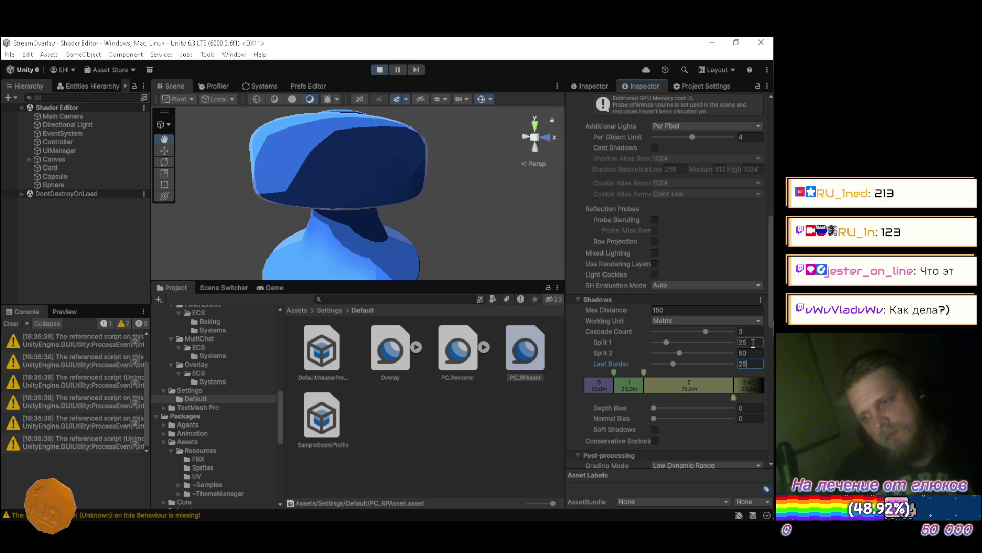
pyautogui.moveTo(356, 212)
pyautogui.mouseDown()
pyautogui.moveTo(404, 267)
pyautogui.moveTo(430, 268)
pyautogui.moveTo(452, 256)
pyautogui.moveTo(531, 136)
pyautogui.moveTo(479, 246)
pyautogui.moveTo(476, 197)
pyautogui.mouseUp()
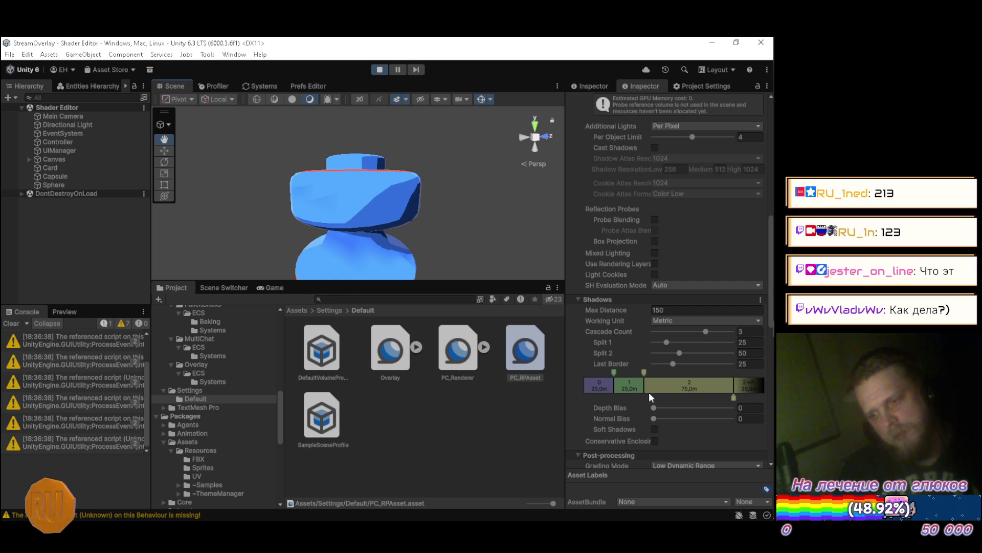
# Set Depth Bias to 1 and fly around the blue model to inspect its shading
pyautogui.write('1')
pyautogui.moveTo(438, 238)
pyautogui.mouseDown()
pyautogui.moveTo(246, 207)
pyautogui.moveTo(205, 213)
pyautogui.moveTo(285, 202)
pyautogui.moveTo(257, 197)
pyautogui.moveTo(256, 180)
pyautogui.moveTo(331, 203)
pyautogui.mouseUp()
pyautogui.press('w')
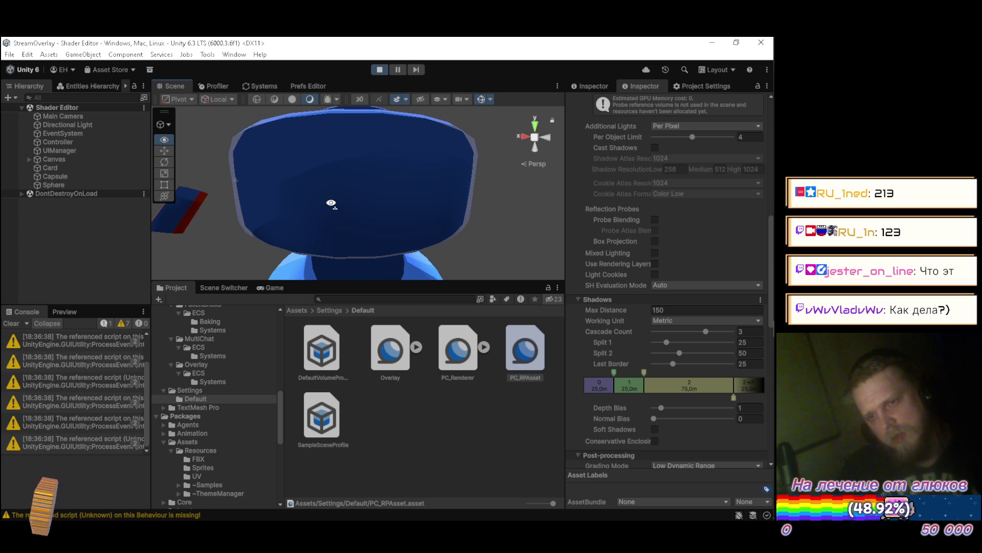
pyautogui.press('s')
pyautogui.press('w')
pyautogui.press('w')
pyautogui.moveTo(335, 201); pyautogui.dragTo(327, 195)
pyautogui.press('s')
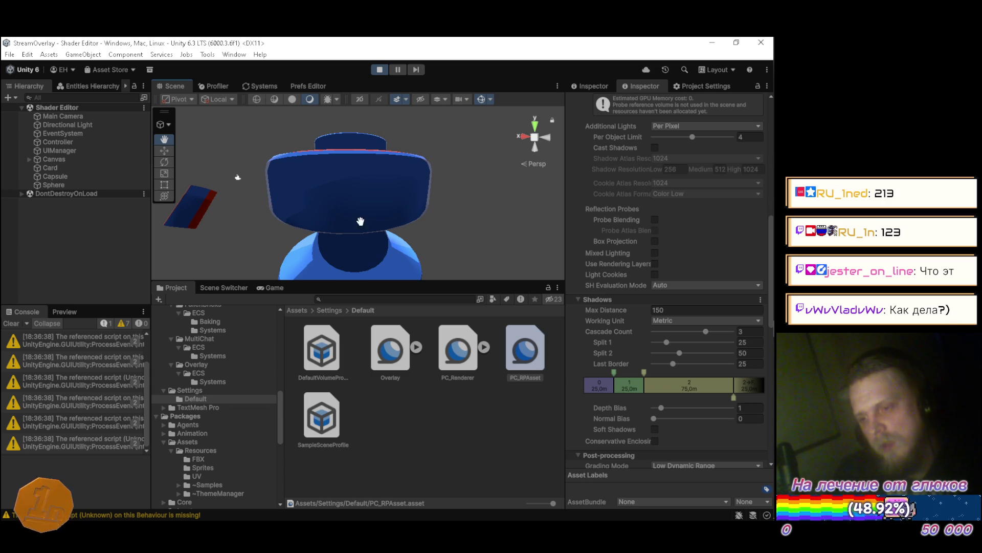
pyautogui.click(673, 322)
# Switch the cascade working unit to Percent with splits of 3% and 35% and Last Border 25
pyautogui.click(674, 344)
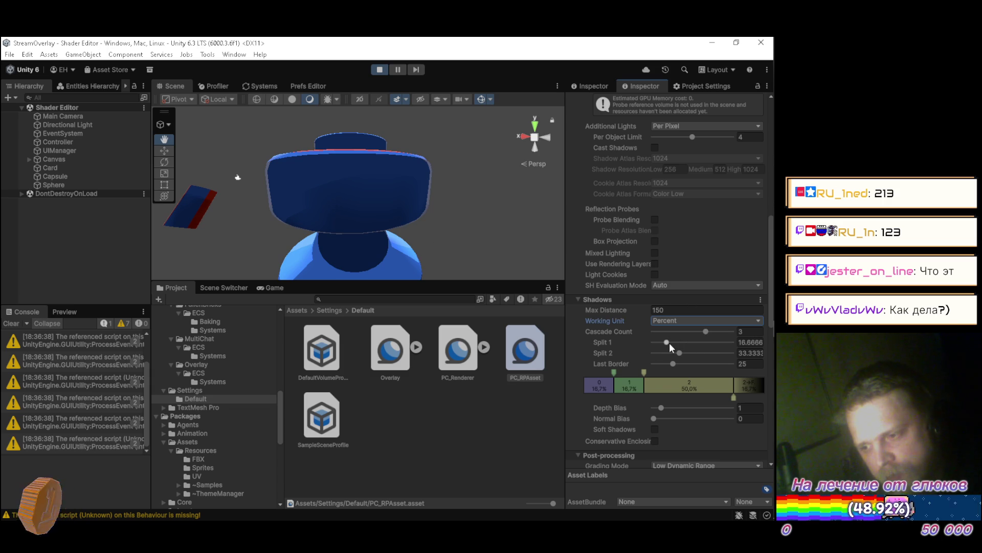
pyautogui.moveTo(667, 344)
pyautogui.mouseDown()
pyautogui.moveTo(687, 342)
pyautogui.moveTo(658, 343)
pyautogui.mouseUp()
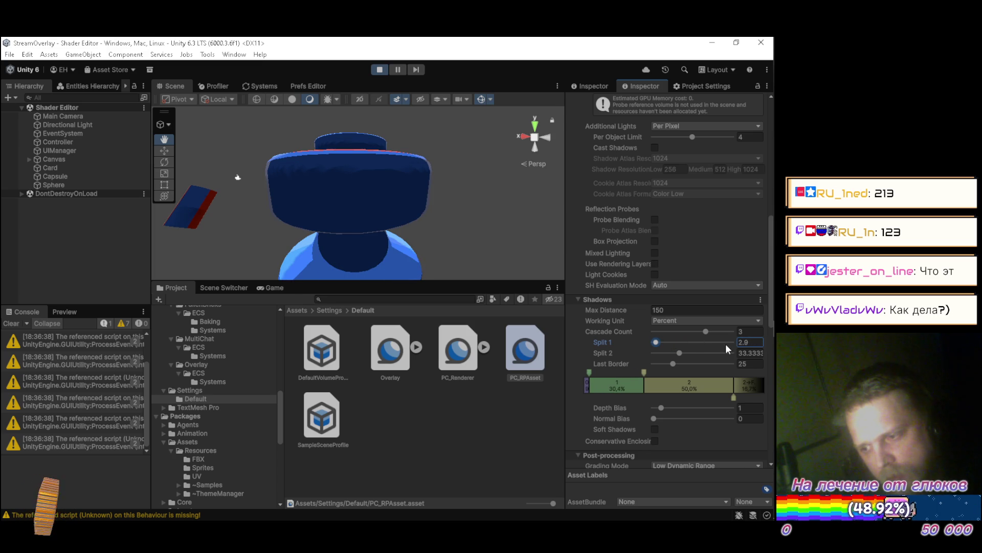
pyautogui.write('3')
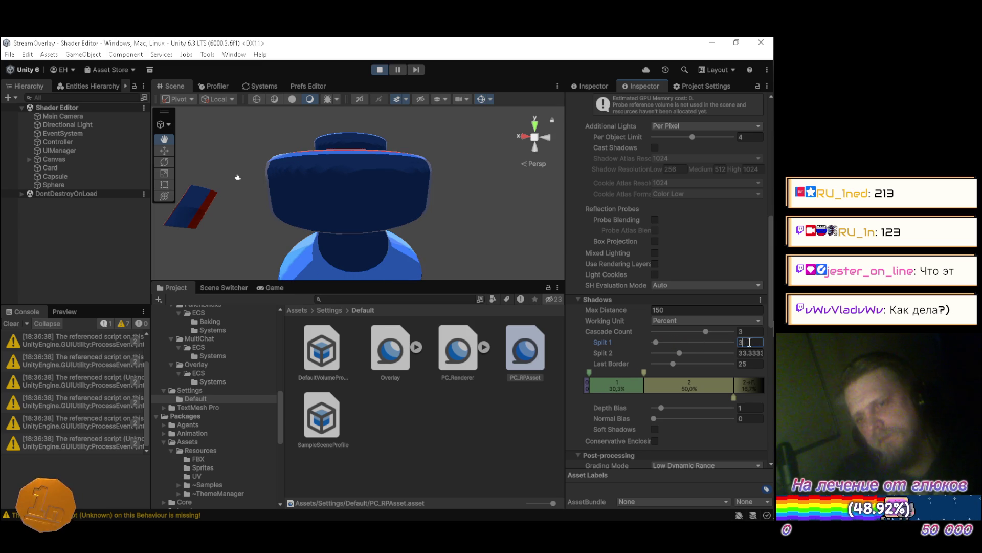
pyautogui.press('Tab')
pyautogui.write('35')
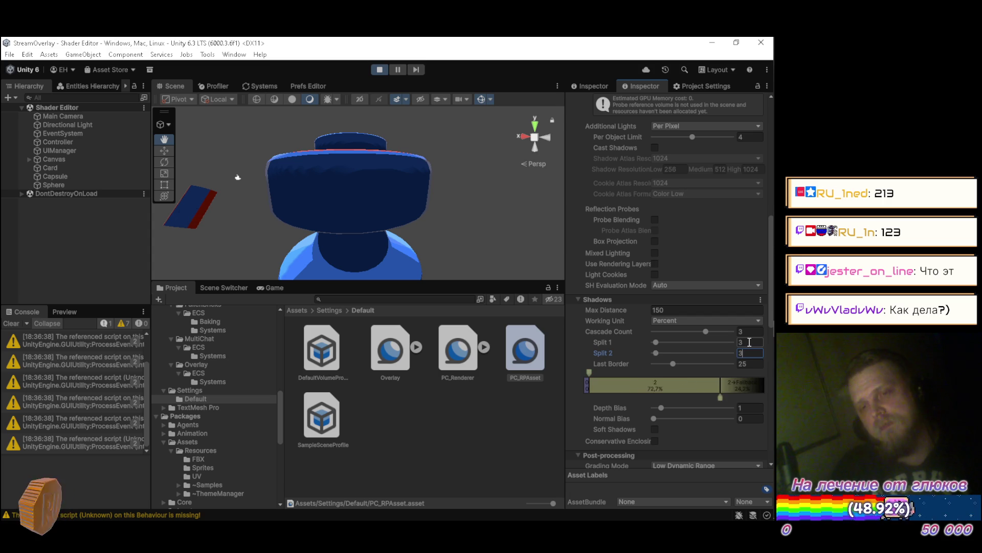
pyautogui.press('Tab')
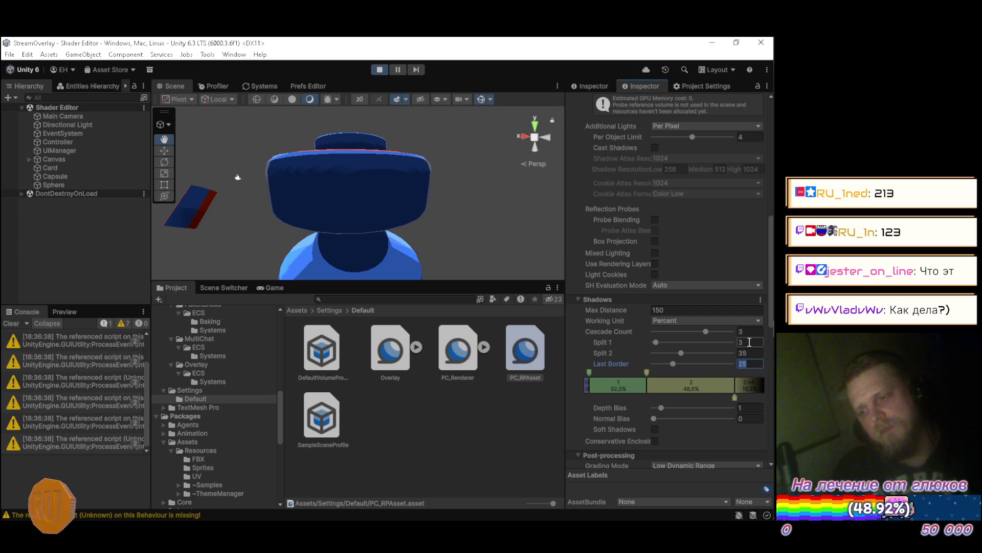
pyautogui.write('15')
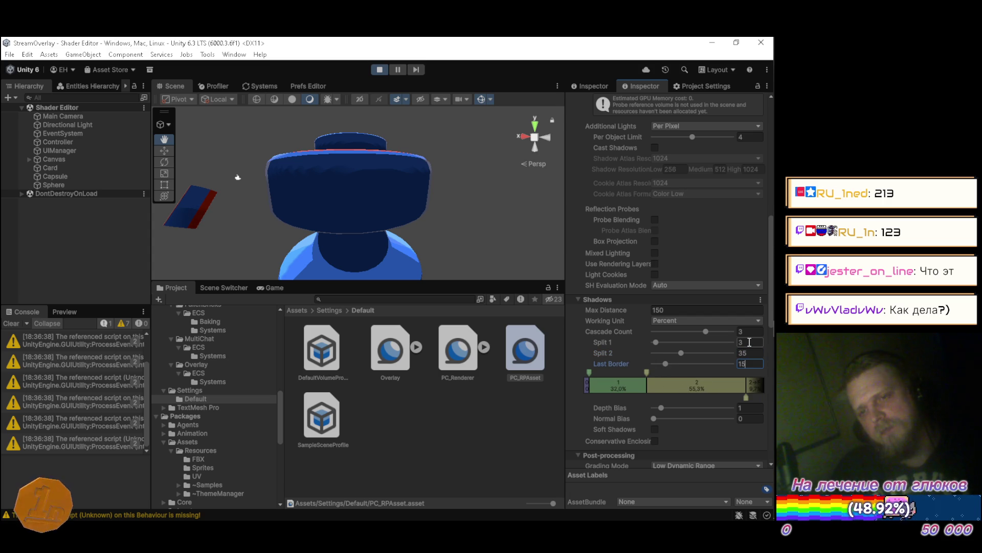
pyautogui.press('BackSpace')
pyautogui.write('2')
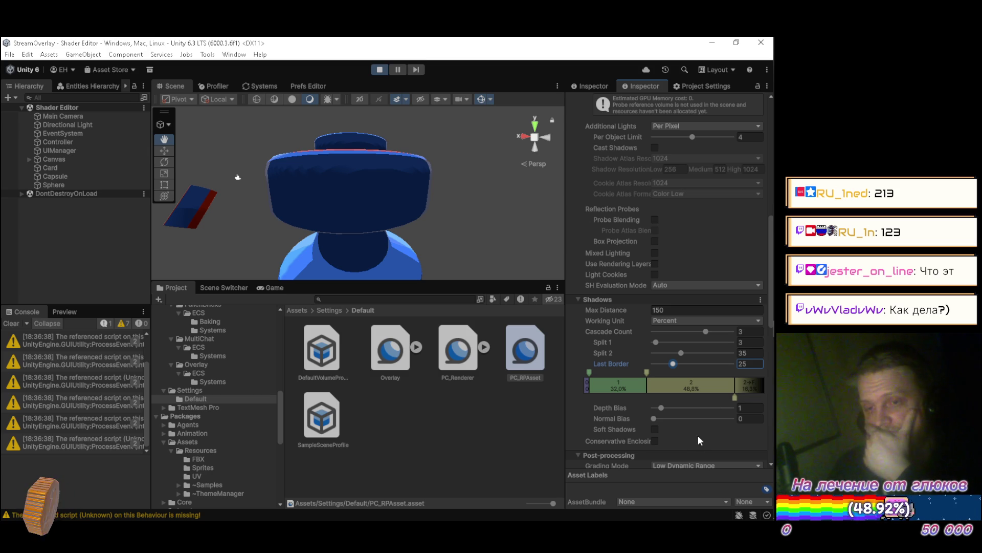
# Enable Soft Shadows at High quality and orbit around the model to check them
pyautogui.click(654, 428)
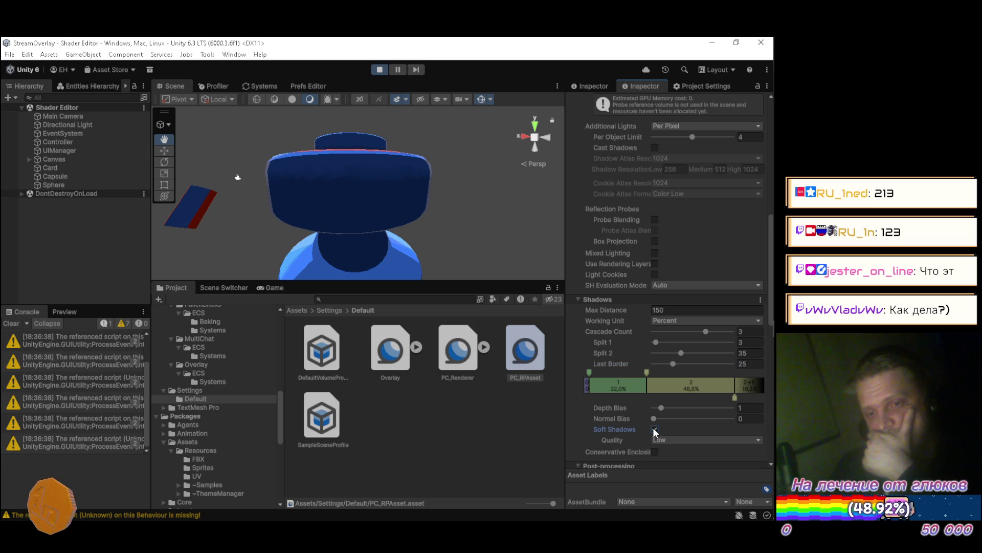
pyautogui.click(661, 440)
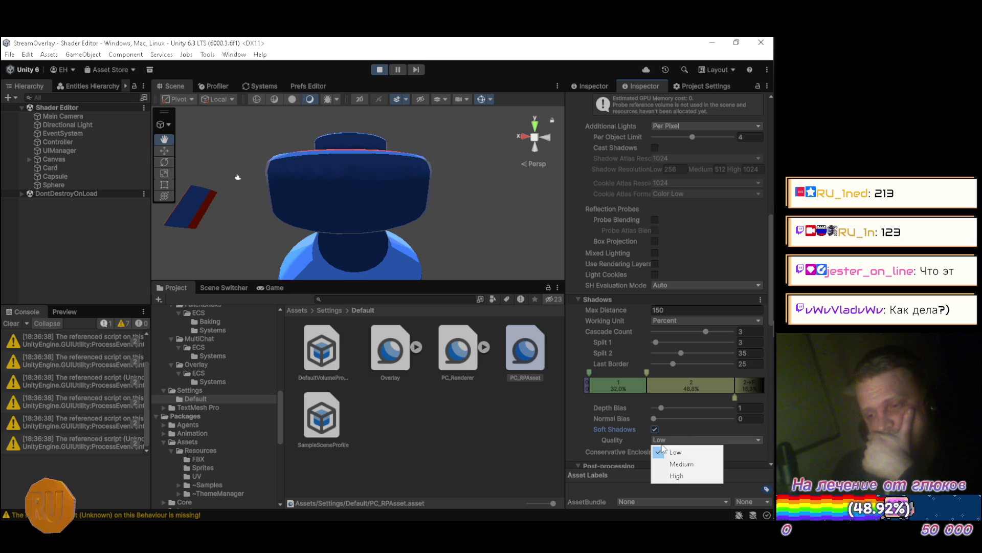
pyautogui.click(673, 477)
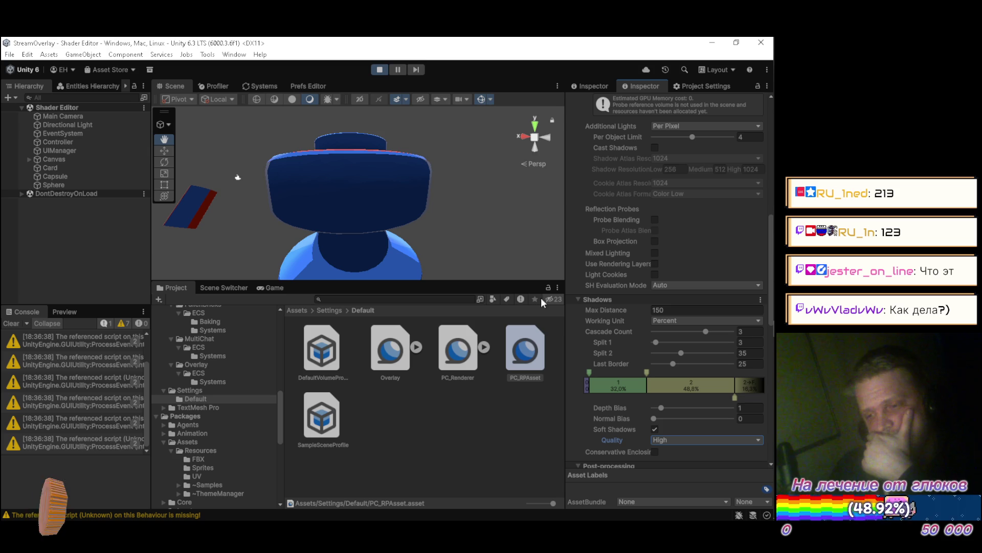
pyautogui.moveTo(263, 162)
pyautogui.mouseDown()
pyautogui.moveTo(456, 184)
pyautogui.moveTo(463, 168)
pyautogui.mouseUp()
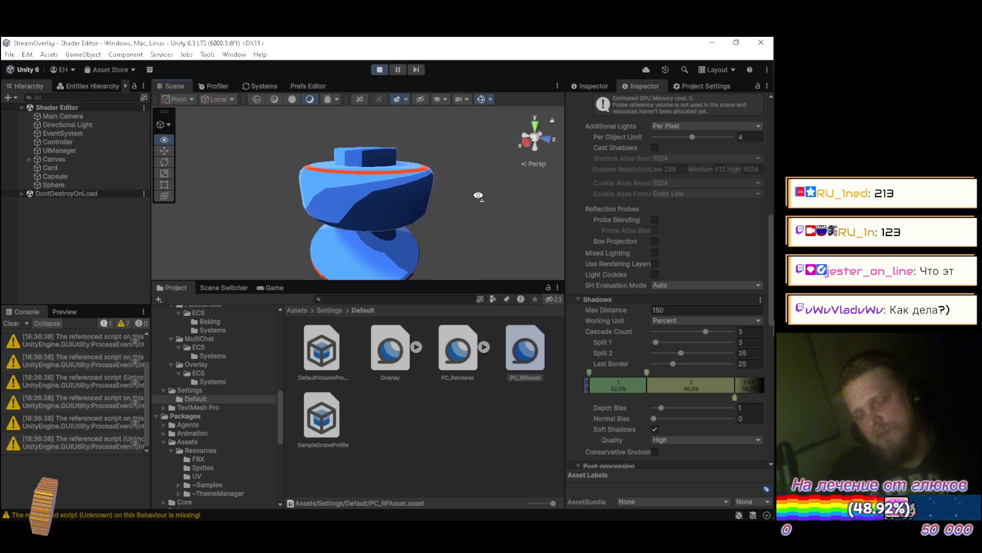
pyautogui.moveTo(494, 208); pyautogui.dragTo(534, 199)
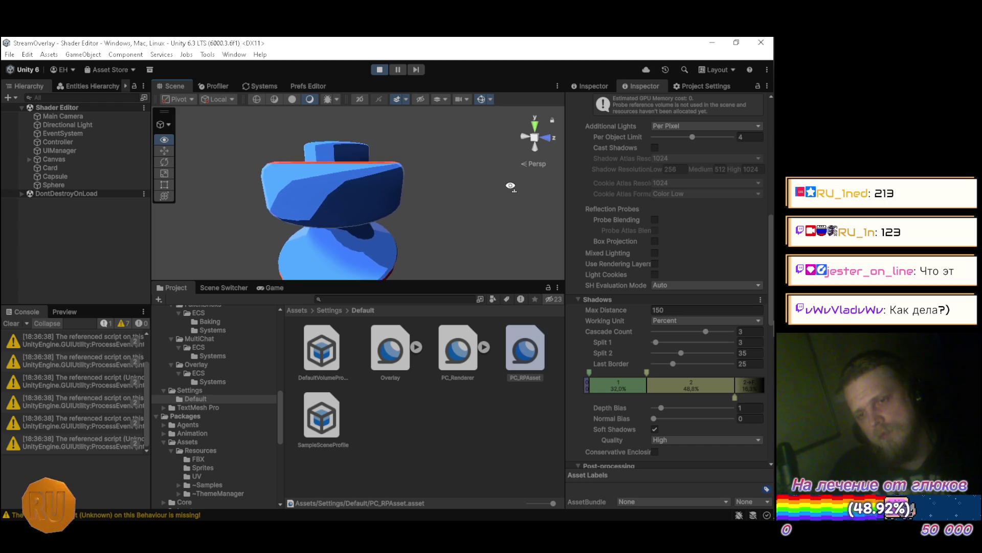
pyautogui.moveTo(504, 196)
pyautogui.mouseDown()
pyautogui.moveTo(474, 237)
pyautogui.moveTo(471, 225)
pyautogui.moveTo(546, 224)
pyautogui.mouseUp()
pyautogui.scroll(6, 477, 250)
pyautogui.scroll(-4, 546, 223)
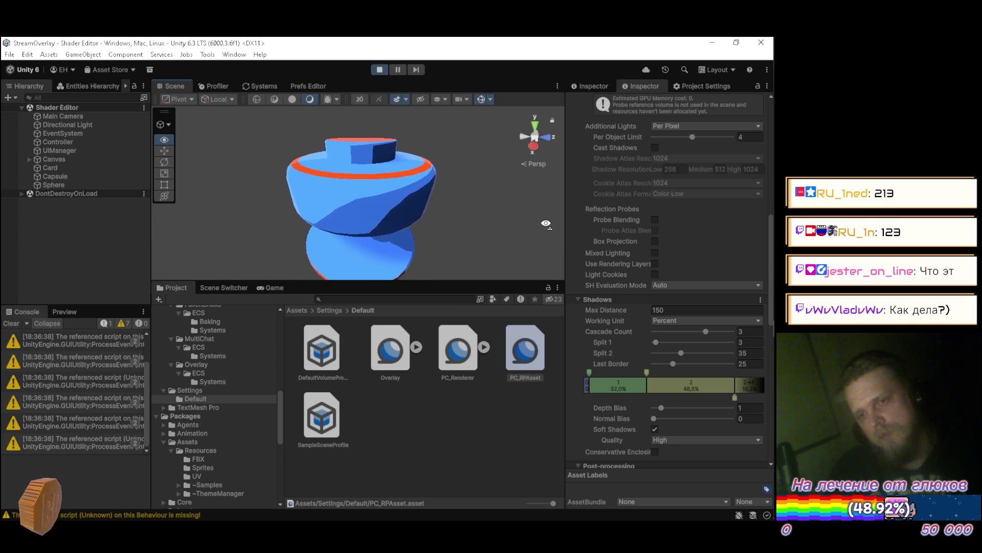
pyautogui.moveTo(540, 224); pyautogui.dragTo(524, 214)
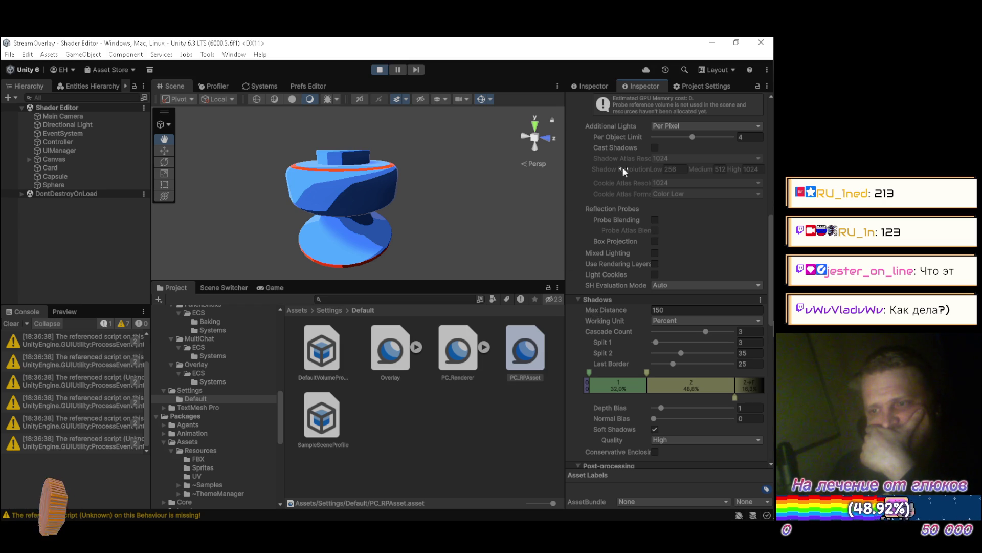
# Try High Dynamic Range grading, revert to Low Dynamic Range, and exit play mode
pyautogui.scroll(-5, 614, 296)
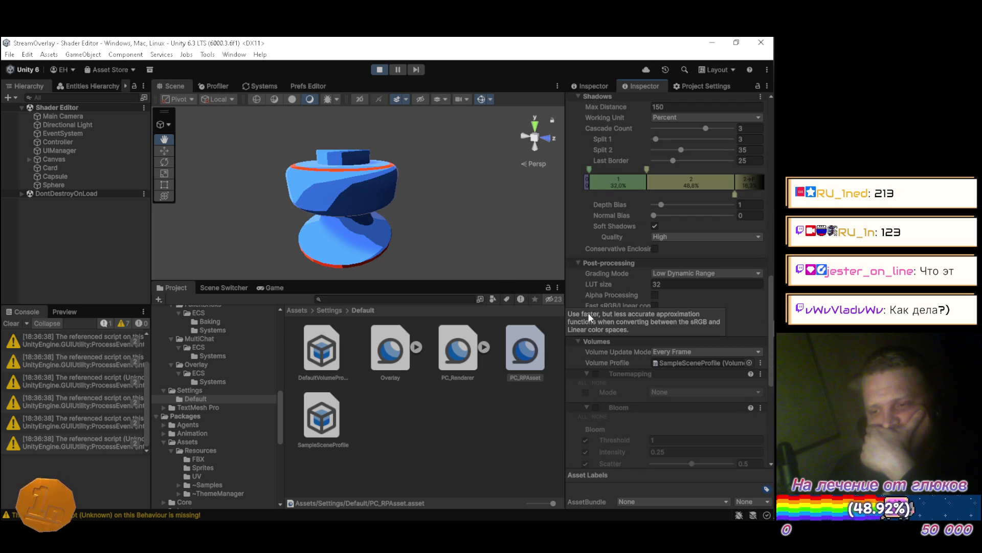
pyautogui.click(670, 274)
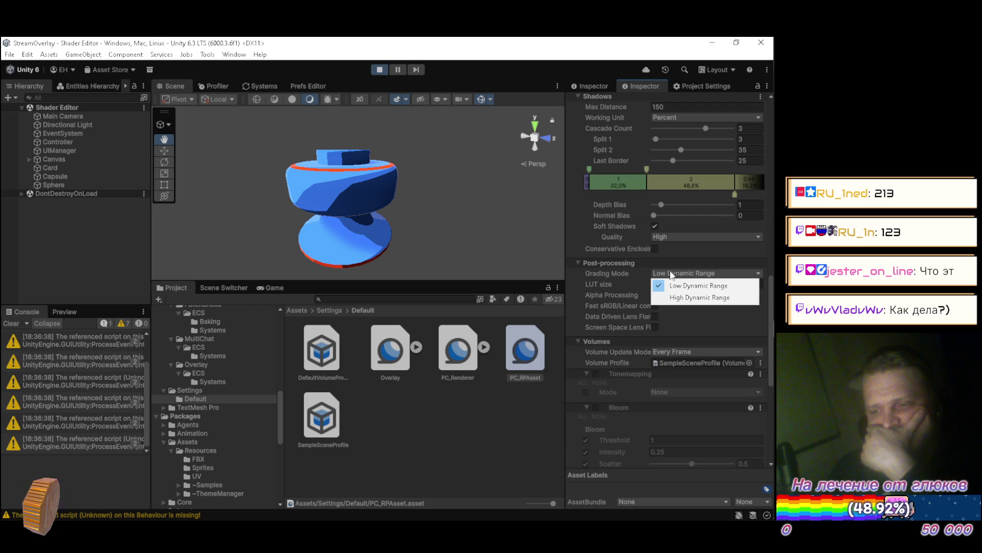
pyautogui.click(672, 297)
pyautogui.click(675, 275)
pyautogui.click(675, 285)
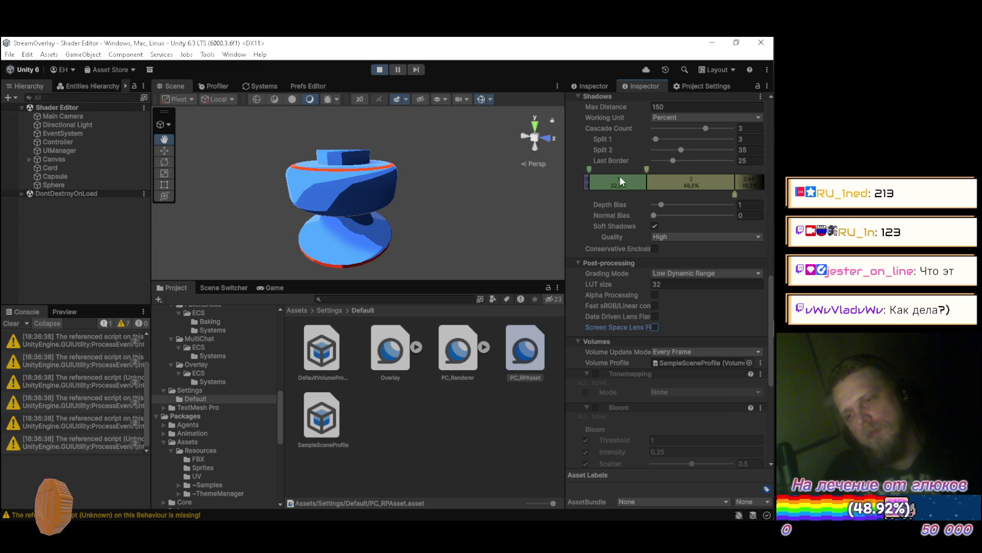
pyautogui.click(381, 69)
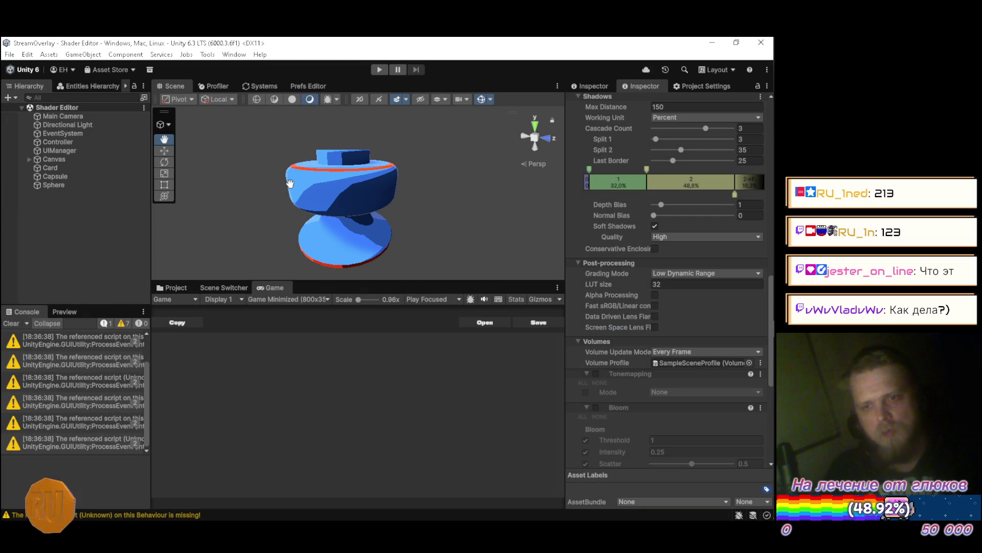
# Orbit and zoom around the model, then begin editing Max Distance by deleting its leading digit
pyautogui.moveTo(369, 199)
pyautogui.mouseDown()
pyautogui.moveTo(371, 167)
pyautogui.moveTo(358, 197)
pyautogui.moveTo(368, 237)
pyautogui.mouseUp()
pyautogui.scroll(-5, 370, 167)
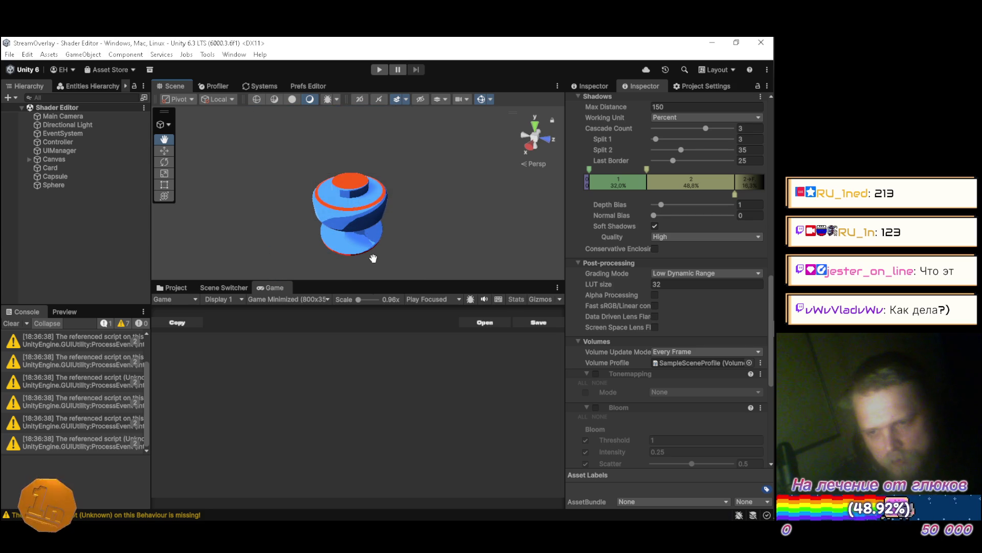
pyautogui.moveTo(359, 234)
pyautogui.mouseDown()
pyautogui.moveTo(377, 235)
pyautogui.moveTo(386, 252)
pyautogui.mouseUp()
pyautogui.scroll(-3, 386, 252)
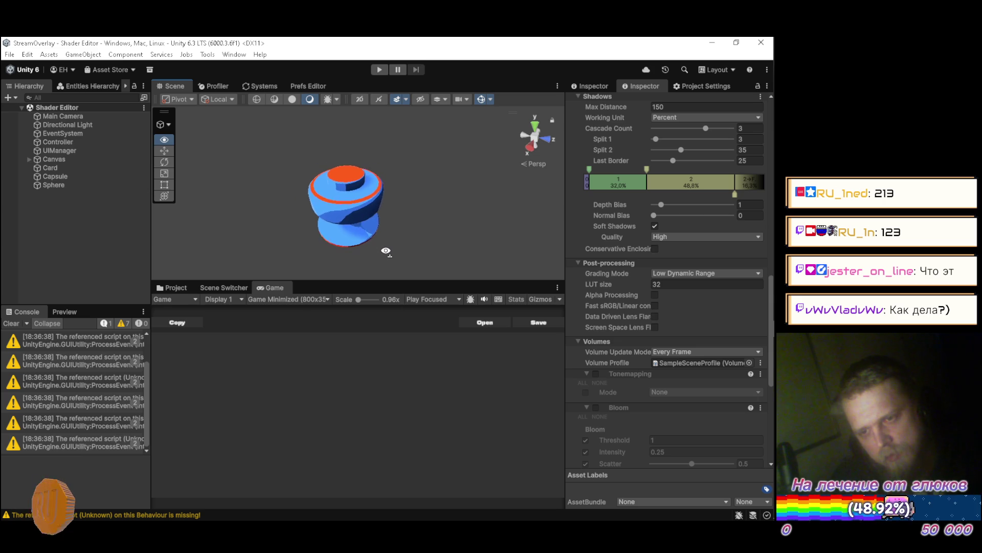
pyautogui.scroll(3, 629, 235)
pyautogui.click(677, 194)
pyautogui.press('Delete')
pyautogui.write('2')
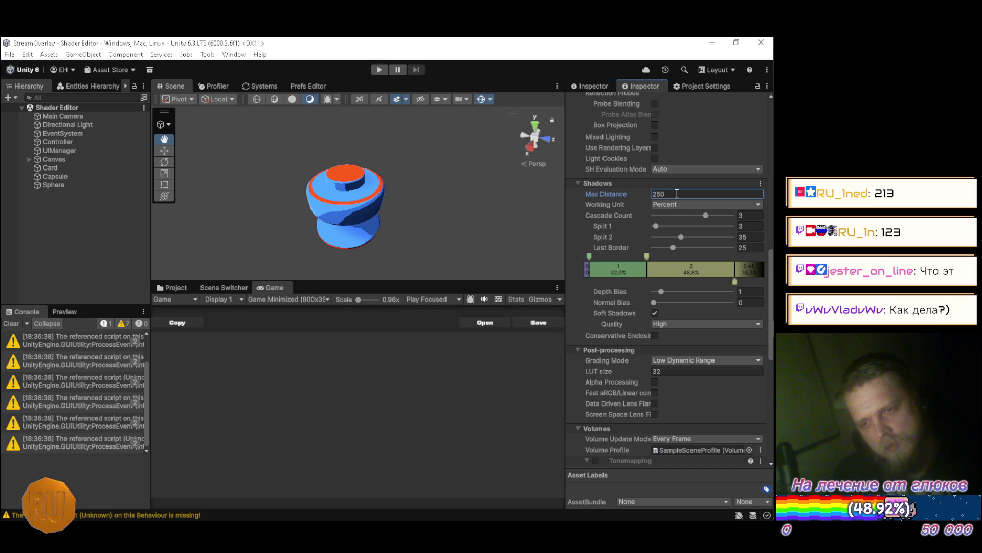
# Zoom out and orbit below the model to check shadows, then reselect the Max Distance value
pyautogui.scroll(-5, 416, 206)
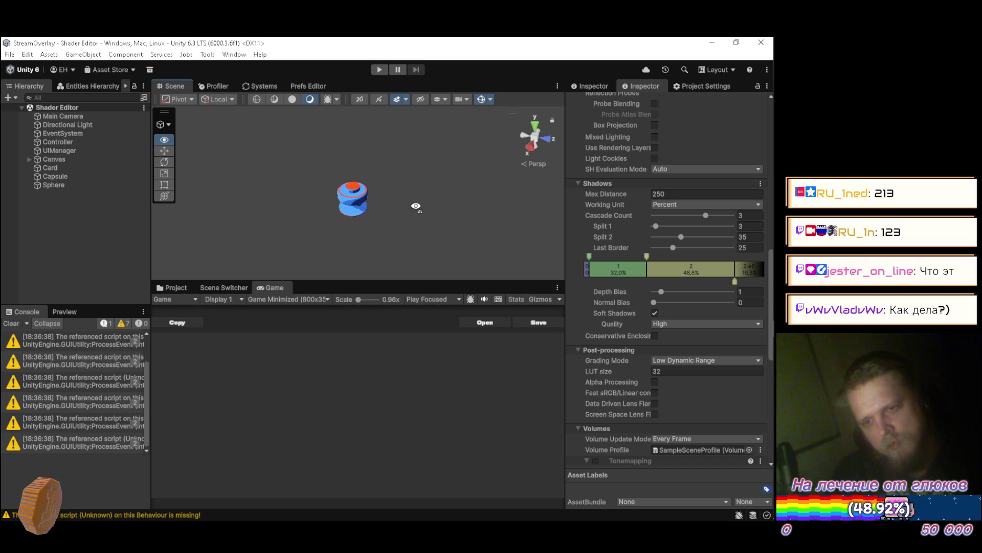
pyautogui.scroll(-3, 416, 206)
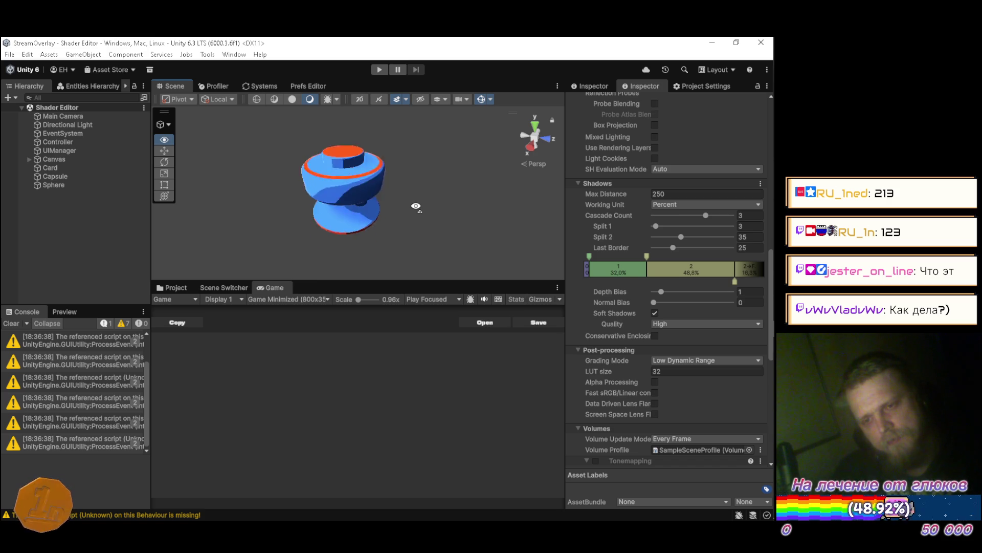
pyautogui.moveTo(416, 206); pyautogui.dragTo(426, 142)
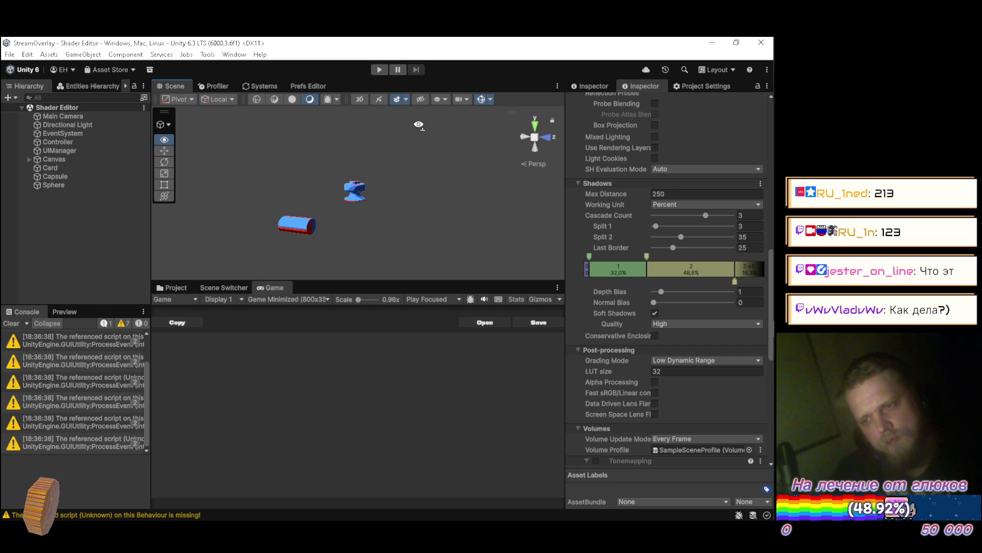
pyautogui.click(684, 193)
pyautogui.write('1250')
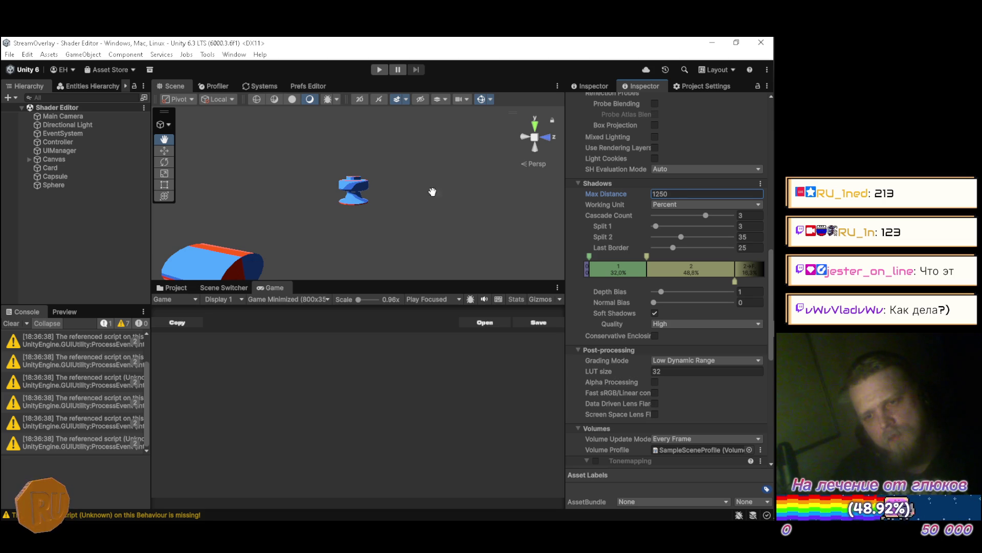
# Orbit and zoom around the blue spool, then type 050 into the Max Distance field
pyautogui.keyDown('alt'); pyautogui.moveTo(307, 209); pyautogui.dragTo(368, 202); pyautogui.keyUp('alt')
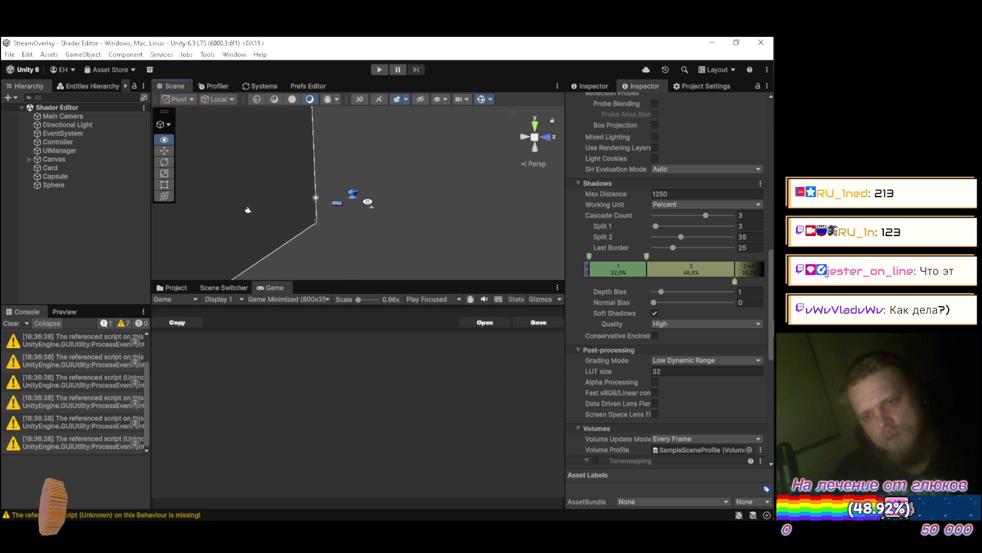
pyautogui.scroll(5, 368, 197)
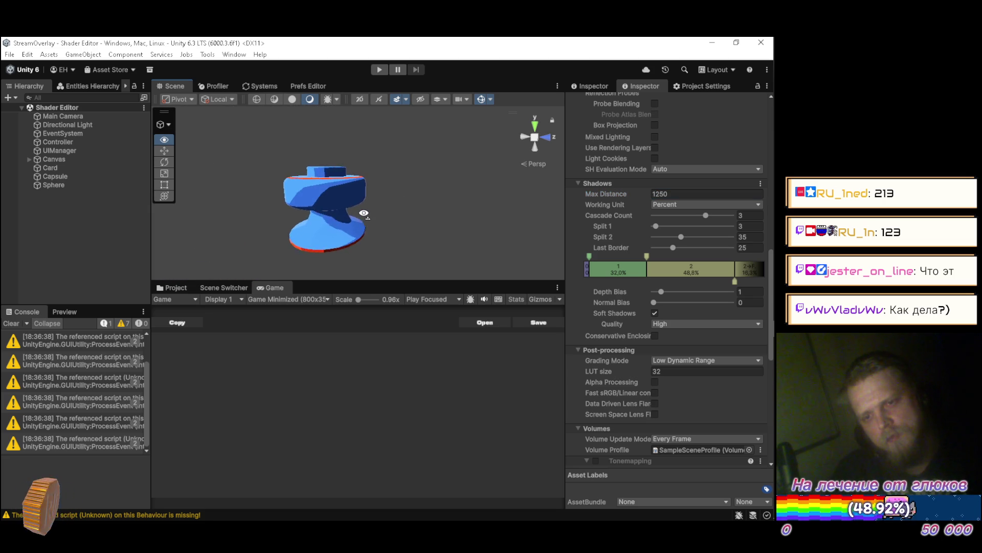
pyautogui.scroll(-5, 361, 211)
pyautogui.scroll(5, 359, 214)
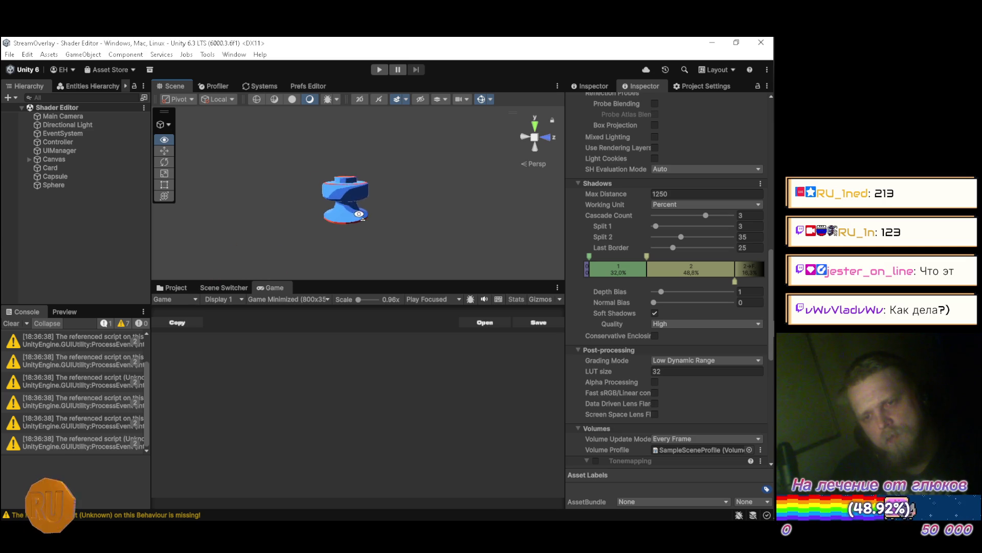
pyautogui.scroll(-4, 361, 225)
pyautogui.scroll(-3, 362, 229)
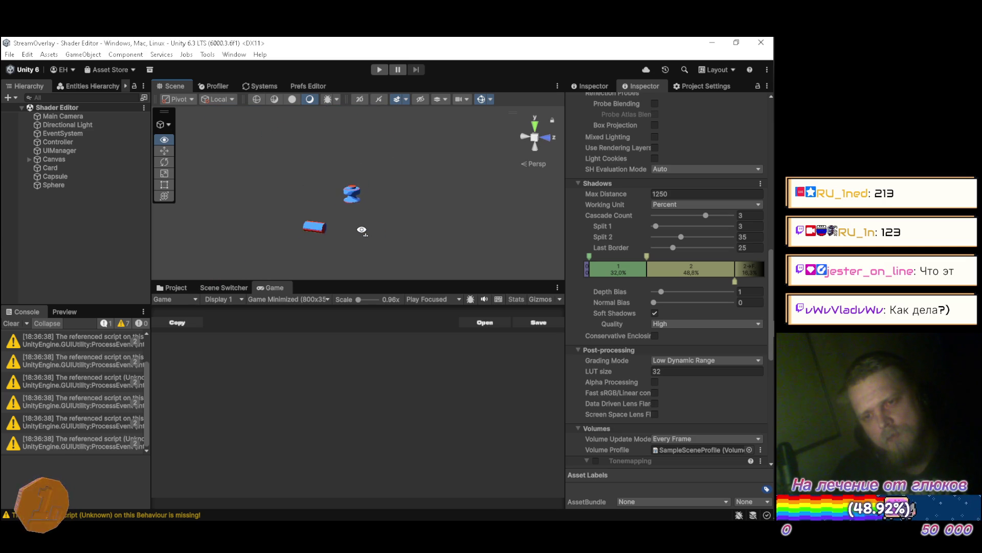
pyautogui.scroll(2, 362, 228)
pyautogui.scroll(-2, 361, 227)
pyautogui.scroll(6, 361, 229)
pyautogui.scroll(4, 363, 228)
pyautogui.scroll(-3, 364, 215)
pyautogui.moveTo(364, 196); pyautogui.dragTo(369, 197)
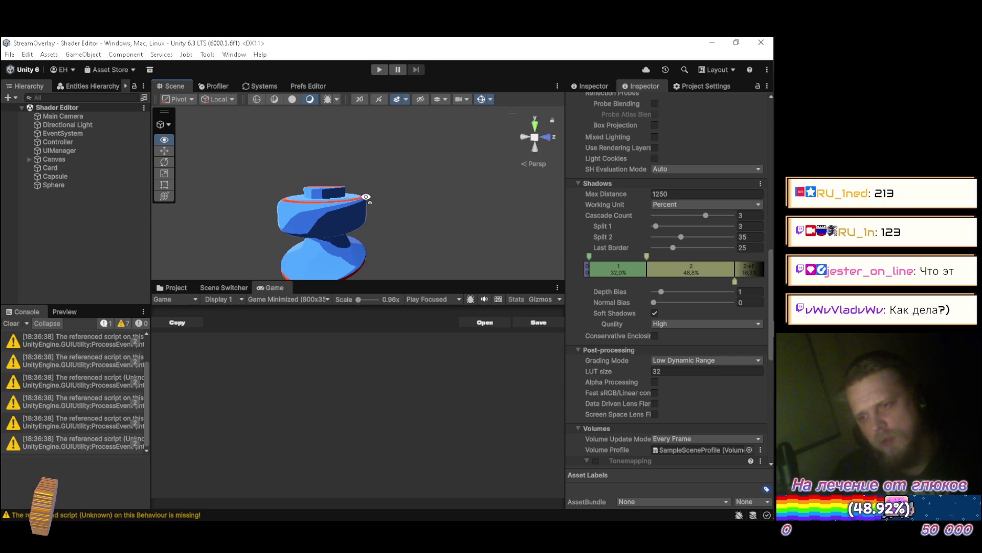
pyautogui.write('0')
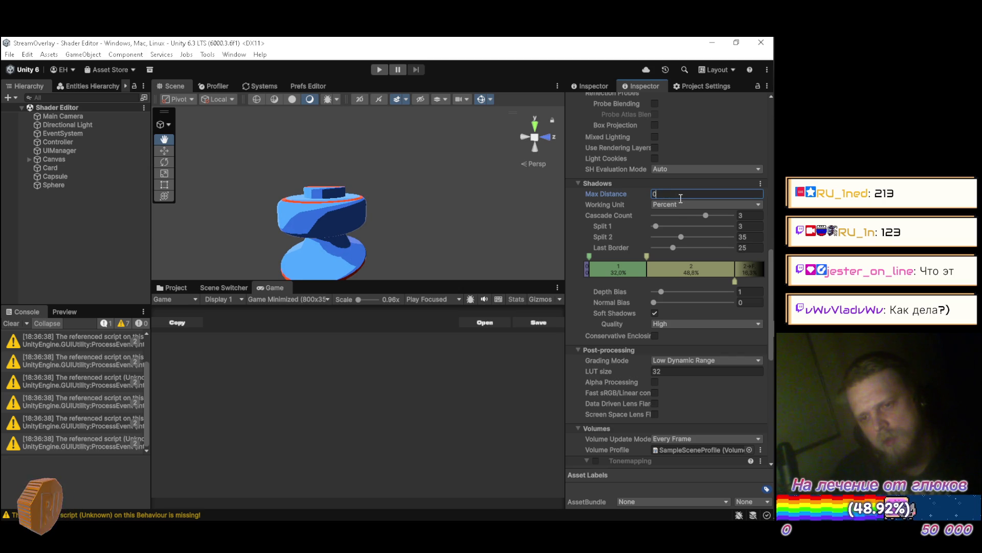
pyautogui.write('500')
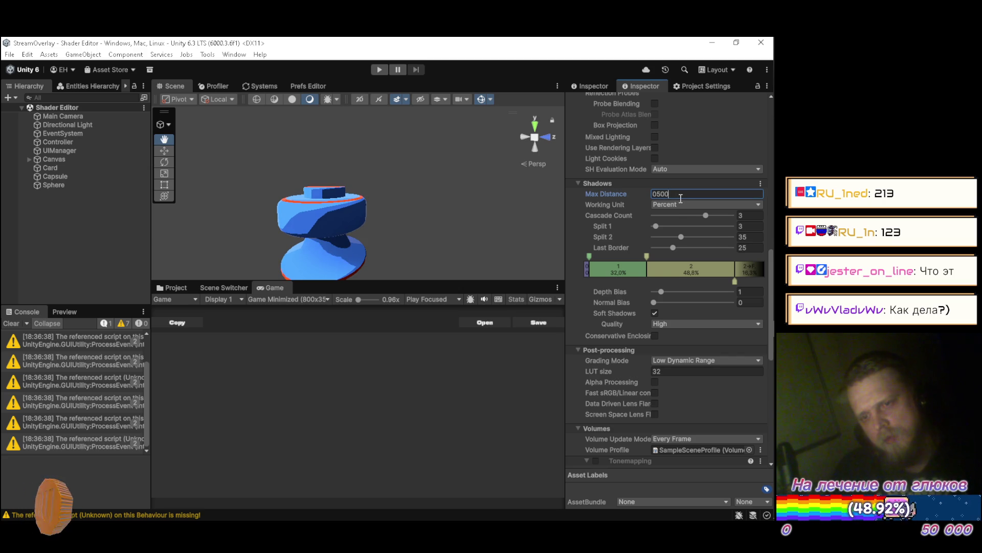
# Zoom and orbit around the spool to check its shading, then select the shadow Max Distance field
pyautogui.scroll(-5, 364, 204)
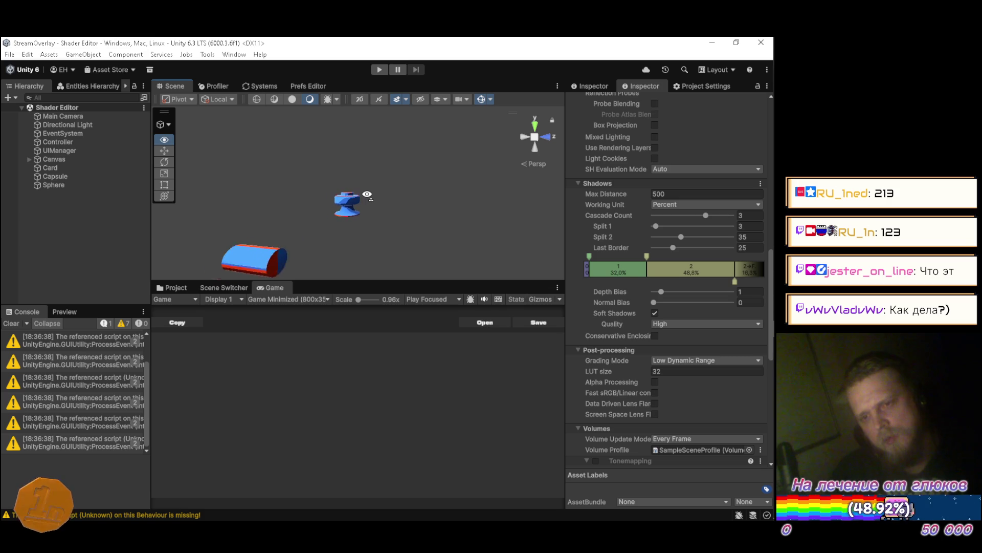
pyautogui.scroll(-3, 367, 194)
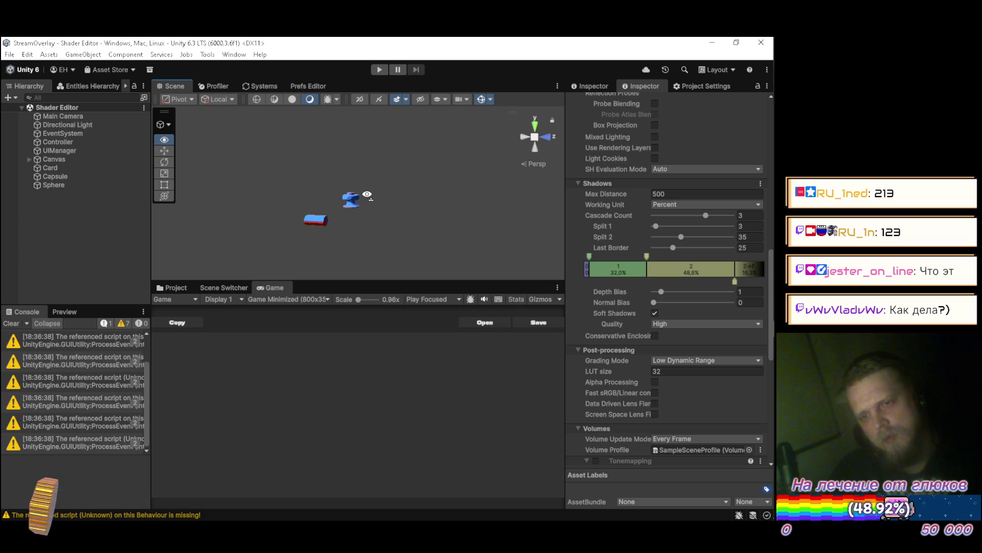
pyautogui.scroll(3, 367, 195)
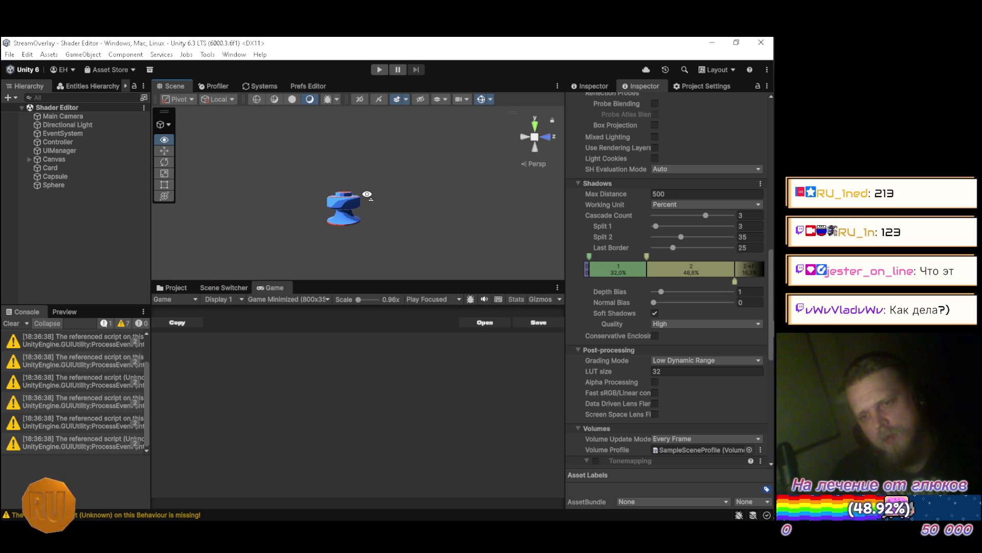
pyautogui.scroll(2, 367, 195)
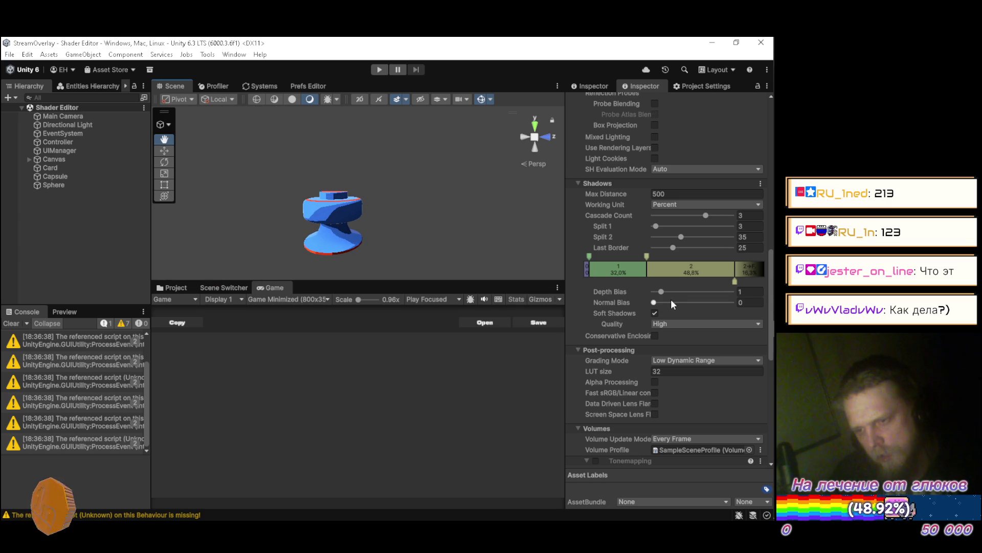
pyautogui.scroll(-5, 360, 211)
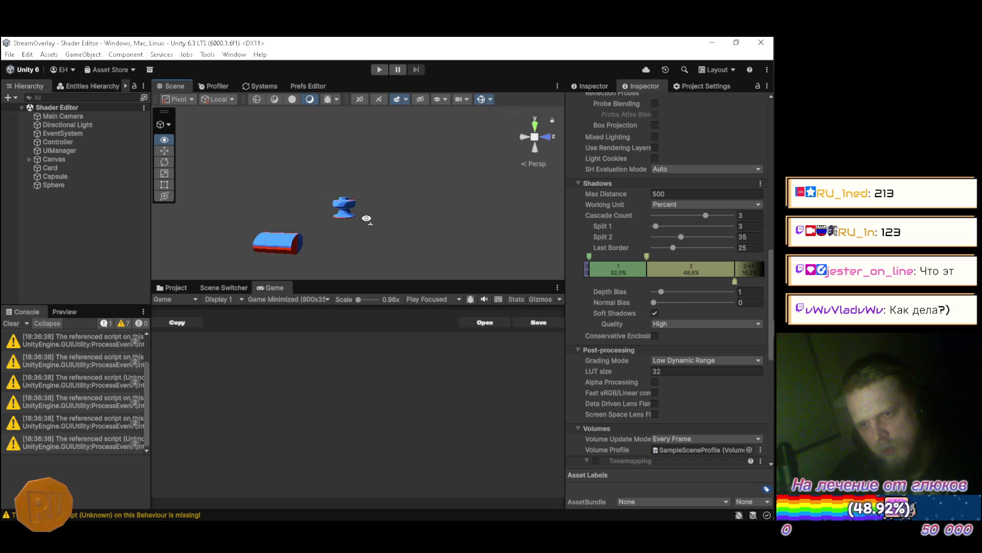
pyautogui.scroll(6, 360, 211)
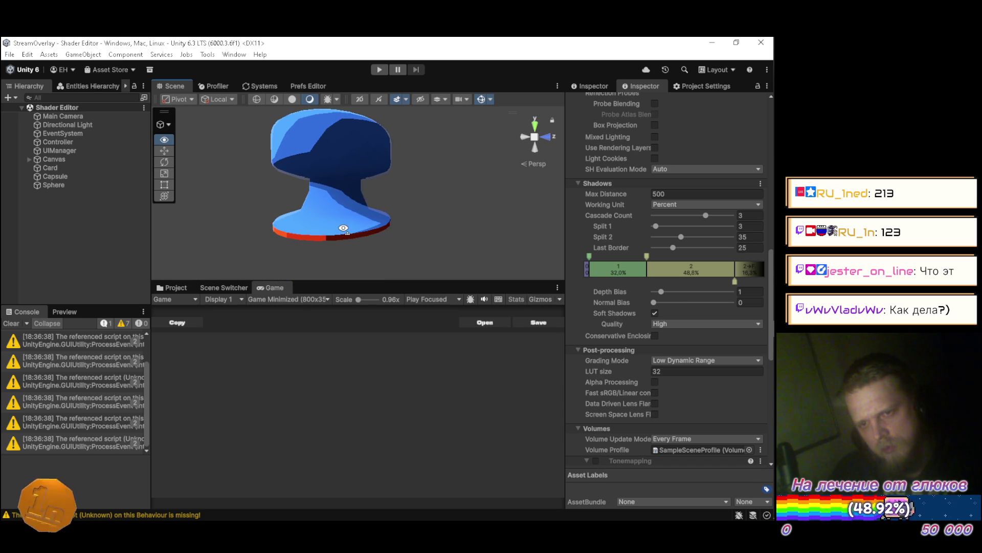
pyautogui.scroll(3, 338, 218)
pyautogui.moveTo(339, 219)
pyautogui.mouseDown()
pyautogui.moveTo(350, 210)
pyautogui.moveTo(361, 240)
pyautogui.moveTo(375, 245)
pyautogui.moveTo(381, 223)
pyautogui.moveTo(399, 221)
pyautogui.moveTo(399, 272)
pyautogui.moveTo(405, 190)
pyautogui.moveTo(373, 208)
pyautogui.moveTo(360, 200)
pyautogui.moveTo(367, 196)
pyautogui.mouseUp()
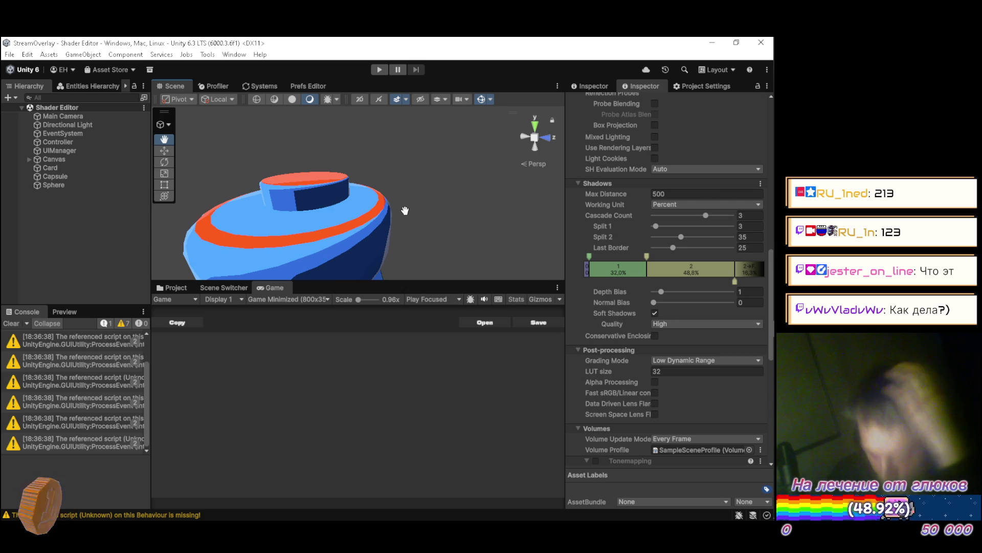
pyautogui.click(668, 195)
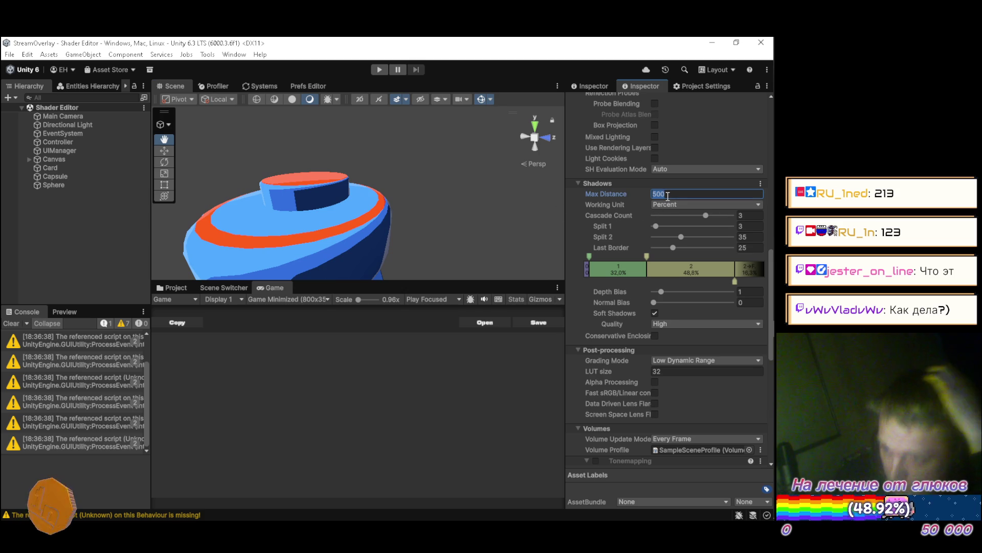
# Set shadow Max Distance to 500, cascade Split 1 to 1 and Split 2 to 25
pyautogui.write('50')
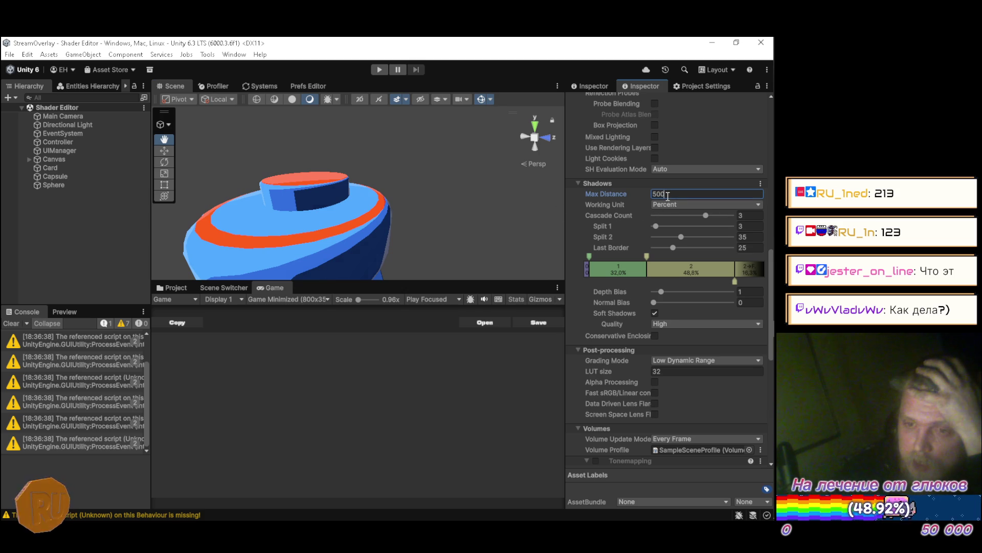
pyautogui.write('0')
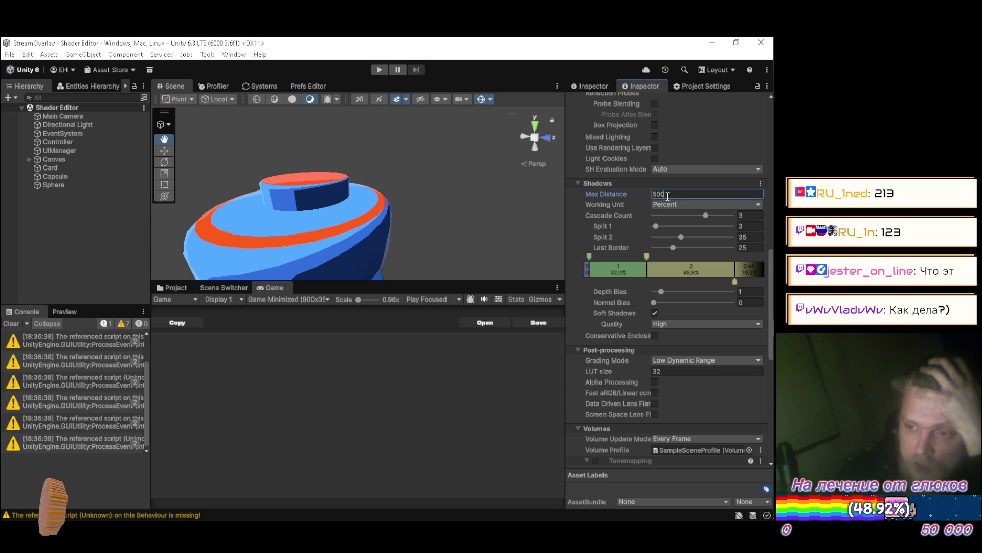
pyautogui.moveTo(664, 223)
pyautogui.mouseDown()
pyautogui.moveTo(685, 229)
pyautogui.moveTo(643, 227)
pyautogui.moveTo(656, 229)
pyautogui.mouseUp()
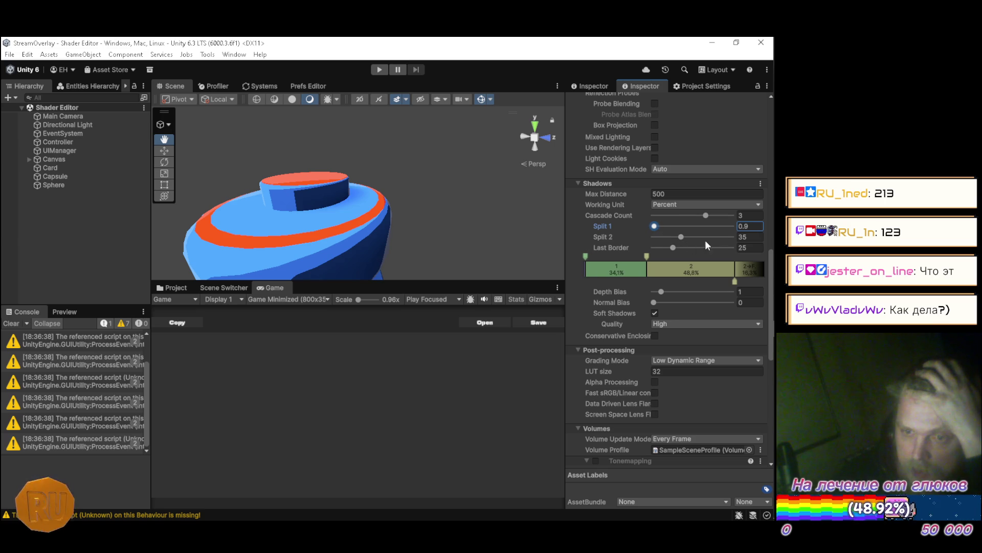
pyautogui.write('1')
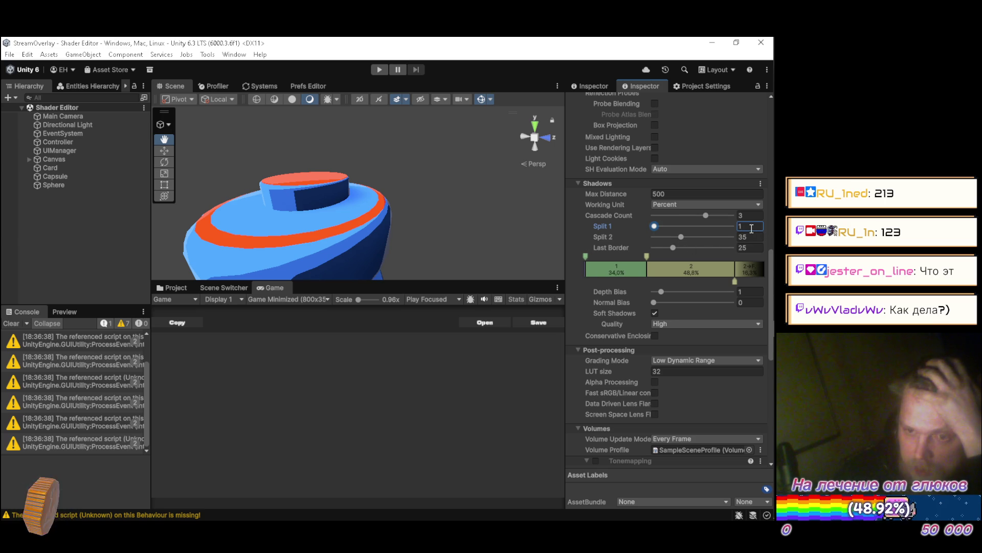
pyautogui.moveTo(680, 237)
pyautogui.mouseDown()
pyautogui.moveTo(724, 238)
pyautogui.moveTo(609, 233)
pyautogui.moveTo(735, 247)
pyautogui.moveTo(660, 237)
pyautogui.moveTo(678, 237)
pyautogui.moveTo(676, 247)
pyautogui.mouseUp()
pyautogui.write('25')
pyautogui.press('Tab')
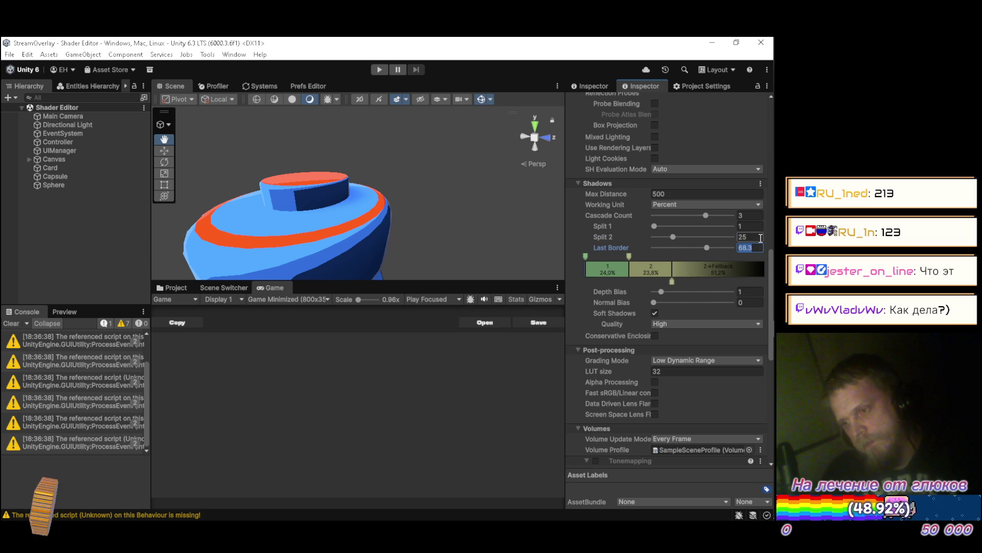
# Orbit around the spool, then drag the second cascade split up to about 47.8
pyautogui.moveTo(382, 161)
pyautogui.mouseDown()
pyautogui.moveTo(347, 214)
pyautogui.moveTo(366, 155)
pyautogui.mouseUp()
pyautogui.scroll(-5, 351, 205)
pyautogui.scroll(5, 365, 155)
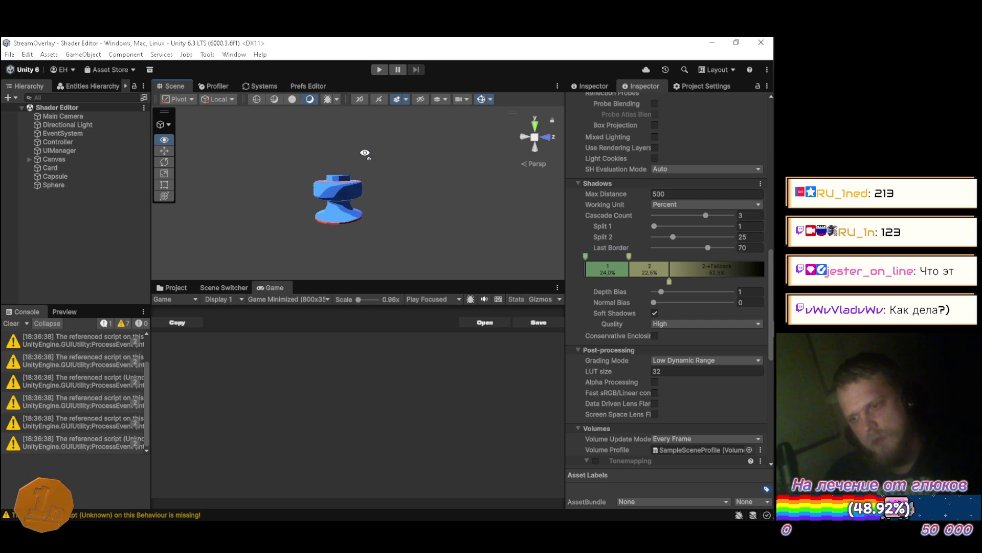
pyautogui.moveTo(672, 237)
pyautogui.mouseDown()
pyautogui.moveTo(695, 237)
pyautogui.moveTo(658, 226)
pyautogui.mouseUp()
# Set shadow cascade Split 2 to 50 and orbit the view to see both objects
pyautogui.click(755, 229)
pyautogui.click(737, 237)
pyautogui.write('50')
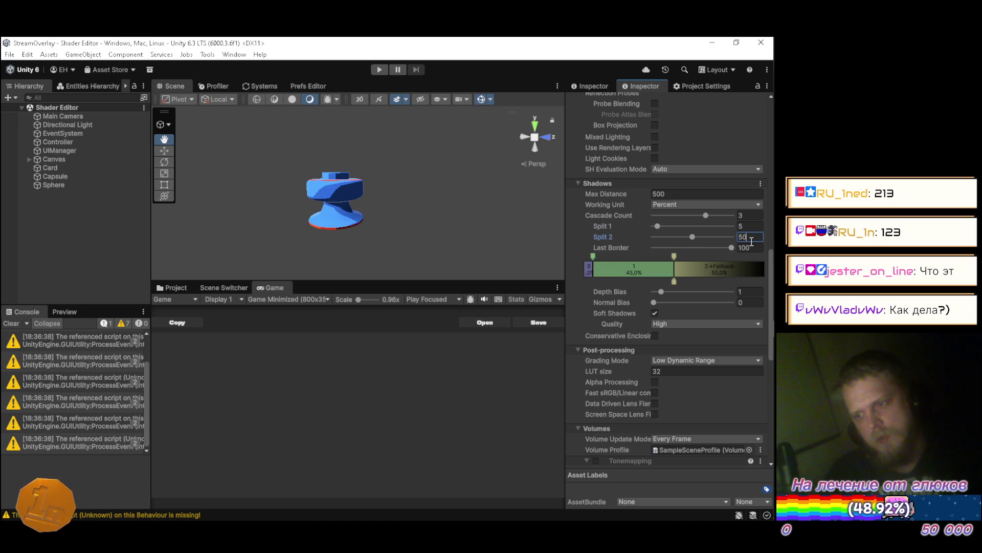
pyautogui.moveTo(396, 211); pyautogui.dragTo(400, 204)
pyautogui.moveTo(400, 203)
pyautogui.mouseDown()
pyautogui.moveTo(392, 200)
pyautogui.moveTo(410, 257)
pyautogui.moveTo(369, 226)
pyautogui.moveTo(307, 217)
pyautogui.moveTo(262, 268)
pyautogui.moveTo(366, 225)
pyautogui.mouseUp()
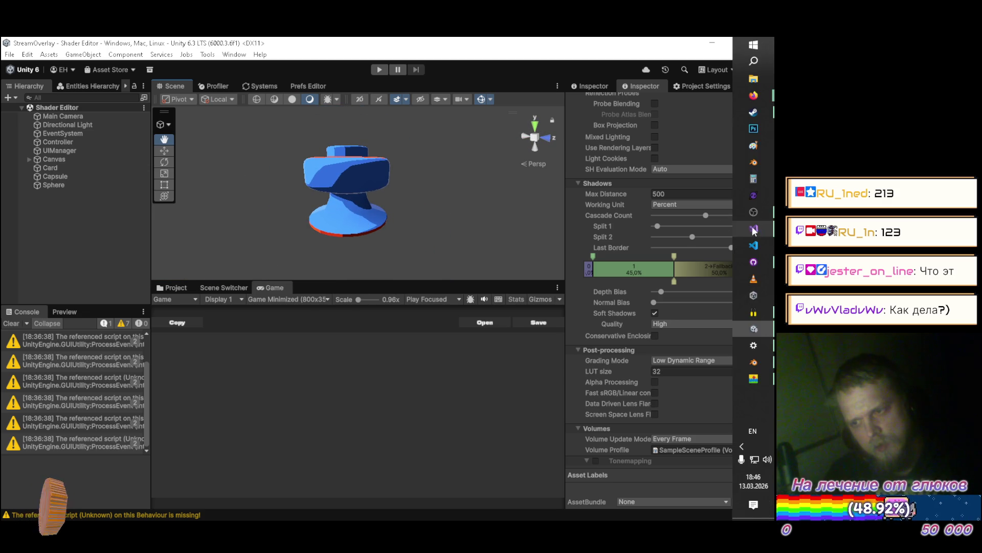
# Lower cascade Split 1 to 2.5 and check the spool from above
pyautogui.click(754, 224)
pyautogui.write('2,5')
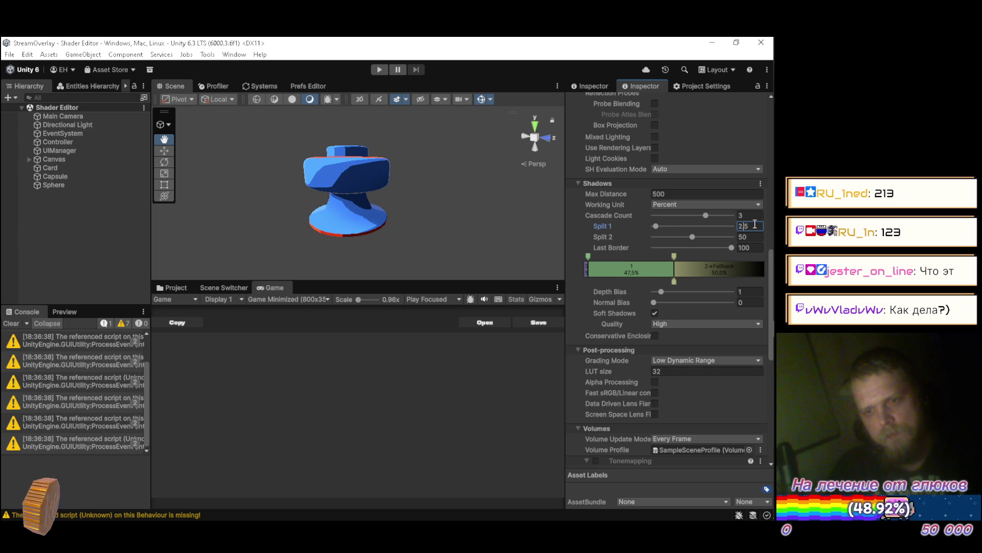
pyautogui.scroll(-8, 338, 193)
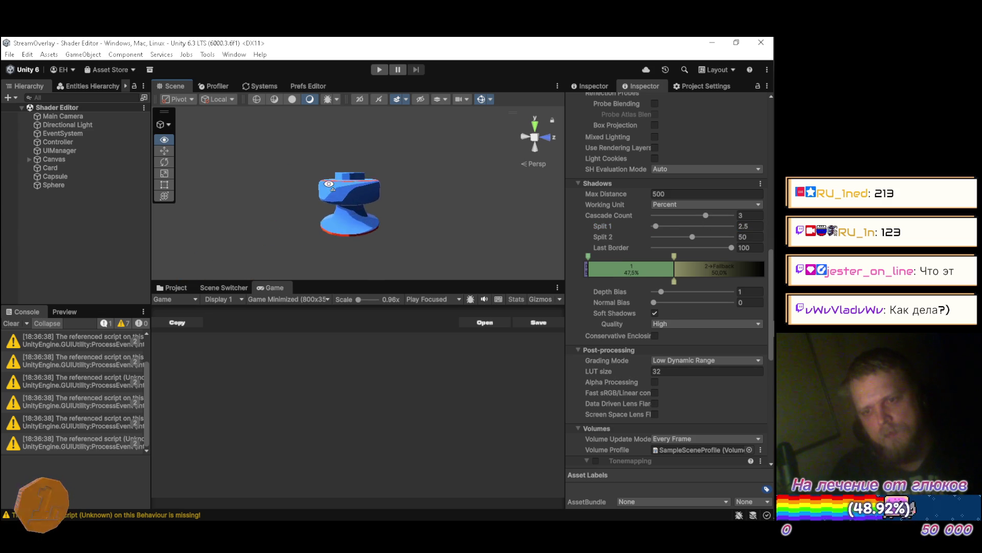
pyautogui.scroll(8, 329, 184)
pyautogui.moveTo(329, 184)
pyautogui.mouseDown()
pyautogui.moveTo(351, 292)
pyautogui.moveTo(343, 236)
pyautogui.moveTo(297, 154)
pyautogui.mouseUp()
pyautogui.scroll(-8, 340, 234)
pyautogui.scroll(6, 344, 267)
pyautogui.scroll(4, 342, 215)
pyautogui.scroll(3, 341, 214)
pyautogui.scroll(3, 303, 169)
pyautogui.scroll(-6, 300, 159)
pyautogui.click(67, 125)
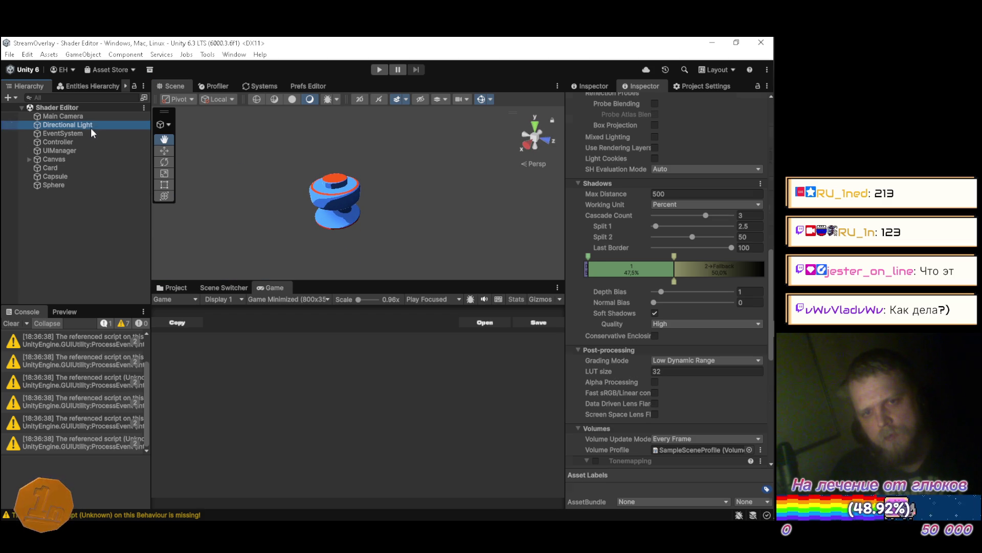
# Sweep the Directional Light's X rotation to preview lighting, then set it to 50
pyautogui.moveTo(652, 152)
pyautogui.mouseDown()
pyautogui.moveTo(417, 118)
pyautogui.moveTo(765, 131)
pyautogui.moveTo(77, 144)
pyautogui.moveTo(450, 204)
pyautogui.mouseUp()
pyautogui.moveTo(575, 209)
pyautogui.mouseDown()
pyautogui.moveTo(693, 211)
pyautogui.moveTo(52, 188)
pyautogui.moveTo(742, 187)
pyautogui.moveTo(446, 186)
pyautogui.moveTo(591, 183)
pyautogui.mouseUp()
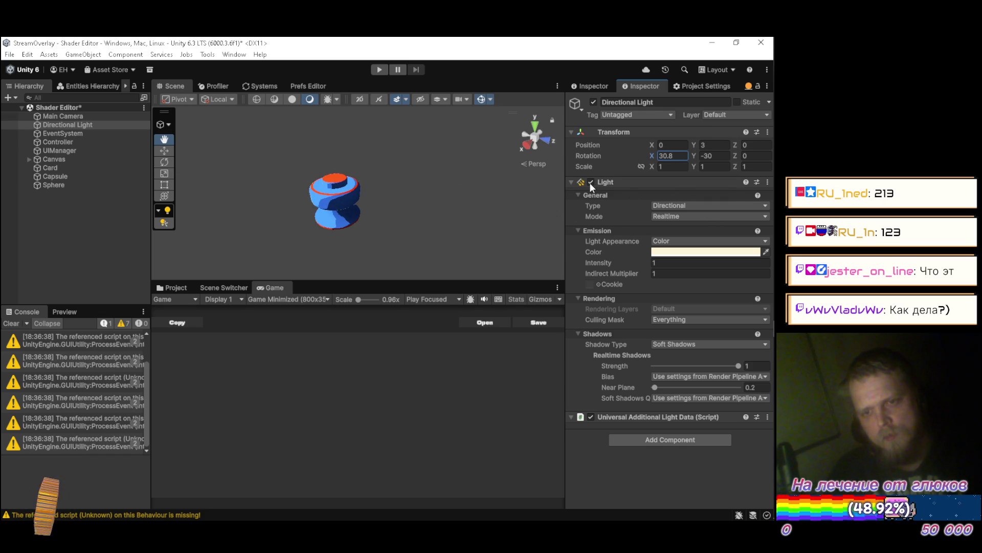
pyautogui.click(677, 158)
pyautogui.write('50')
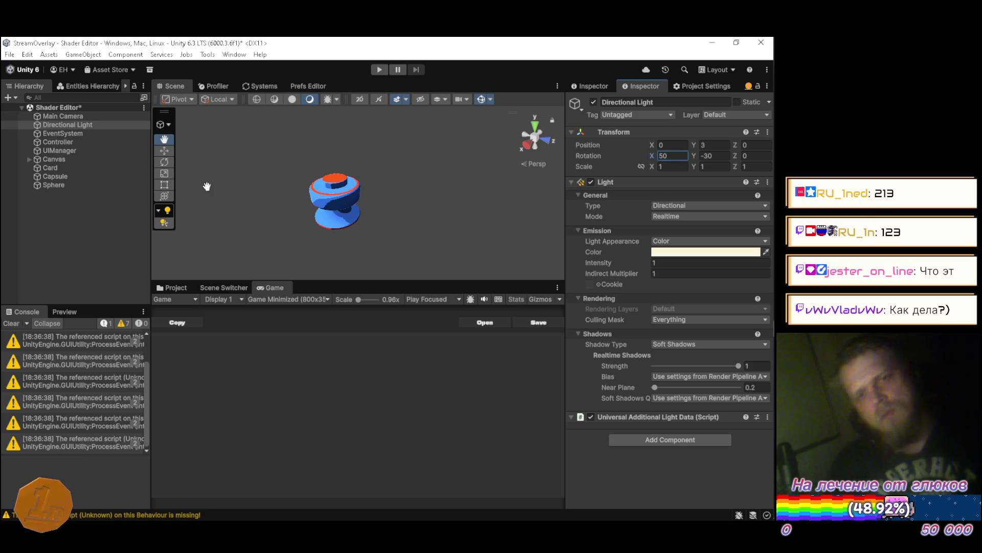
# Deselect the light, save the scene with Ctrl+S, and orbit around the spool
pyautogui.click(123, 220)
pyautogui.hotkey('ctrl', 's')
pyautogui.moveTo(230, 209)
pyautogui.mouseDown()
pyautogui.moveTo(409, 191)
pyautogui.moveTo(419, 164)
pyautogui.moveTo(362, 155)
pyautogui.moveTo(377, 145)
pyautogui.moveTo(353, 169)
pyautogui.mouseUp()
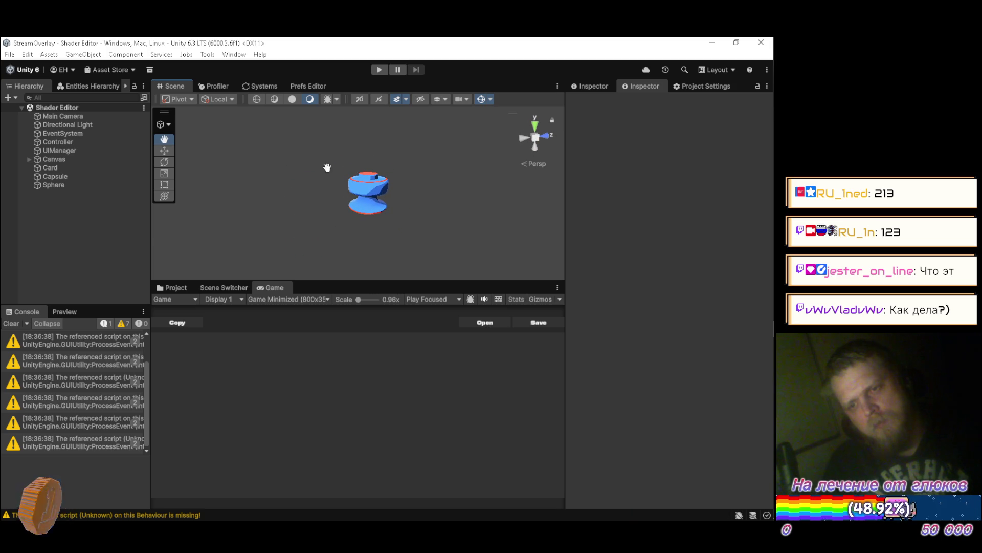
# Maximize the Scene view to orbit above the spool, restore the layout, and view a missing-script warning
pyautogui.doubleClick(177, 89)
pyautogui.moveTo(388, 227)
pyautogui.mouseDown()
pyautogui.moveTo(395, 261)
pyautogui.moveTo(309, 311)
pyautogui.moveTo(247, 276)
pyautogui.moveTo(235, 221)
pyautogui.moveTo(235, 276)
pyautogui.moveTo(267, 318)
pyautogui.moveTo(259, 301)
pyautogui.moveTo(195, 269)
pyautogui.moveTo(186, 234)
pyautogui.moveTo(184, 297)
pyautogui.moveTo(177, 272)
pyautogui.moveTo(368, 270)
pyautogui.moveTo(397, 256)
pyautogui.moveTo(383, 255)
pyautogui.mouseUp()
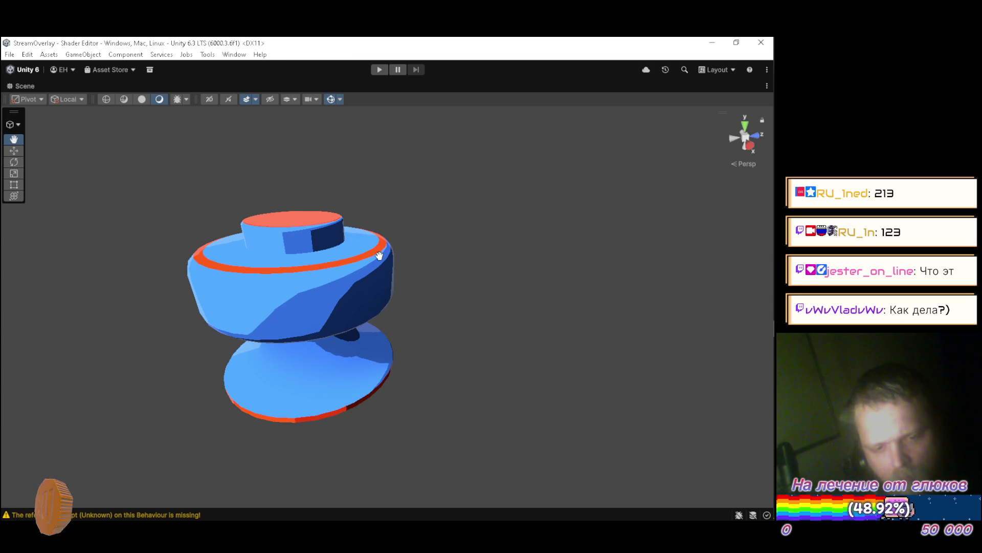
pyautogui.doubleClick(31, 84)
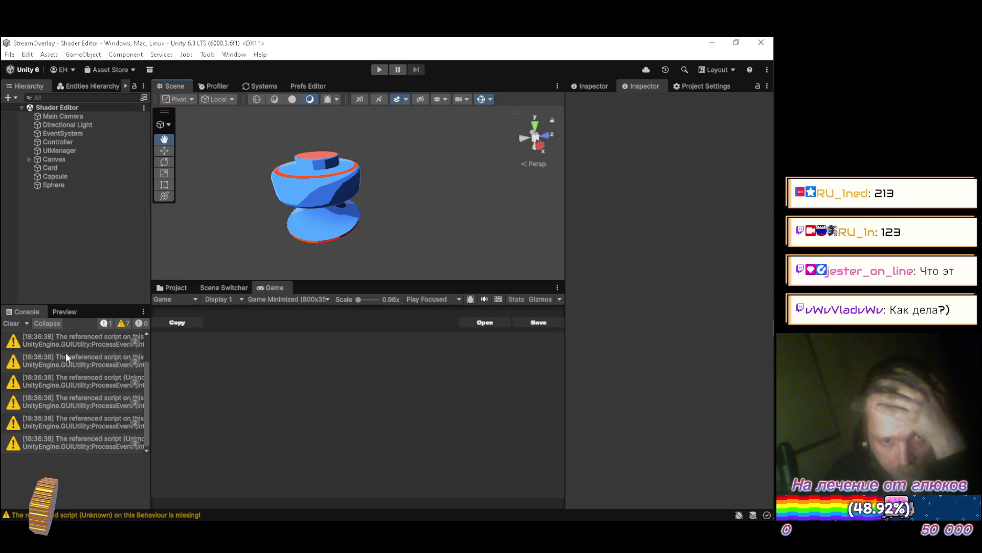
pyautogui.click(79, 422)
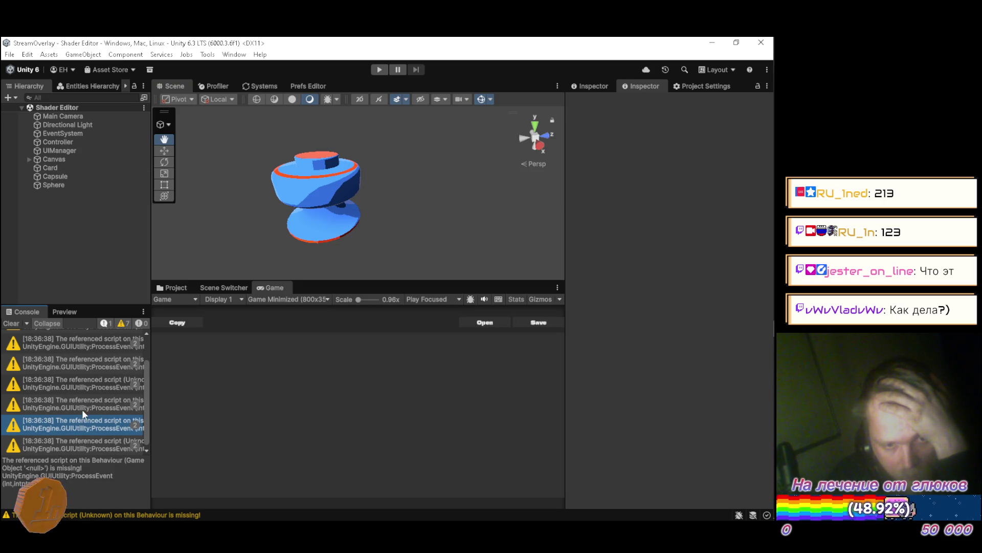
# Check another missing-script warning's details and clear the Console
pyautogui.scroll(1, 81, 392)
pyautogui.click(76, 356)
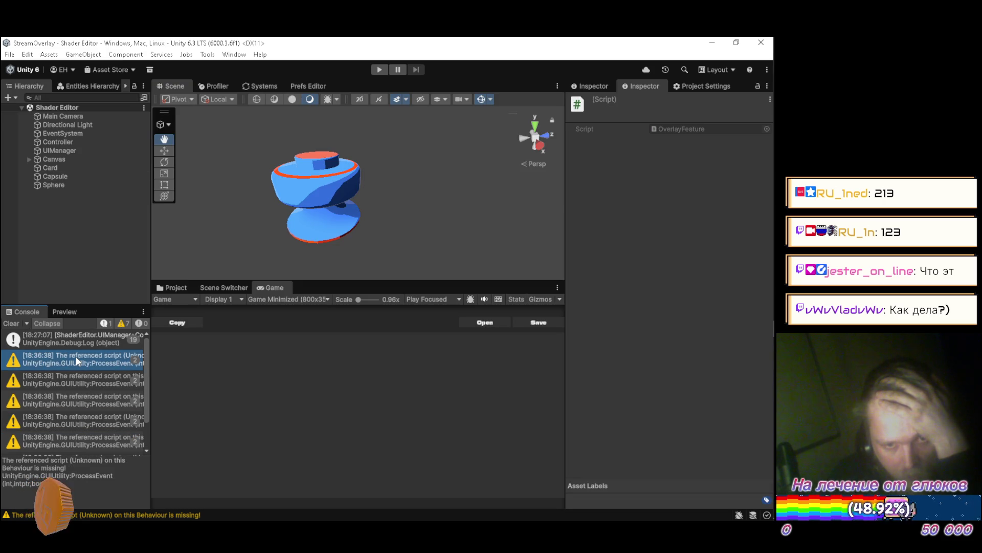
pyautogui.click(11, 323)
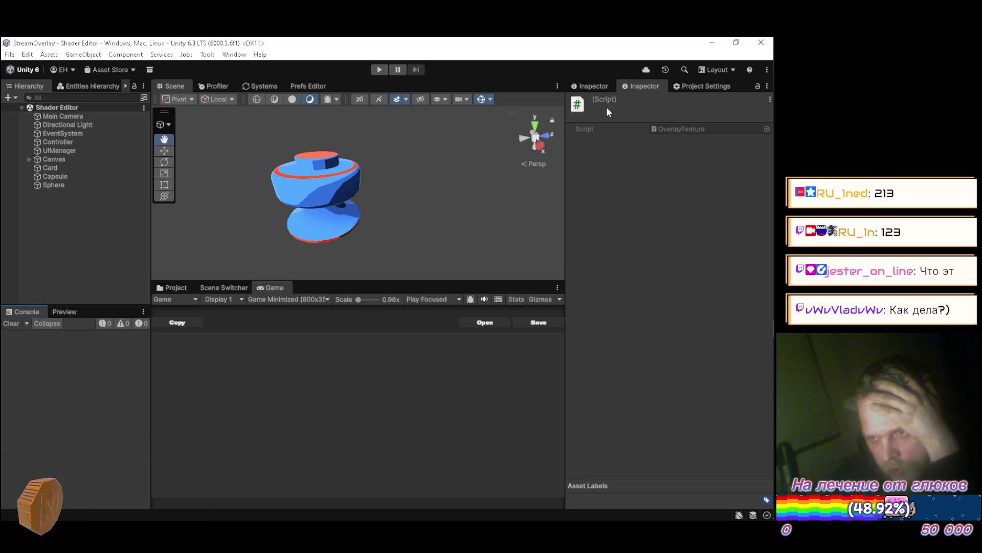
# Deselect everything and show the Project window's Assets/Settings/Default pipeline assets
pyautogui.click(599, 87)
pyautogui.click(107, 232)
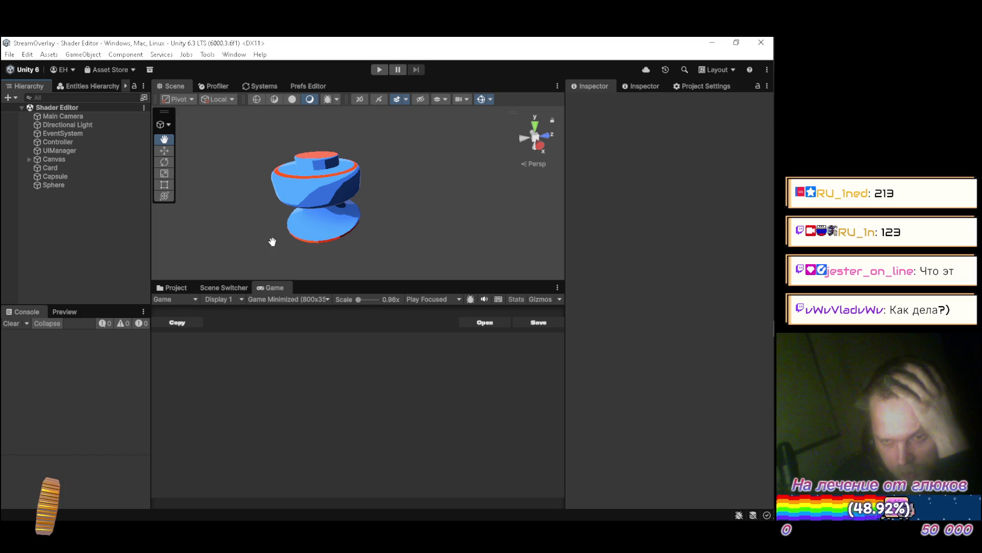
pyautogui.click(174, 288)
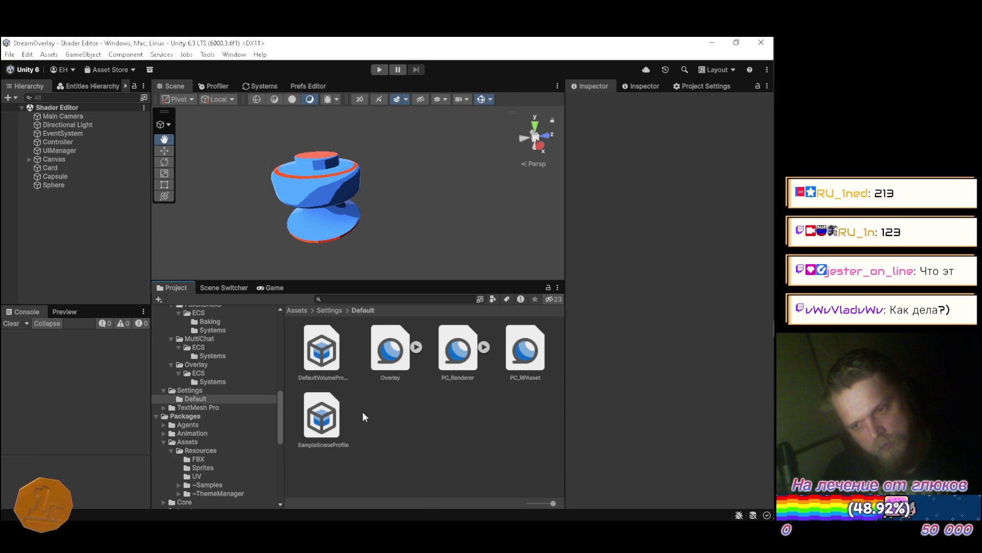
# Inspect the PC_RPAsset, PC_Renderer and Overlay assets, then open the Scripts/Overlay folder
pyautogui.click(526, 364)
pyautogui.scroll(-5, 612, 379)
pyautogui.scroll(-10, 614, 379)
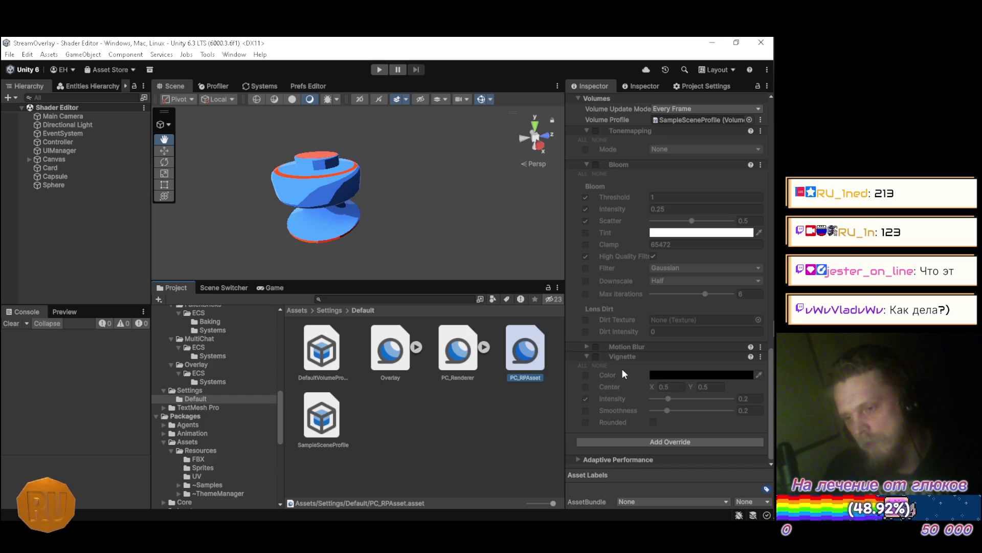
pyautogui.click(458, 353)
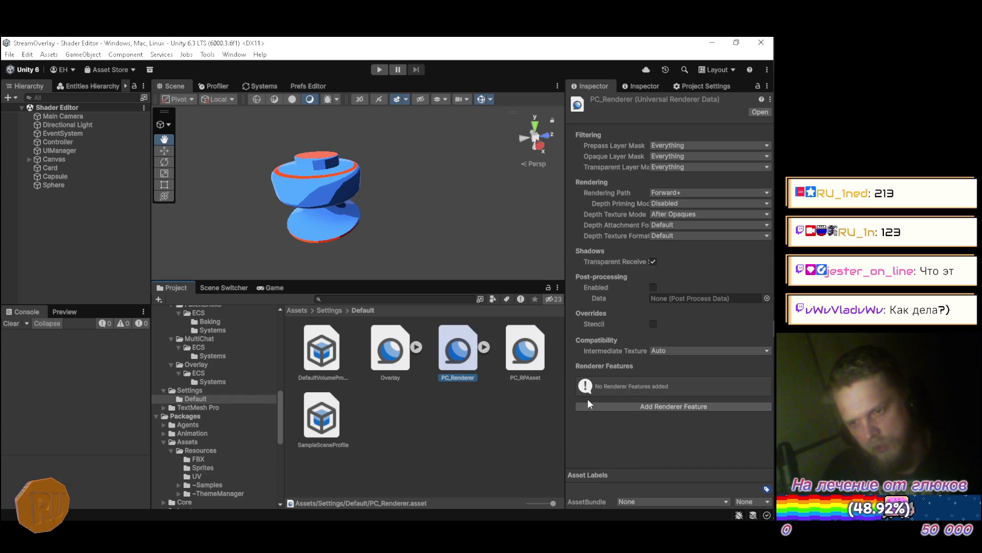
pyautogui.click(394, 369)
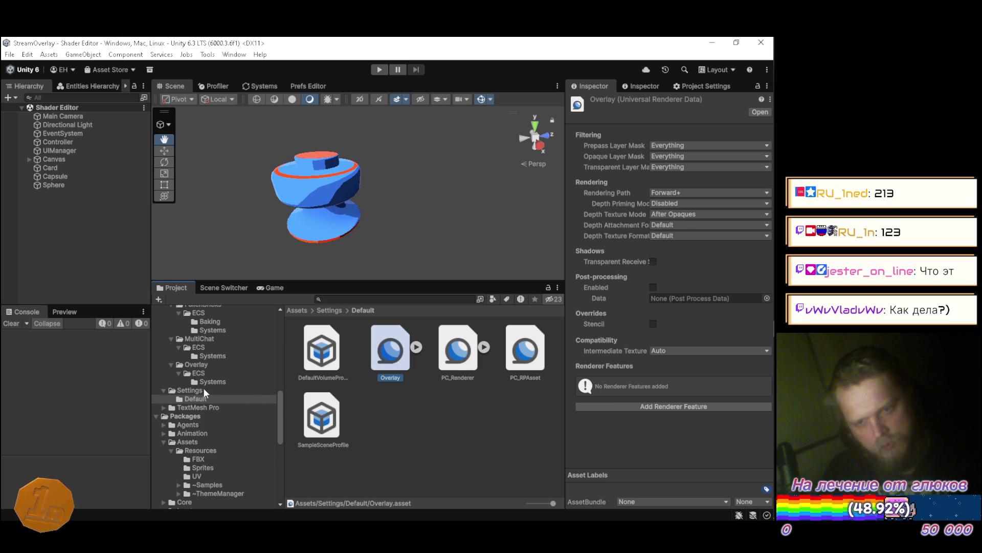
pyautogui.click(224, 369)
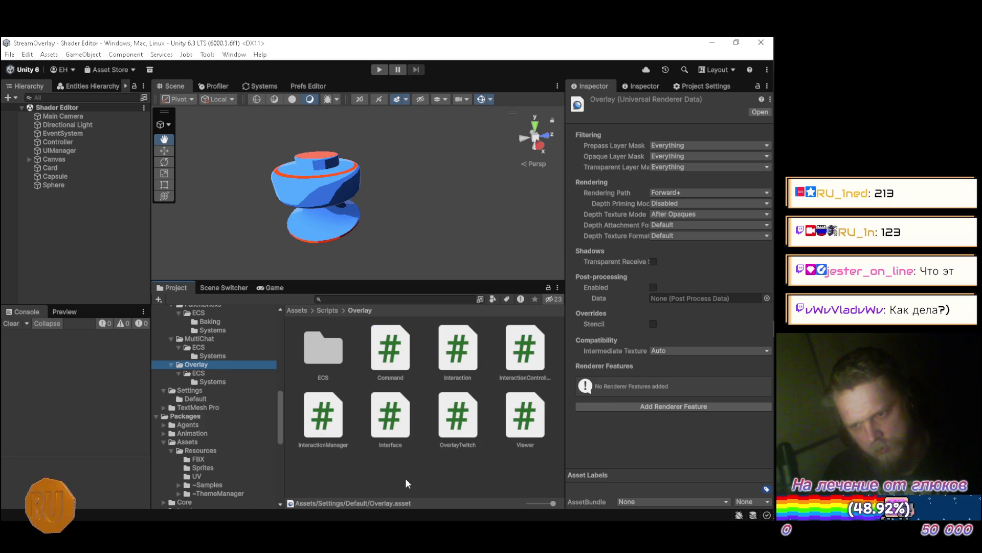
pyautogui.click(365, 473)
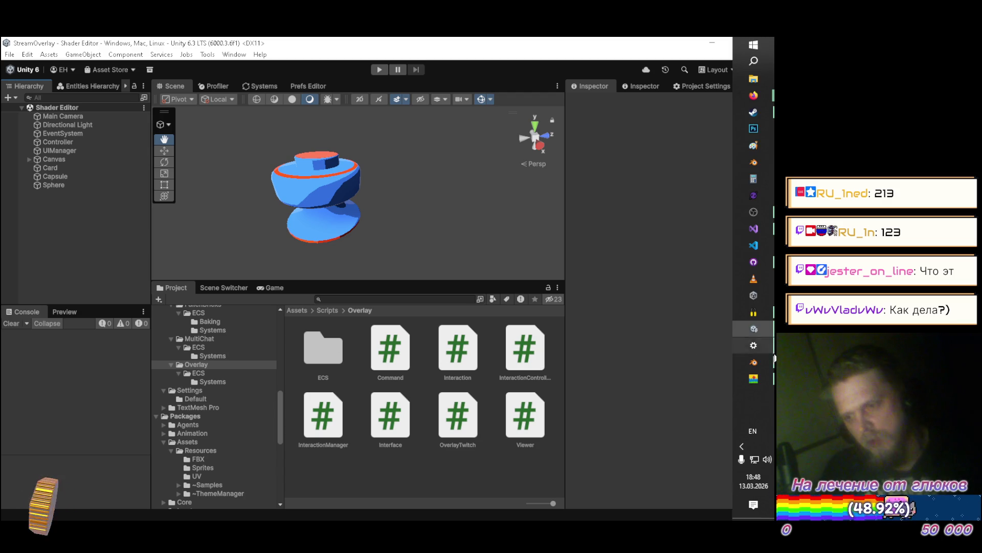
pyautogui.click(741, 446)
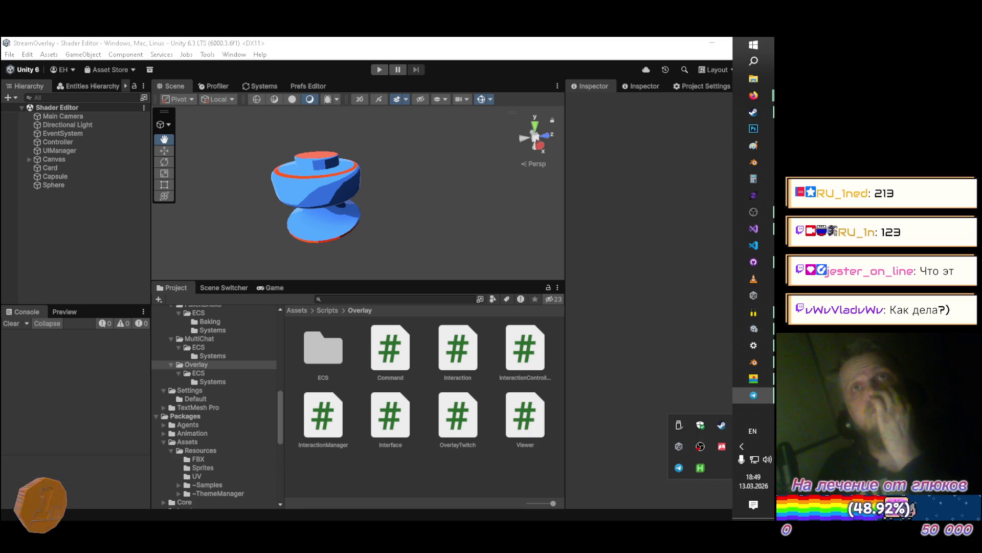
pyautogui.press('Escape')
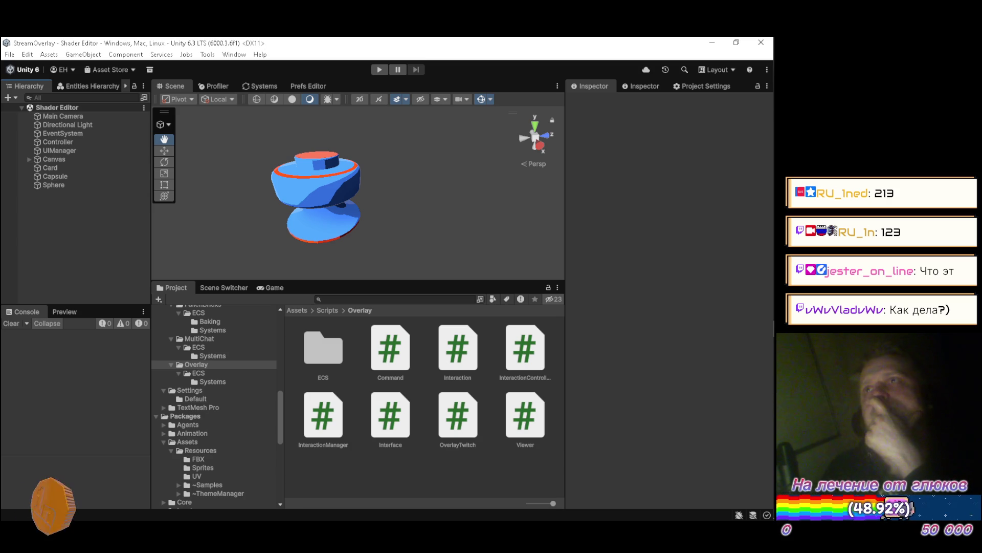
# Maximize the Scene view for a close look at the bumper, then restore the layout
pyautogui.doubleClick(183, 83)
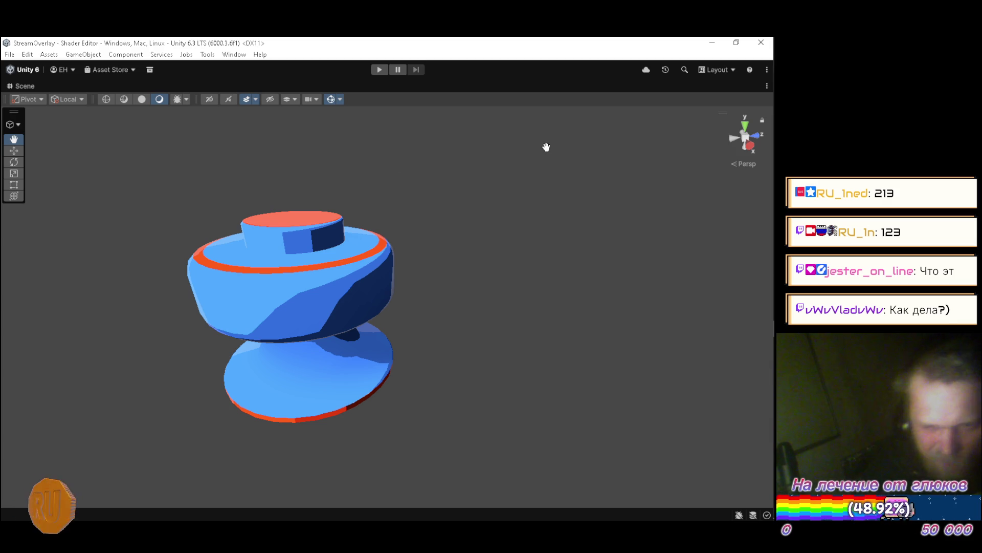
pyautogui.doubleClick(23, 84)
# Create a 3D Object > Plane and set its Position X to -20
pyautogui.rightClick(73, 237)
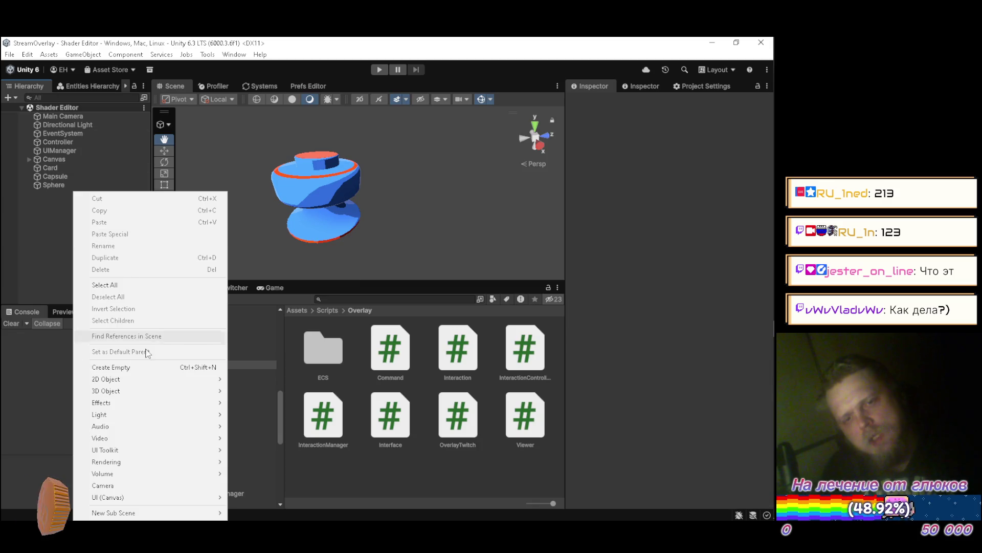
pyautogui.moveTo(160, 391)
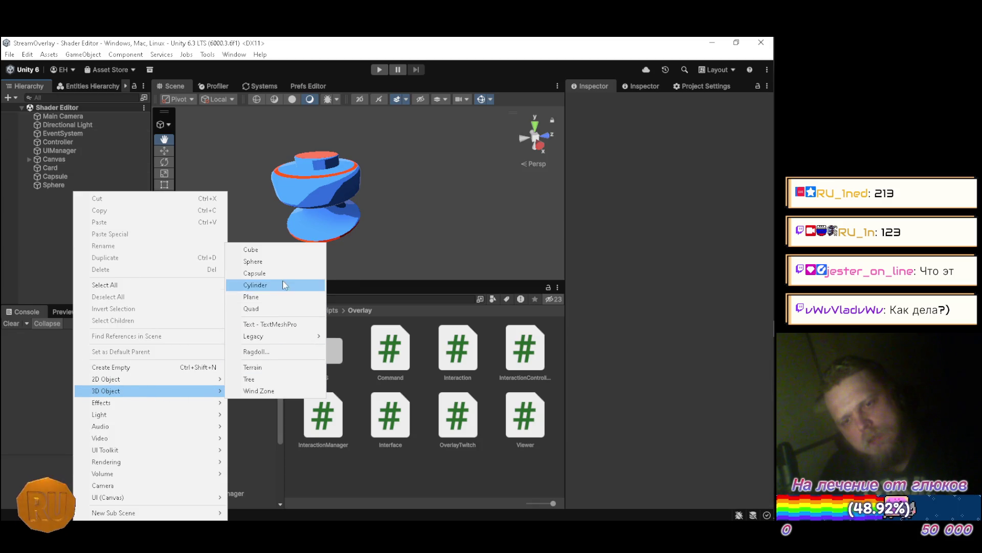
pyautogui.click(251, 296)
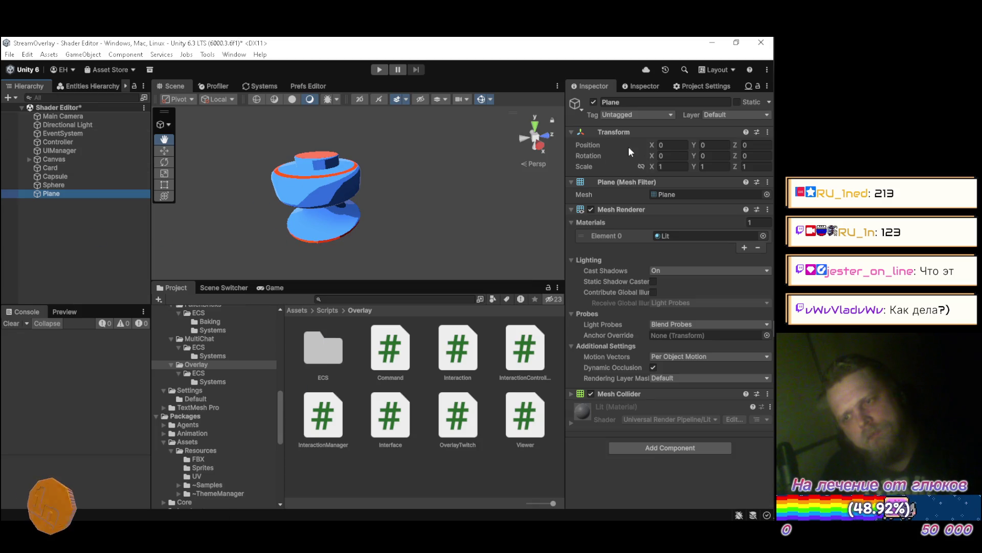
pyautogui.click(670, 146)
pyautogui.write('-20')
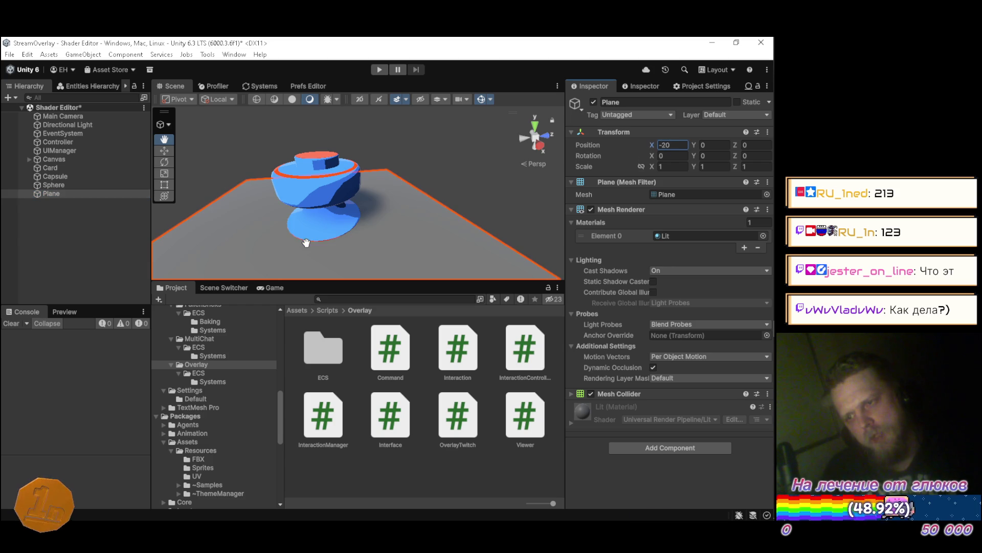
# Orbit around the bumper and plane, then reselect the plane
pyautogui.moveTo(426, 204)
pyautogui.mouseDown()
pyautogui.moveTo(221, 203)
pyautogui.moveTo(237, 194)
pyautogui.moveTo(248, 150)
pyautogui.moveTo(246, 224)
pyautogui.moveTo(328, 220)
pyautogui.moveTo(360, 189)
pyautogui.moveTo(386, 240)
pyautogui.mouseUp()
pyautogui.click(83, 246)
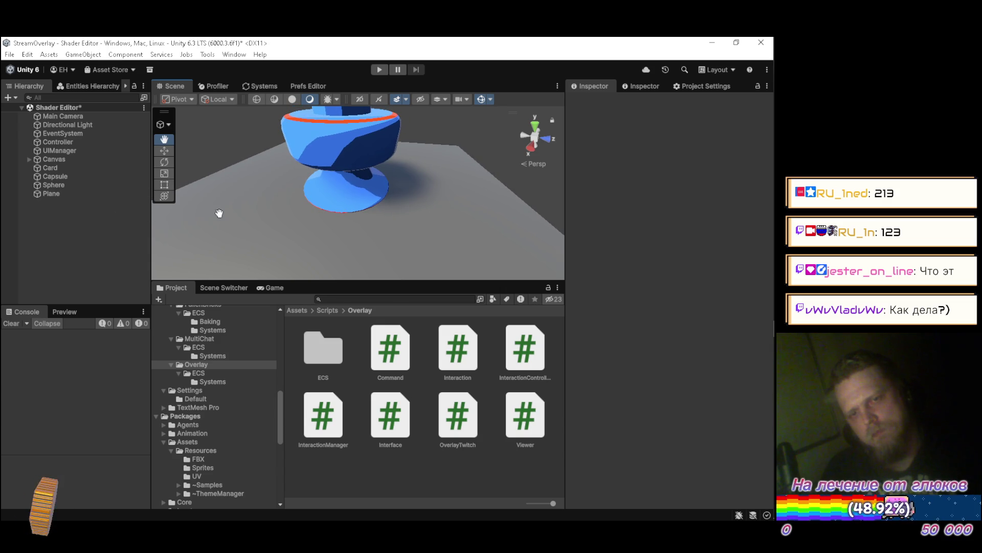
pyautogui.moveTo(284, 215); pyautogui.dragTo(366, 162)
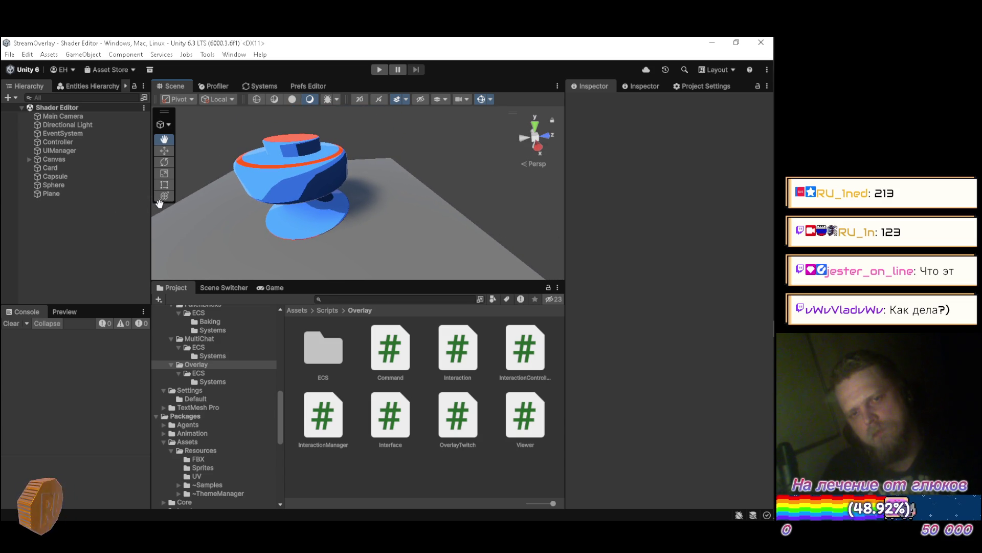
pyautogui.click(52, 193)
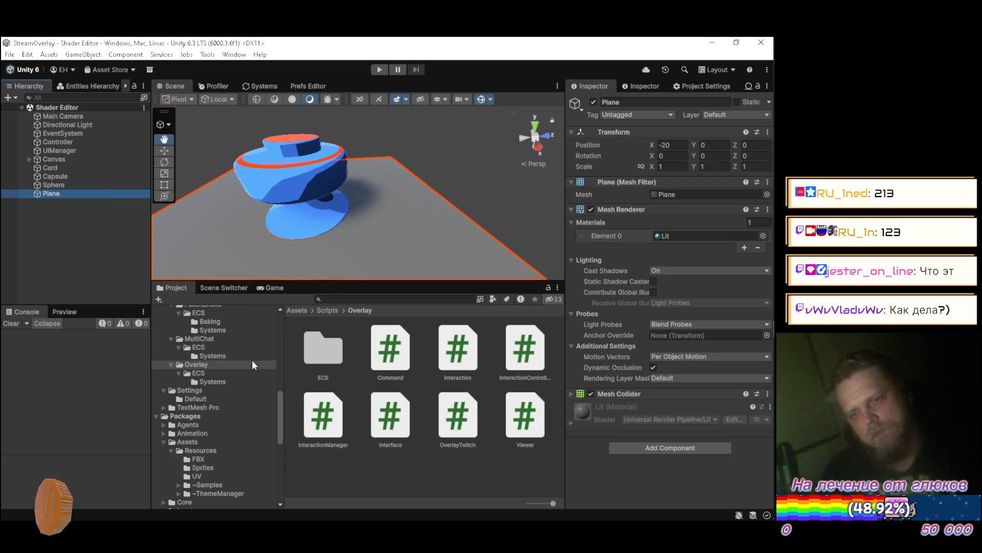
# Drag the RoundBumper material from Assets/Resources/Materials onto the Plane's Element 0 slot
pyautogui.scroll(10, 243, 378)
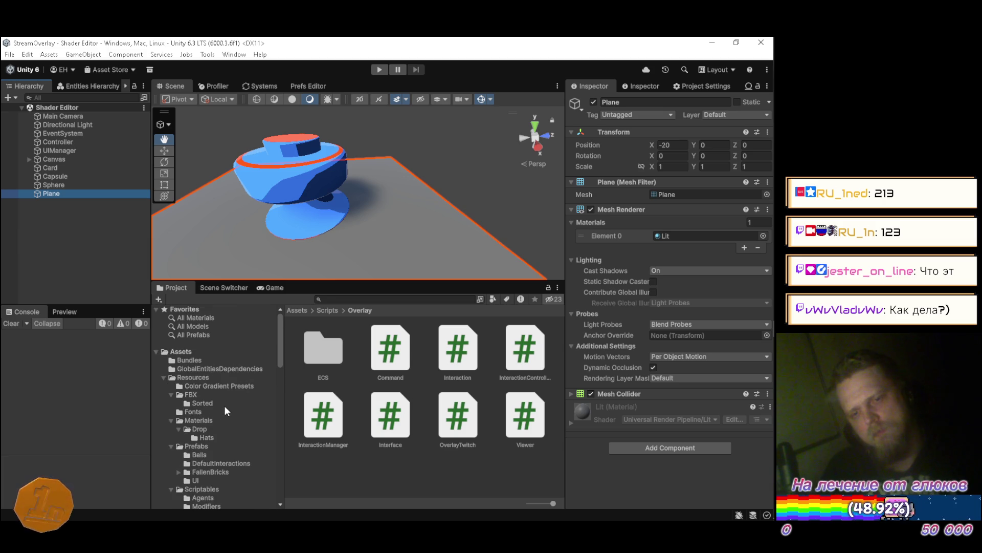
pyautogui.click(212, 421)
pyautogui.moveTo(401, 431); pyautogui.dragTo(649, 310)
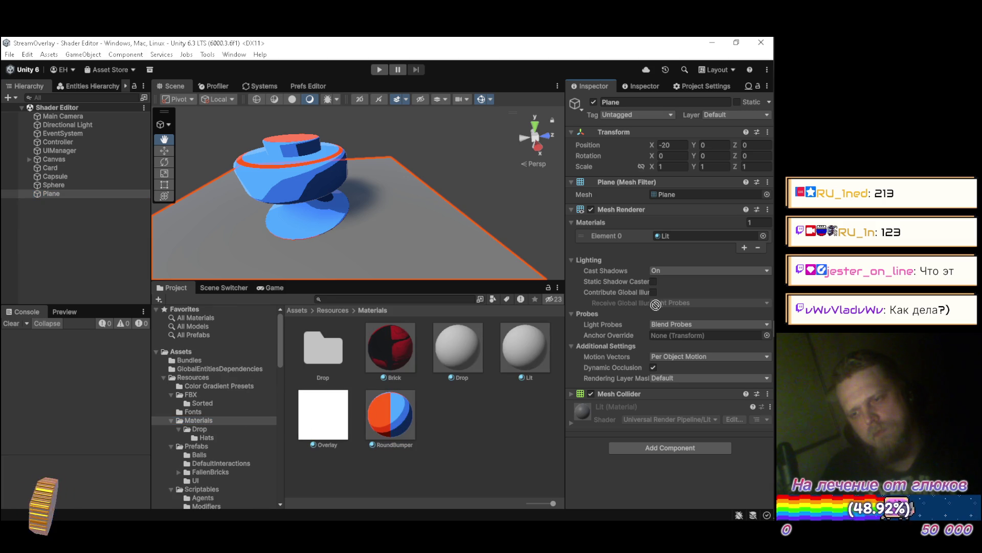
pyautogui.moveTo(678, 243); pyautogui.dragTo(680, 237)
# Orbit and move closer to view the plane's blue and red toon colours
pyautogui.moveTo(389, 204)
pyautogui.mouseDown()
pyautogui.moveTo(335, 184)
pyautogui.moveTo(347, 206)
pyautogui.mouseUp()
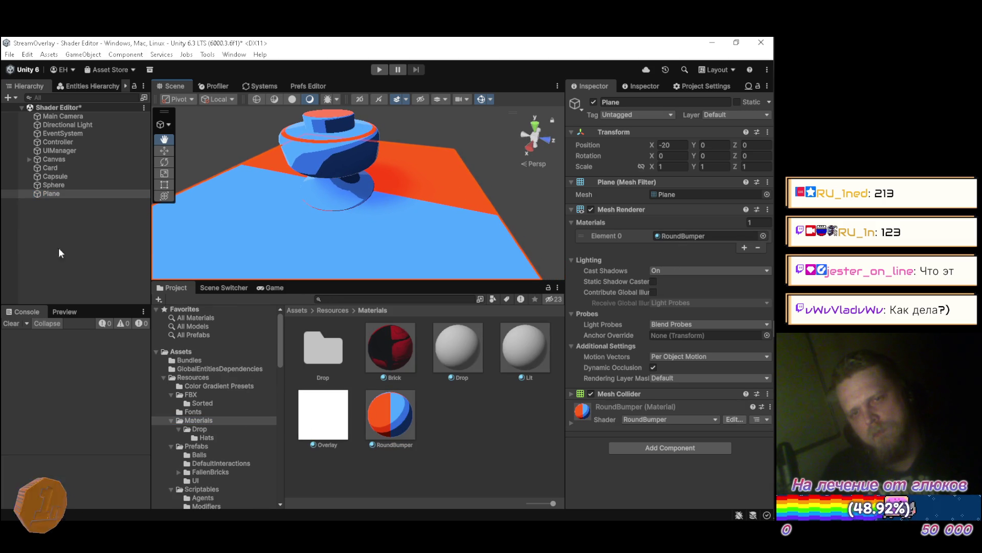
pyautogui.click(74, 248)
pyautogui.moveTo(427, 203)
pyautogui.mouseDown()
pyautogui.moveTo(416, 226)
pyautogui.moveTo(321, 165)
pyautogui.moveTo(330, 202)
pyautogui.moveTo(333, 163)
pyautogui.moveTo(348, 143)
pyautogui.moveTo(348, 220)
pyautogui.moveTo(330, 208)
pyautogui.moveTo(337, 229)
pyautogui.moveTo(336, 198)
pyautogui.moveTo(430, 201)
pyautogui.mouseUp()
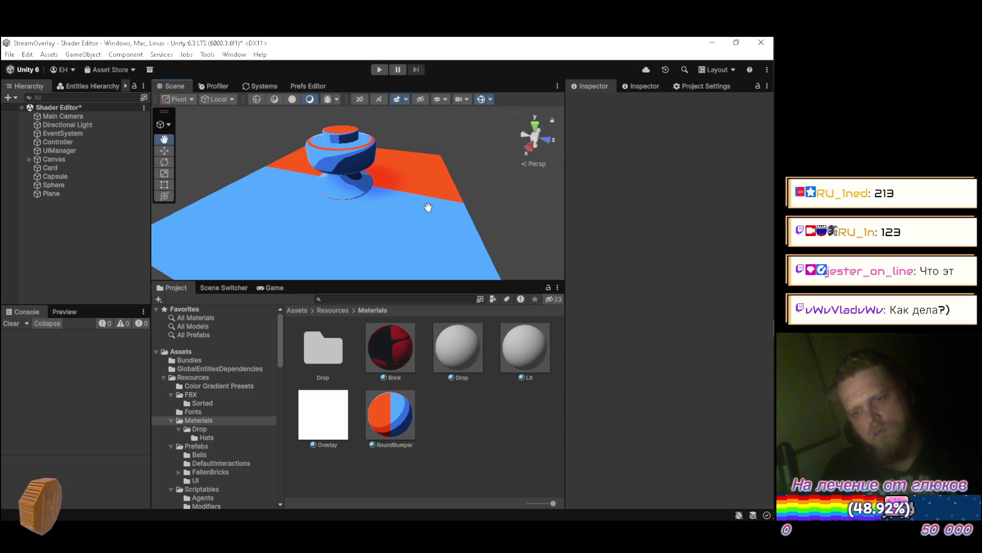
pyautogui.rightClick(51, 242)
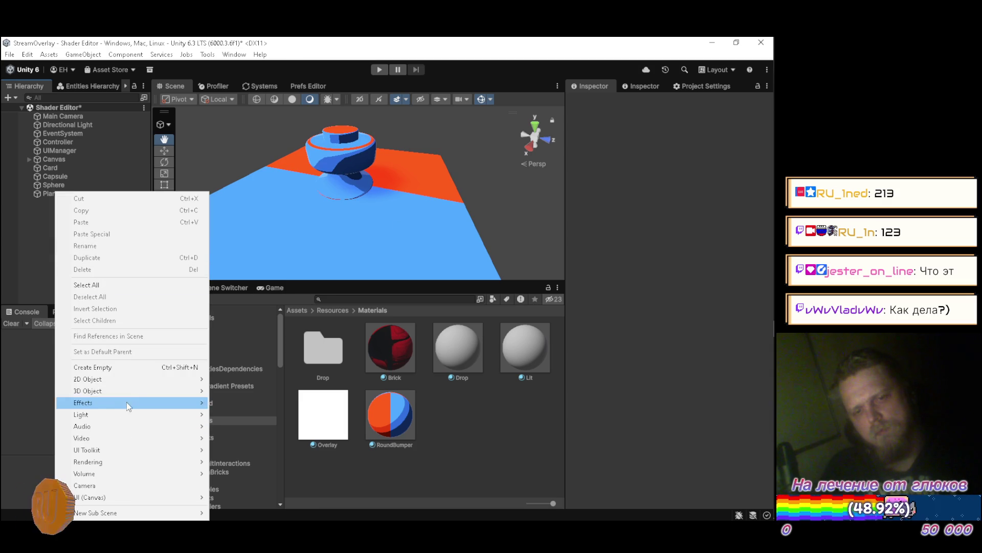
# Add a cube and drag it out of the bumper to rest on the plane at the lower left
pyautogui.moveTo(147, 392)
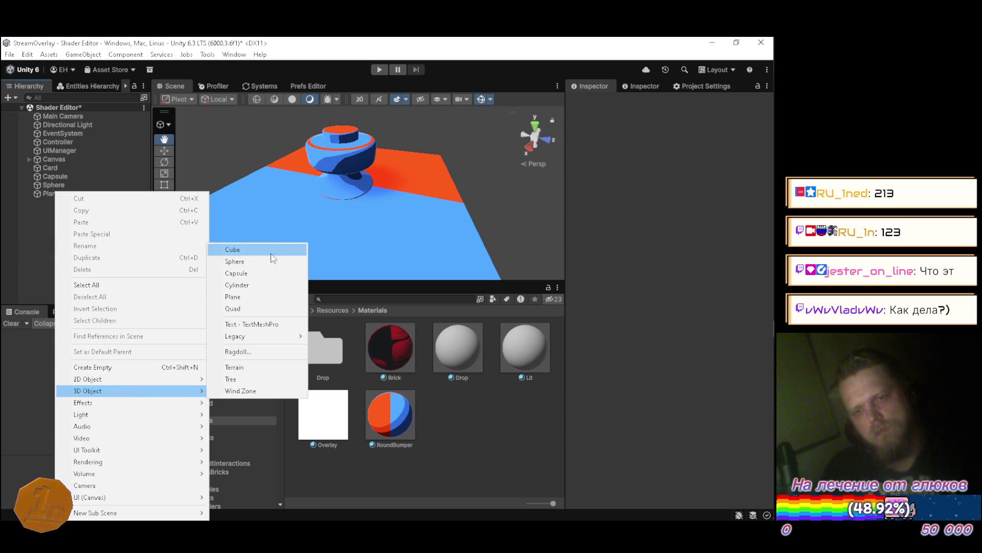
pyautogui.click(270, 249)
pyautogui.press('Return')
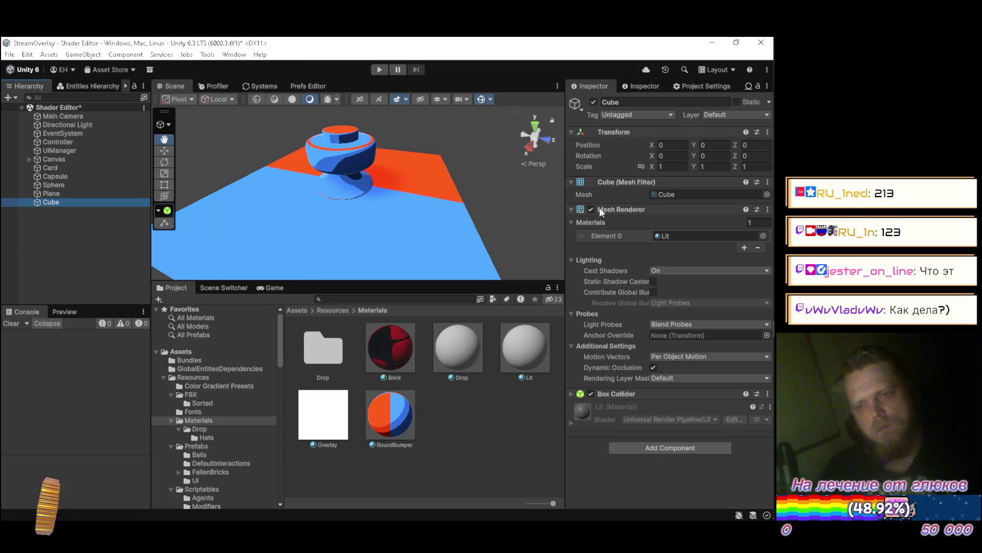
pyautogui.click(667, 144)
pyautogui.write('2')
pyautogui.write('w')
pyautogui.moveTo(353, 194)
pyautogui.mouseDown()
pyautogui.moveTo(361, 228)
pyautogui.moveTo(327, 231)
pyautogui.mouseUp()
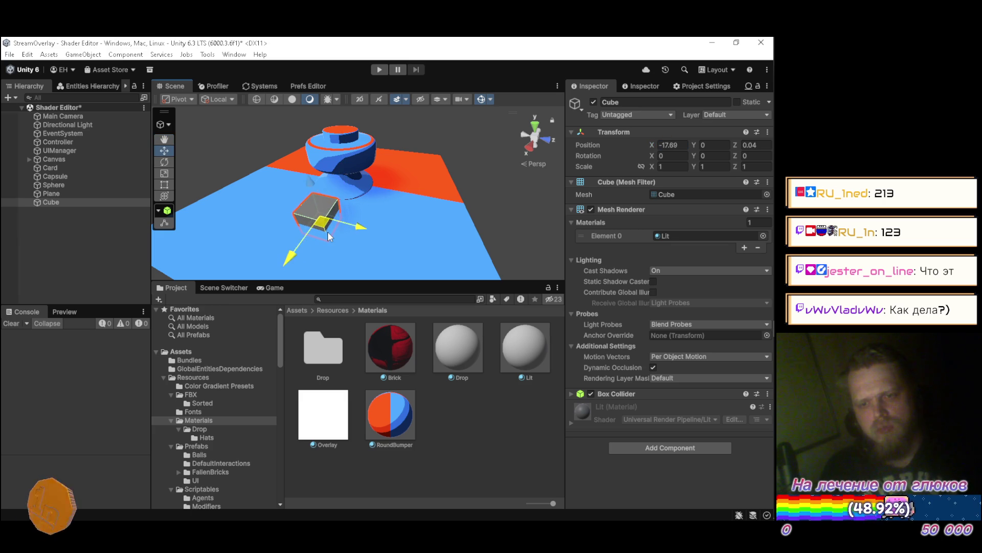
pyautogui.moveTo(306, 173); pyautogui.dragTo(316, 169)
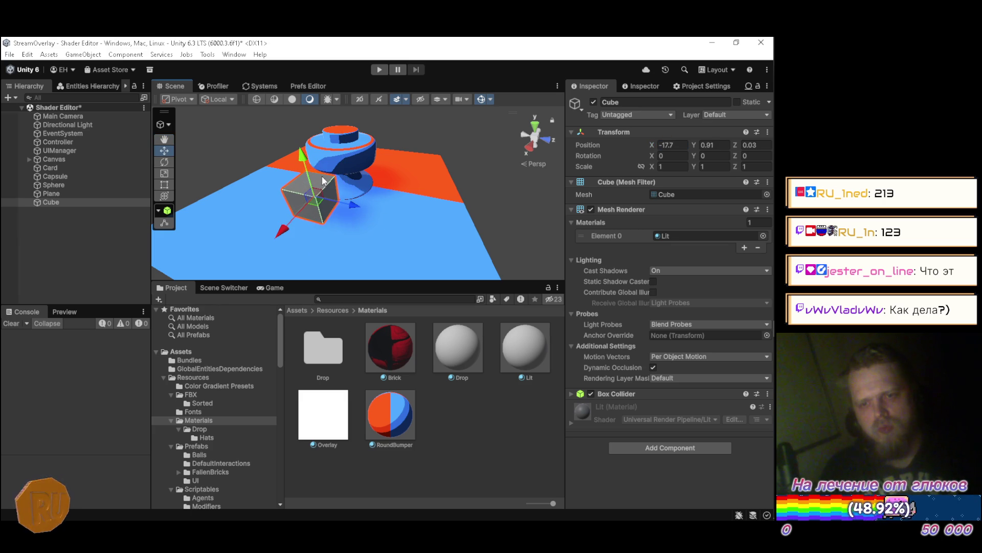
pyautogui.moveTo(317, 205)
pyautogui.mouseDown()
pyautogui.moveTo(286, 199)
pyautogui.moveTo(250, 223)
pyautogui.mouseUp()
pyautogui.click(65, 232)
# Remove the Plane's Mesh Collider component, then reselect the Cube
pyautogui.click(72, 202)
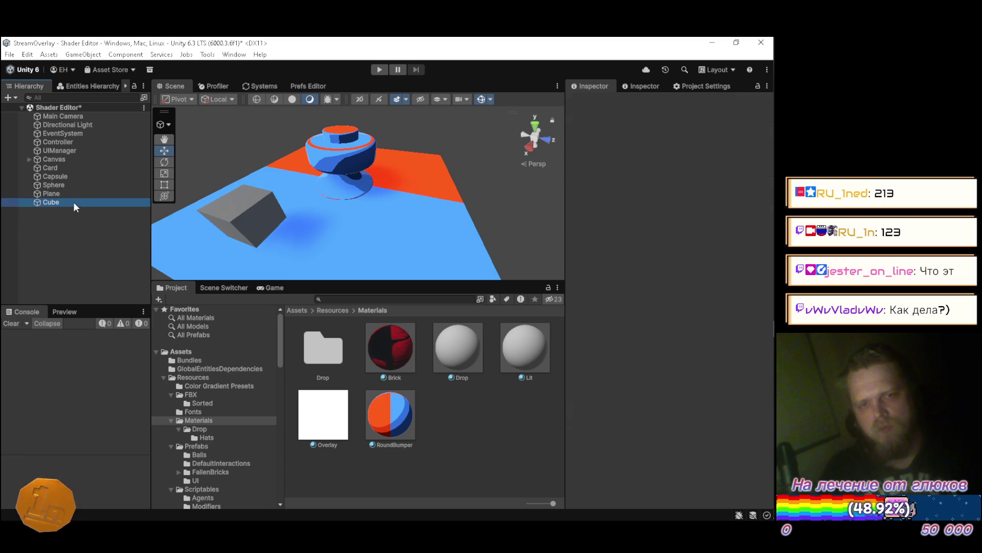
pyautogui.click(78, 194)
pyautogui.click(768, 393)
pyautogui.click(711, 420)
pyautogui.click(63, 203)
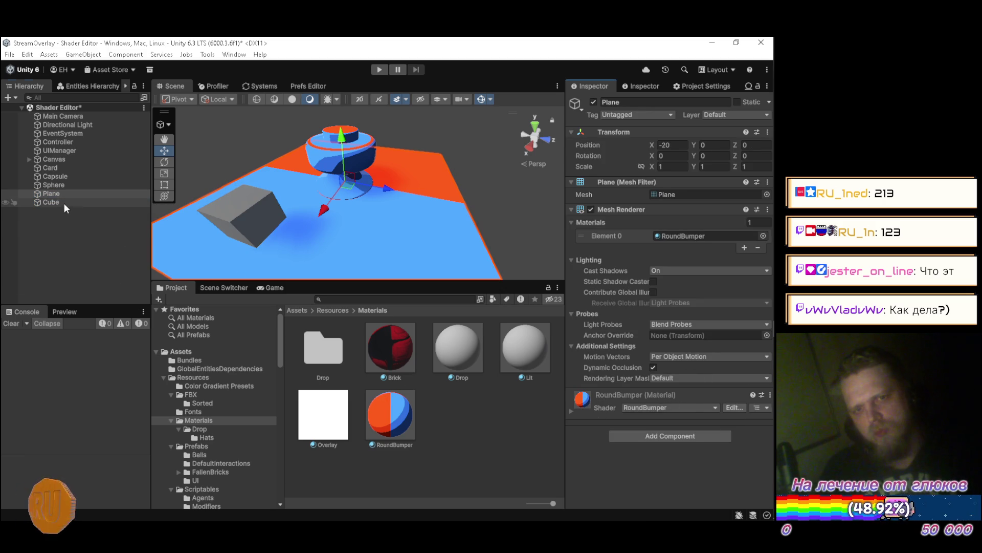
pyautogui.click(768, 393)
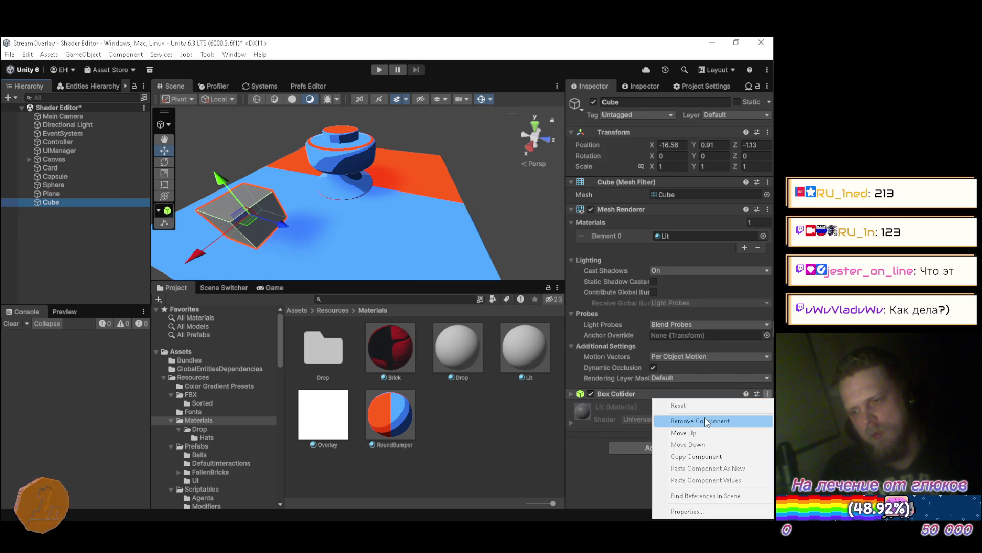
# Remove the Cube's Box Collider and apply the RoundBumper material to it
pyautogui.click(679, 419)
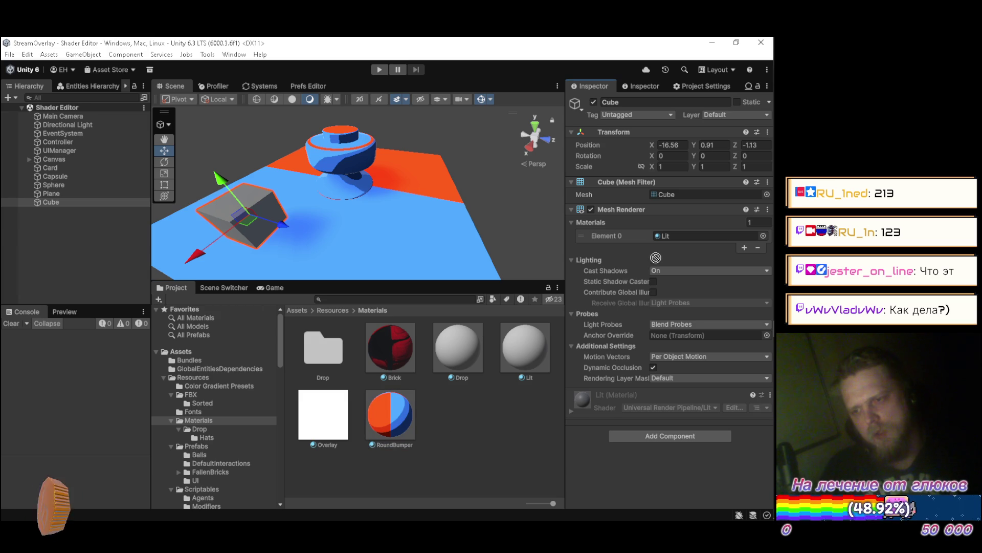
pyautogui.moveTo(651, 262); pyautogui.dragTo(676, 242)
pyautogui.click(71, 225)
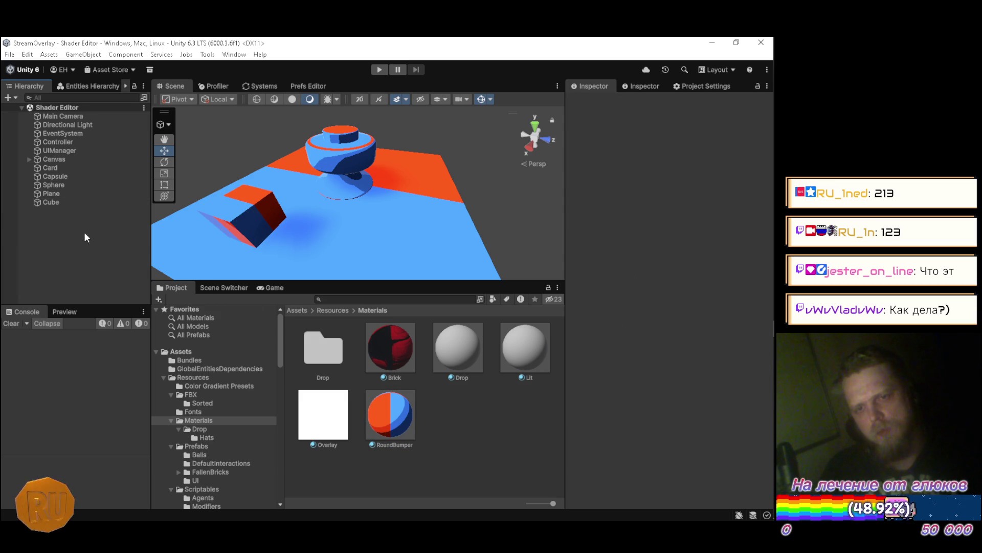
pyautogui.moveTo(218, 225); pyautogui.dragTo(139, 215)
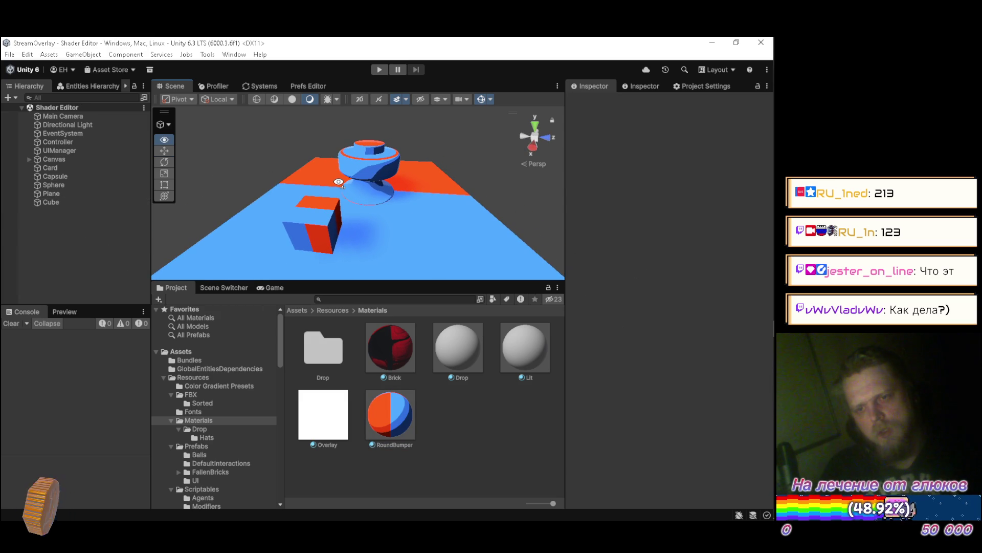
# Set the Cube's Position Y to 0.5 and move it further back on the plane
pyautogui.click(94, 204)
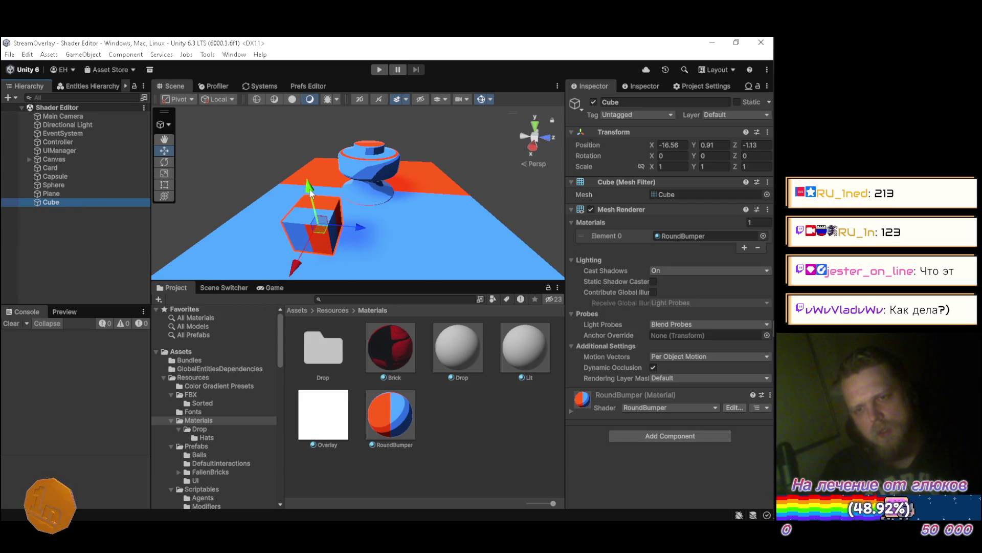
pyautogui.click(724, 144)
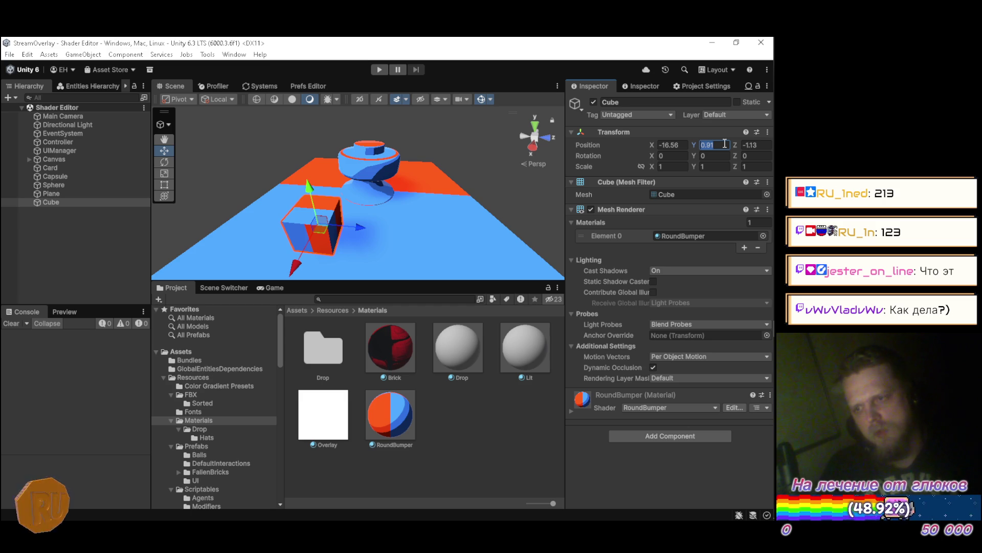
pyautogui.write('.5')
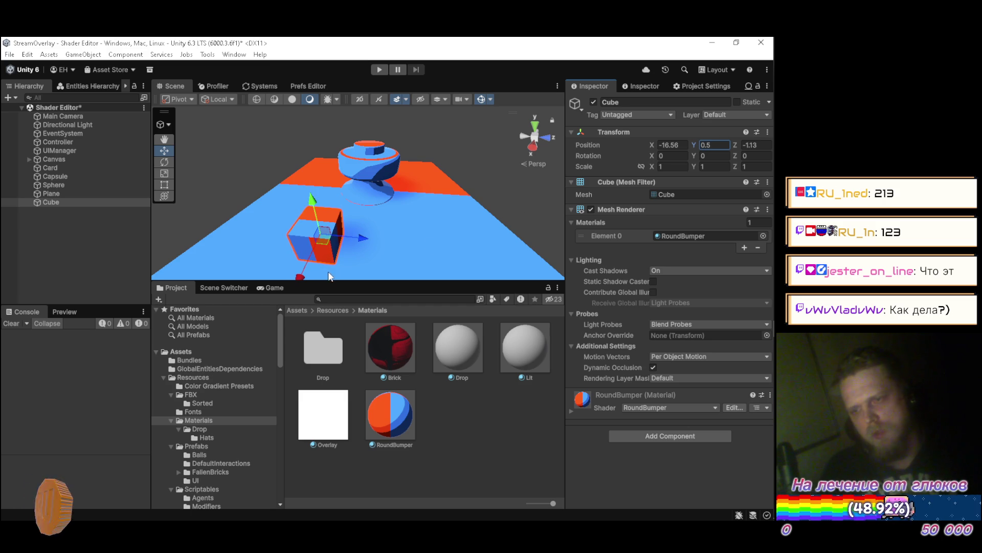
pyautogui.moveTo(326, 236); pyautogui.dragTo(315, 187)
pyautogui.click(170, 245)
# Orbit and zoom around the cube and bumper to check their placement
pyautogui.moveTo(195, 207)
pyautogui.keyDown('alt'); pyautogui.mouseDown()
pyautogui.moveTo(412, 170)
pyautogui.moveTo(230, 181)
pyautogui.mouseUp(); pyautogui.keyUp('alt')
pyautogui.keyDown('alt'); pyautogui.moveTo(383, 203); pyautogui.dragTo(365, 205); pyautogui.keyUp('alt')
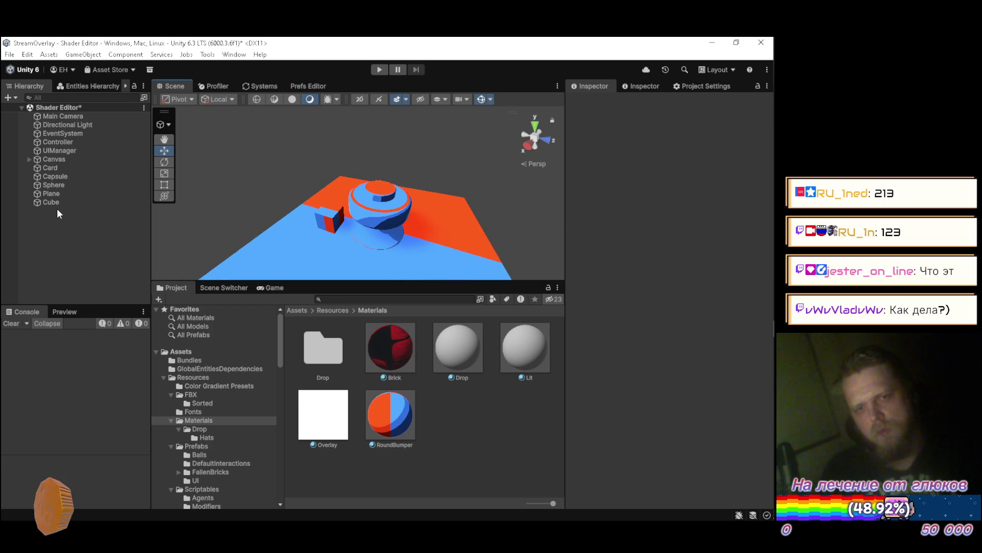
pyautogui.click(83, 202)
pyautogui.keyDown('alt'); pyautogui.moveTo(329, 234); pyautogui.dragTo(345, 188); pyautogui.keyUp('alt')
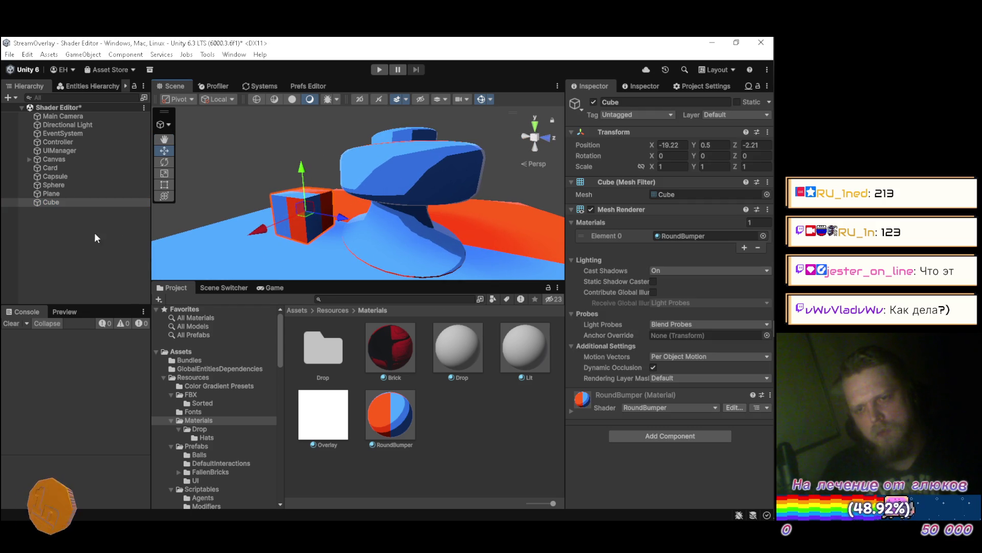
pyautogui.click(94, 232)
pyautogui.scroll(-10, 219, 219)
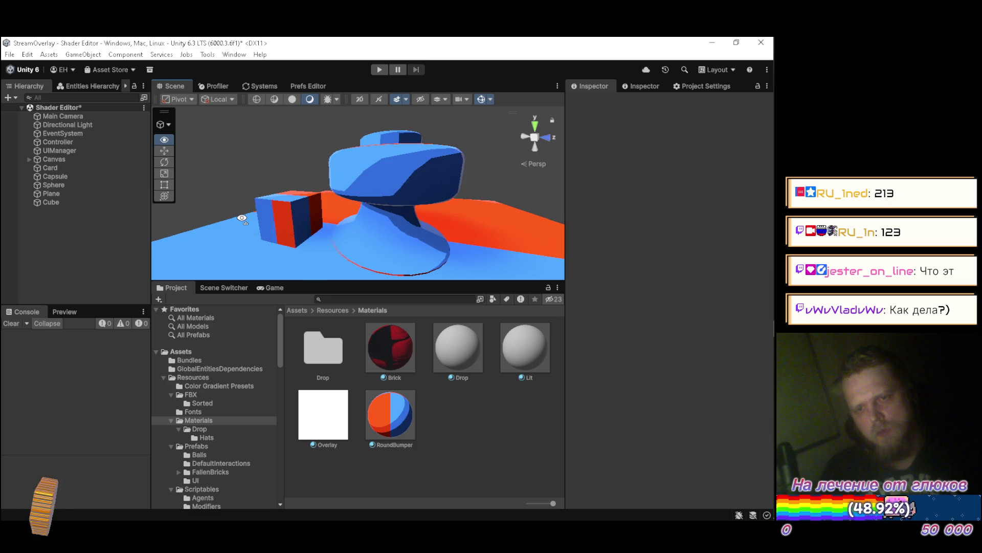
pyautogui.rightClick(83, 239)
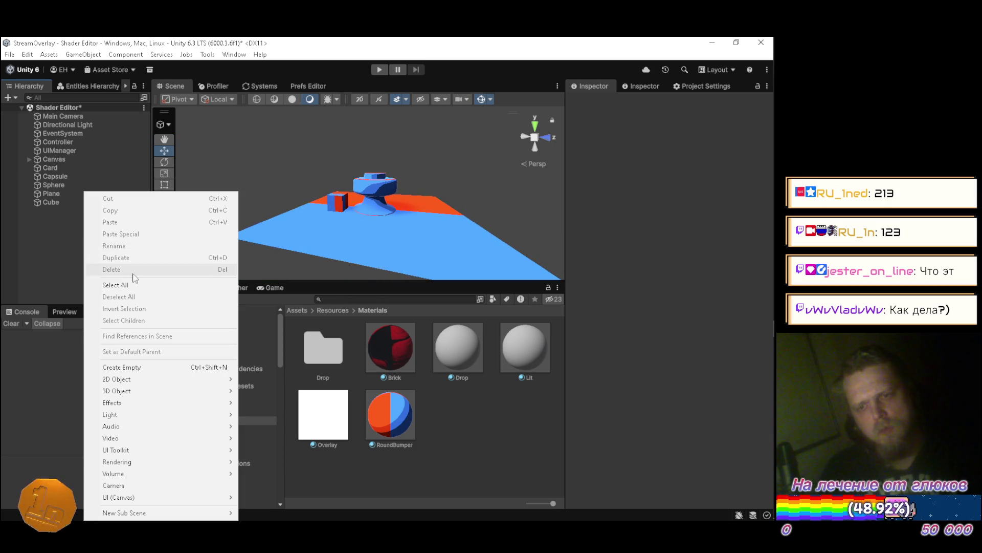
pyautogui.click(402, 430)
# Select the RoundBumper material and try a light grey outline colour
pyautogui.click(403, 432)
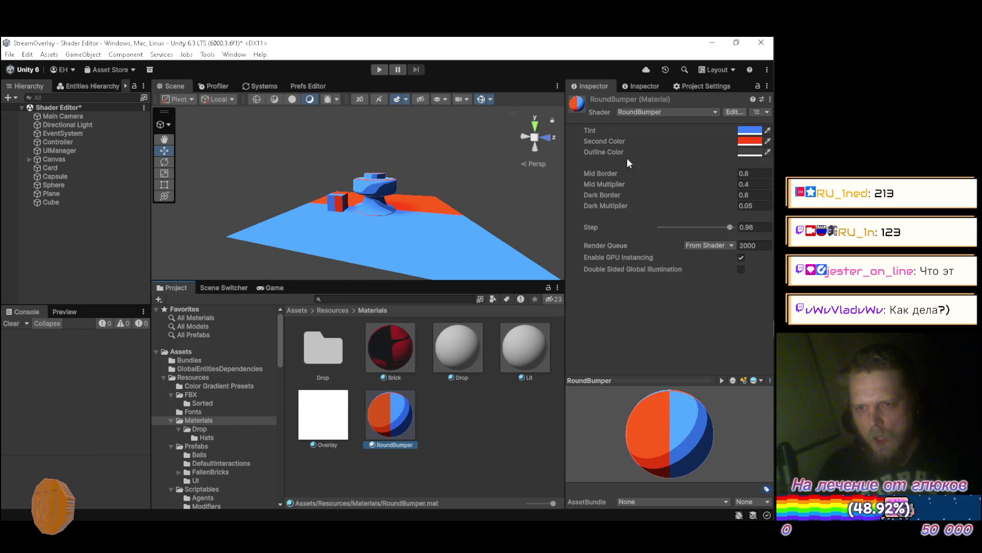
pyautogui.moveTo(381, 161); pyautogui.dragTo(387, 188)
pyautogui.click(747, 152)
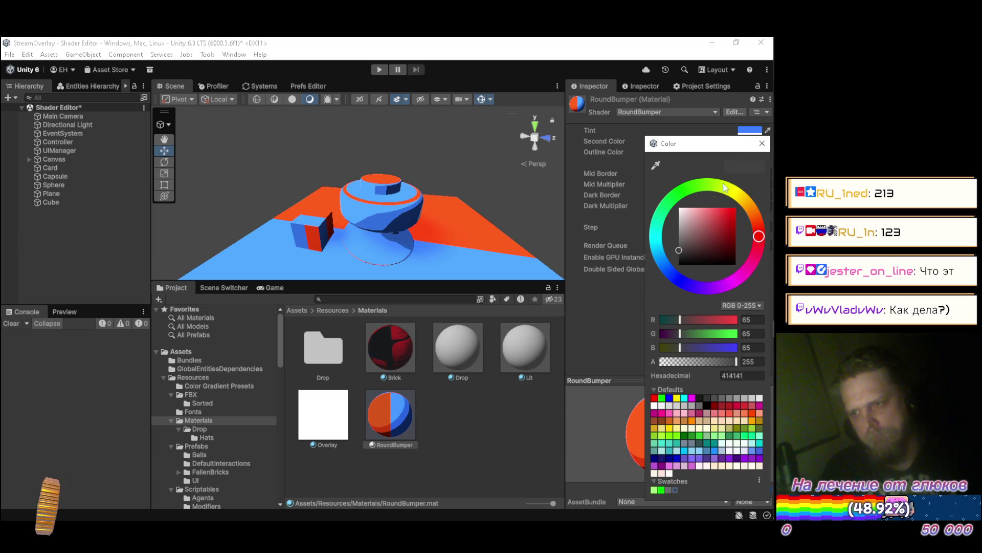
pyautogui.moveTo(683, 248)
pyautogui.mouseDown()
pyautogui.moveTo(647, 209)
pyautogui.moveTo(644, 238)
pyautogui.mouseUp()
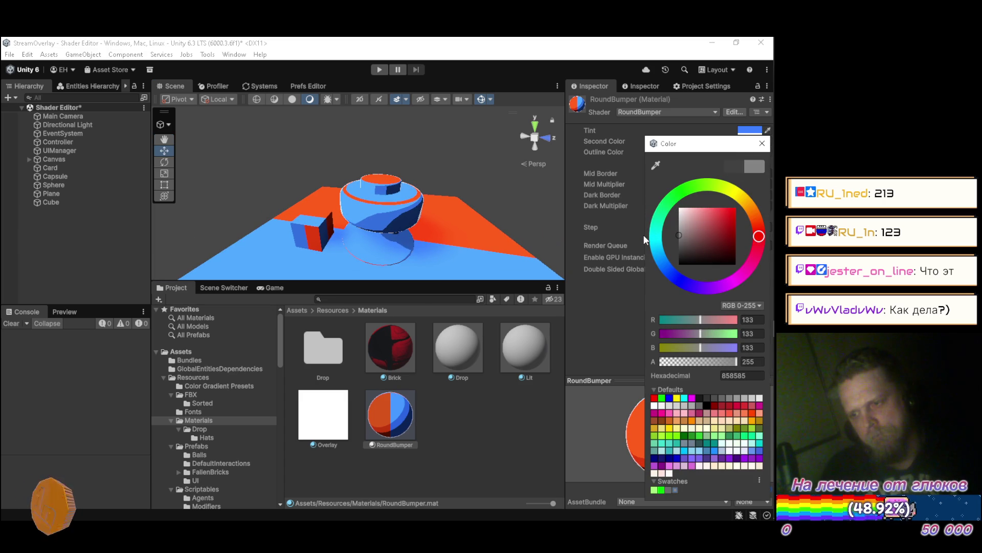
pyautogui.moveTo(644, 234); pyautogui.dragTo(642, 238)
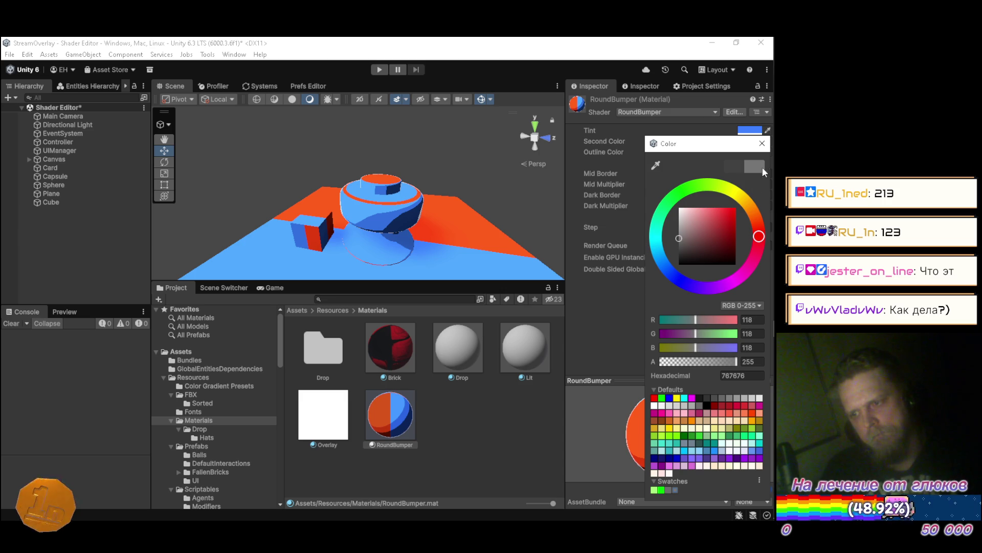
pyautogui.click(768, 142)
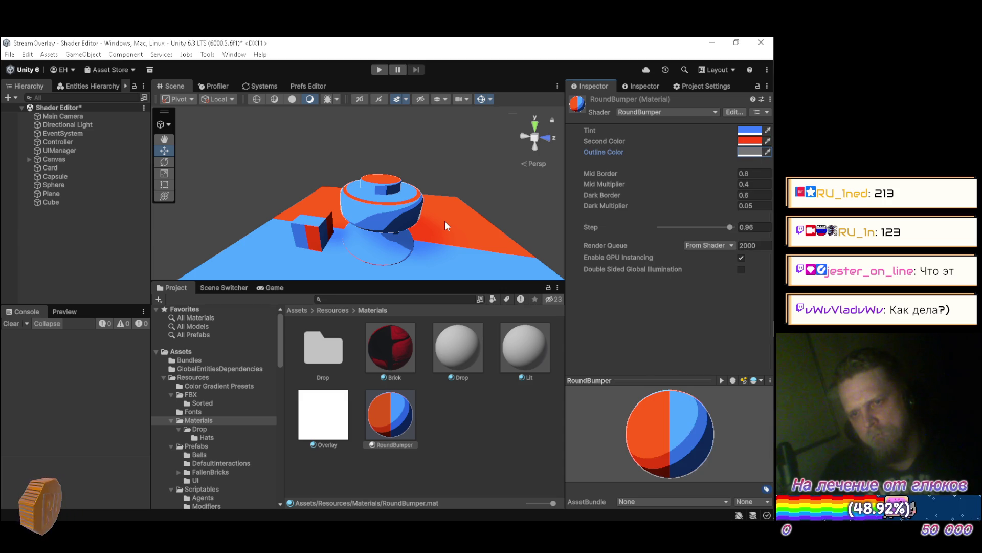
pyautogui.moveTo(338, 198)
pyautogui.mouseDown()
pyautogui.moveTo(452, 212)
pyautogui.moveTo(288, 205)
pyautogui.moveTo(288, 182)
pyautogui.moveTo(327, 201)
pyautogui.mouseUp()
# Set the outline colour to RGB 90, 90, 90 and inspect the bumper
pyautogui.click(749, 153)
pyautogui.moveTo(689, 246)
pyautogui.mouseDown()
pyautogui.moveTo(670, 238)
pyautogui.moveTo(647, 245)
pyautogui.mouseUp()
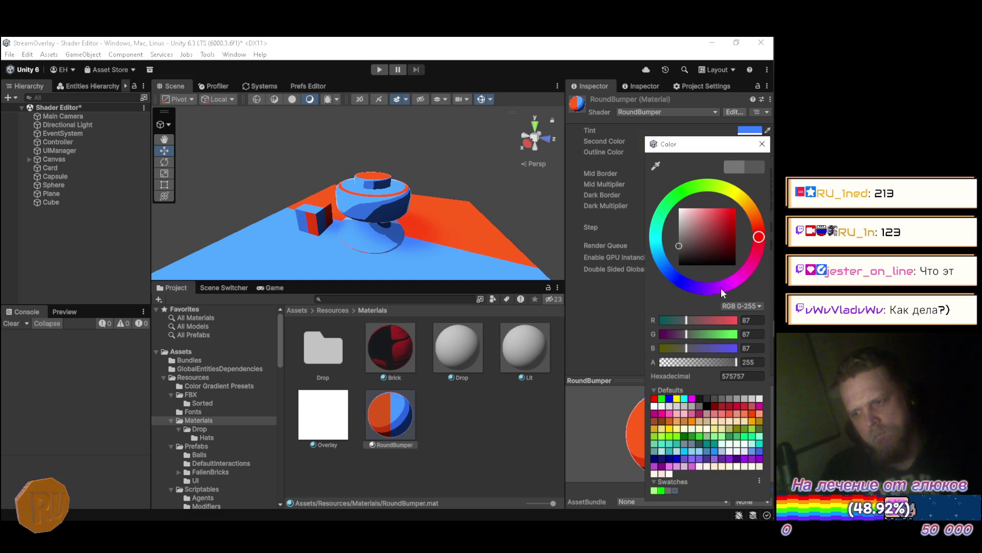
pyautogui.write('90')
pyautogui.press('Tab')
pyautogui.write('90')
pyautogui.press('Tab')
pyautogui.write('90')
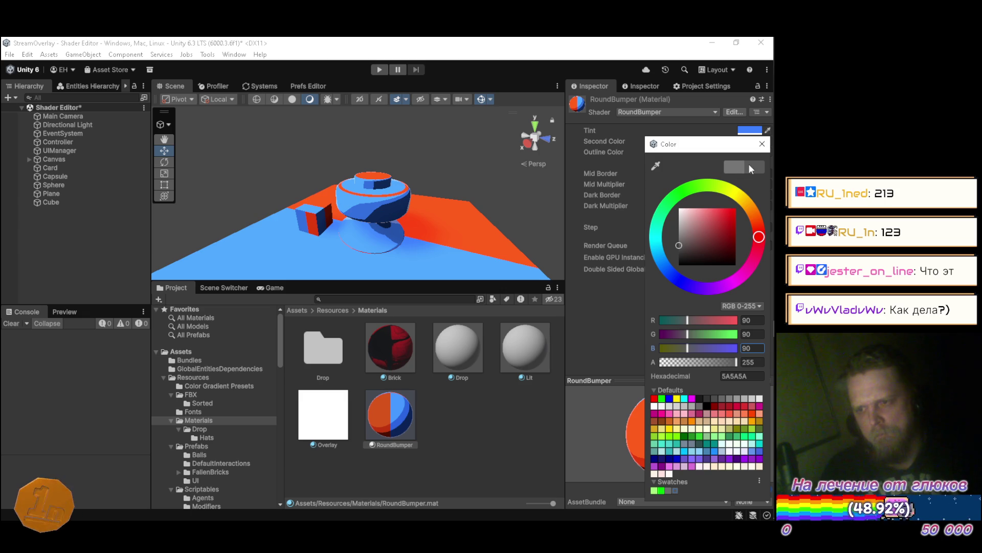
pyautogui.click(762, 146)
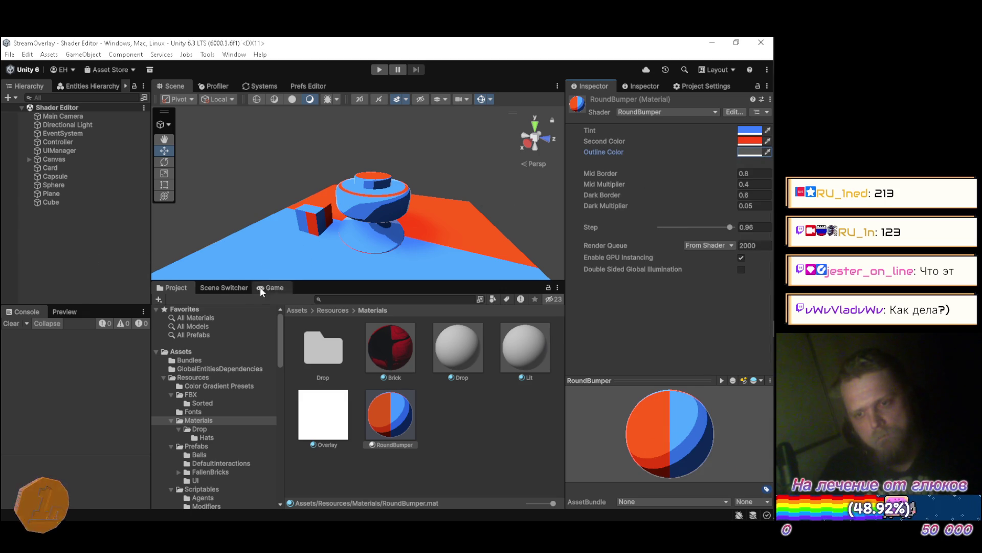
pyautogui.moveTo(337, 237)
pyautogui.mouseDown()
pyautogui.moveTo(430, 228)
pyautogui.moveTo(463, 205)
pyautogui.moveTo(509, 207)
pyautogui.moveTo(251, 224)
pyautogui.moveTo(233, 214)
pyautogui.moveTo(319, 208)
pyautogui.mouseUp()
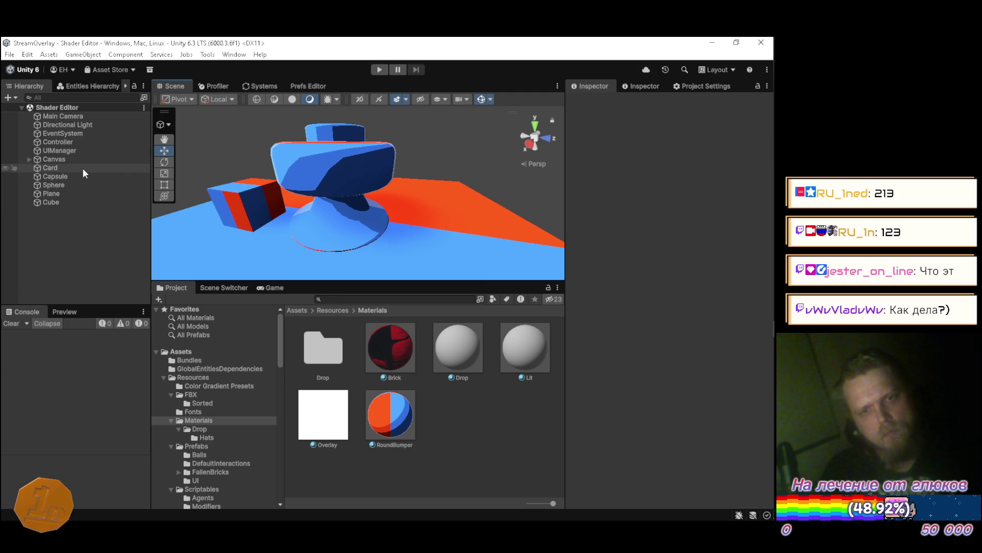
pyautogui.hotkey('alt', 'Tab')
# In Blender's front view, raise the bumper's bottom edge loop about 0.061 m along Z and save
pyautogui.press('Tab')
pyautogui.press('Tab')
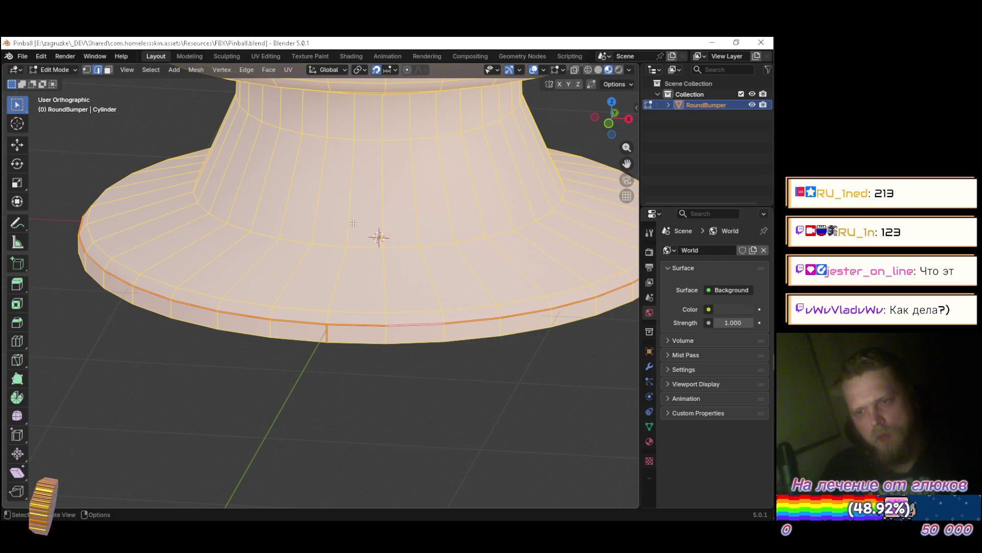
pyautogui.press('KP_1')
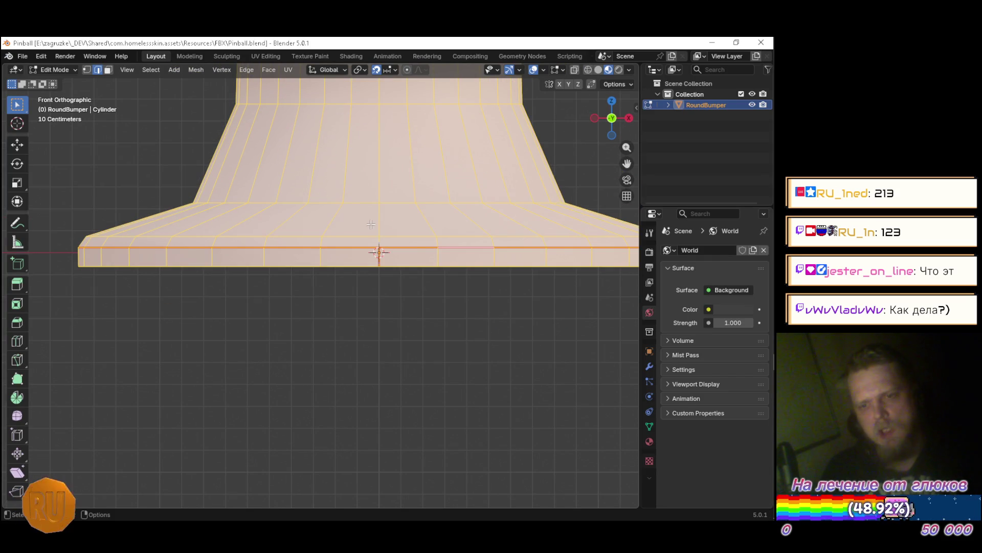
pyautogui.press('Tab')
pyautogui.press('Tab')
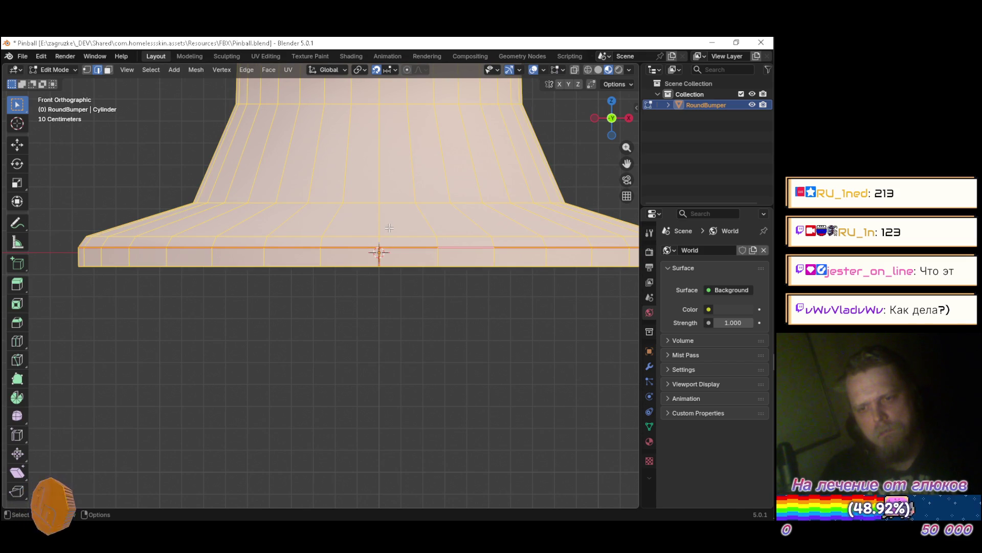
pyautogui.press('g')
pyautogui.press('z')
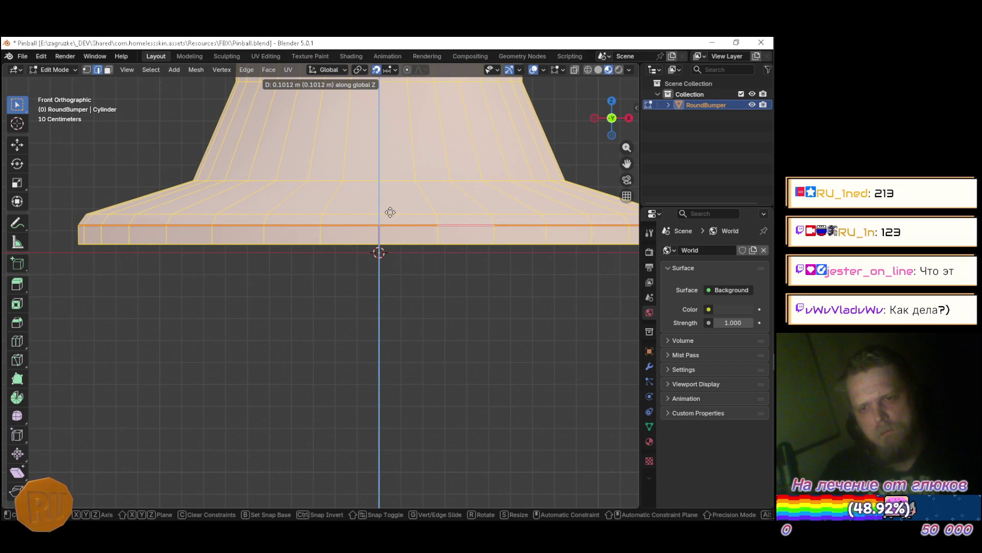
pyautogui.scroll(4, 389, 215)
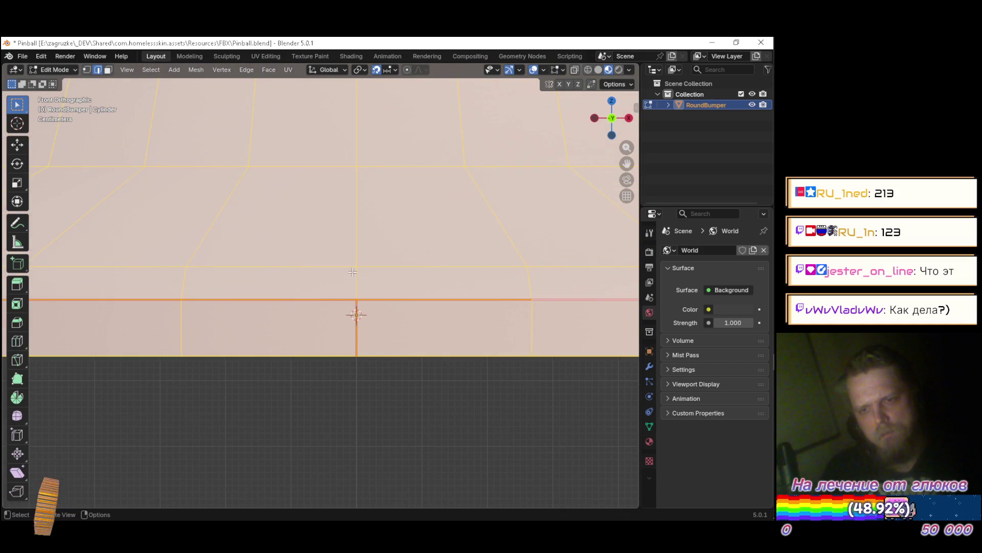
pyautogui.click(357, 237)
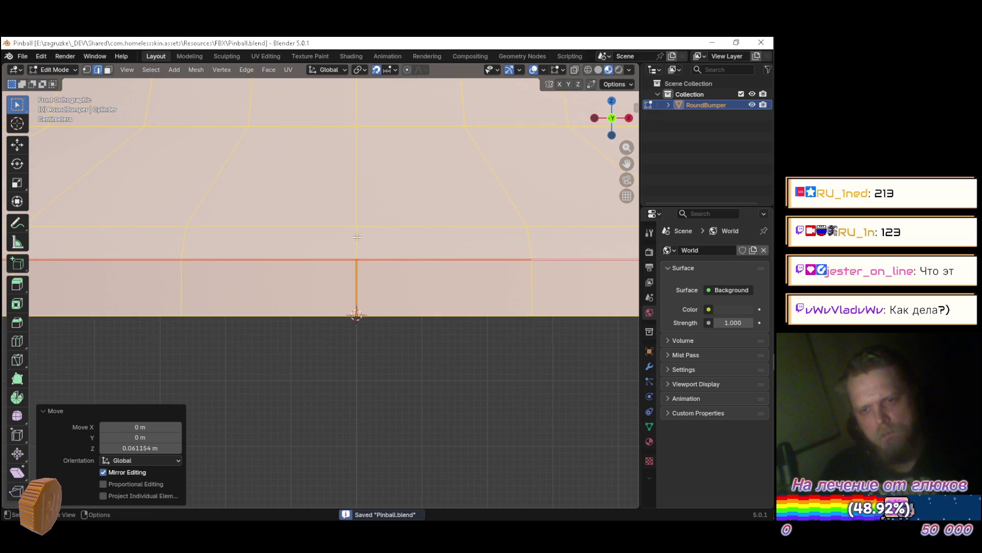
pyautogui.hotkey('alt', 'Tab')
pyautogui.moveTo(357, 237)
pyautogui.mouseDown()
pyautogui.moveTo(323, 181)
pyautogui.moveTo(347, 174)
pyautogui.mouseUp()
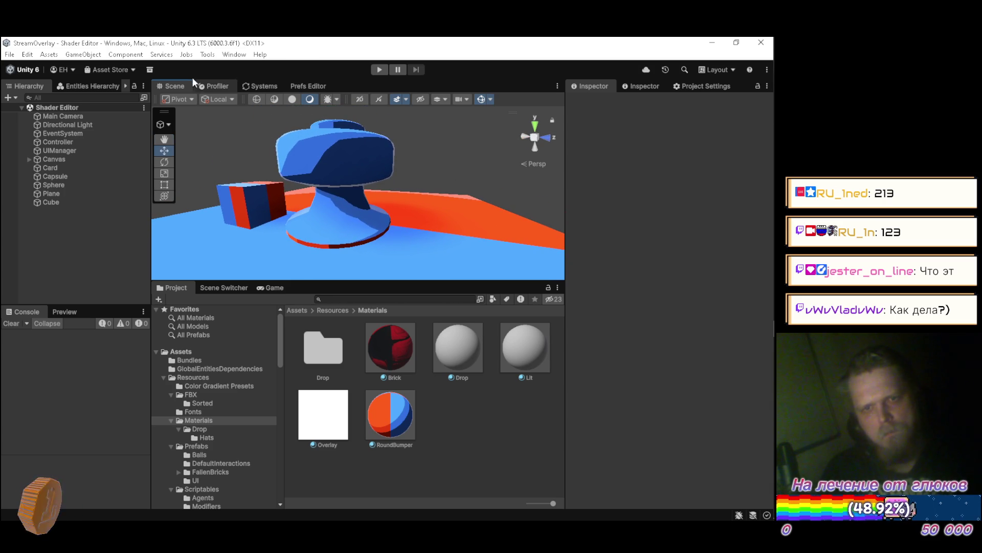
# Set the RoundBumper material's Tint to white
pyautogui.doubleClick(177, 84)
pyautogui.moveTo(223, 145)
pyautogui.mouseDown()
pyautogui.moveTo(234, 177)
pyautogui.moveTo(236, 164)
pyautogui.moveTo(257, 183)
pyautogui.moveTo(263, 210)
pyautogui.moveTo(243, 212)
pyautogui.mouseUp()
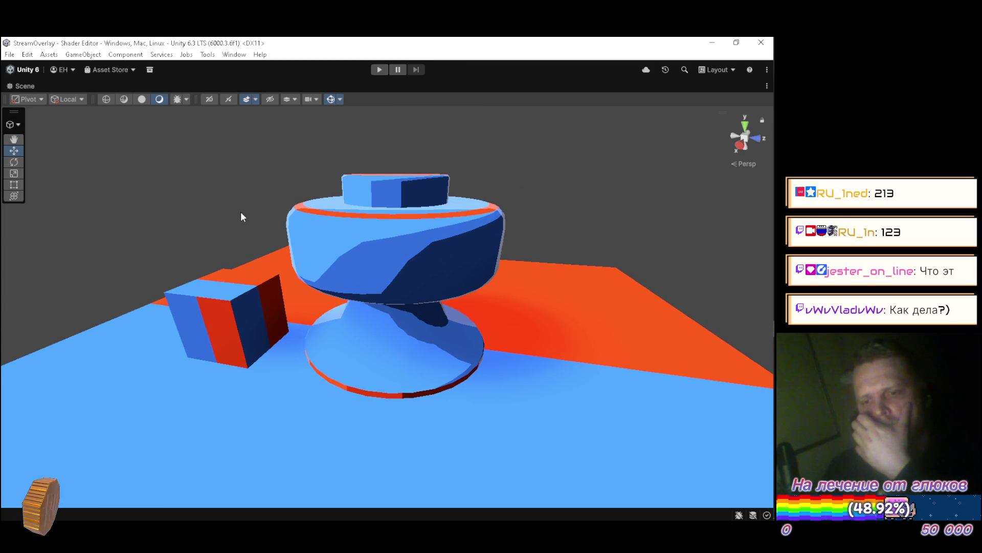
pyautogui.doubleClick(20, 86)
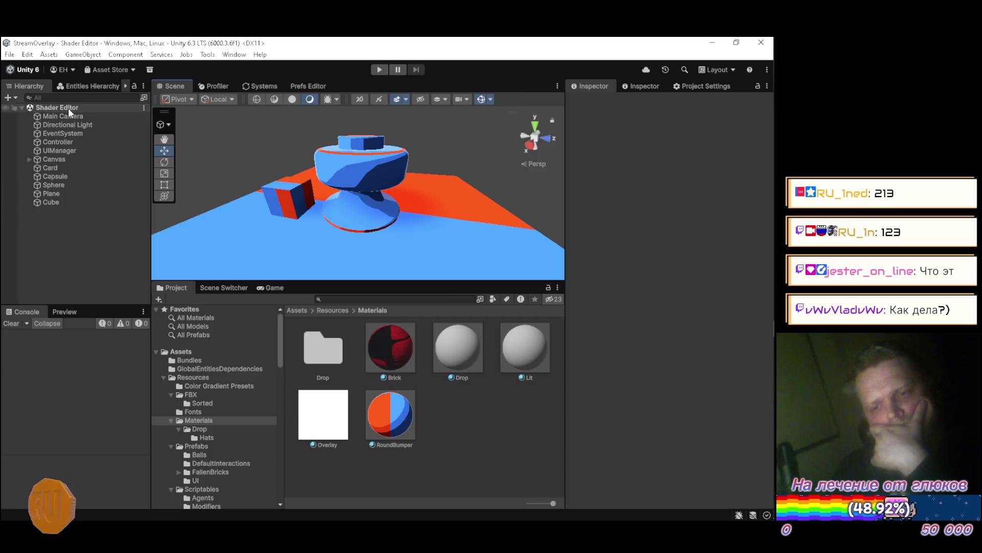
pyautogui.click(382, 404)
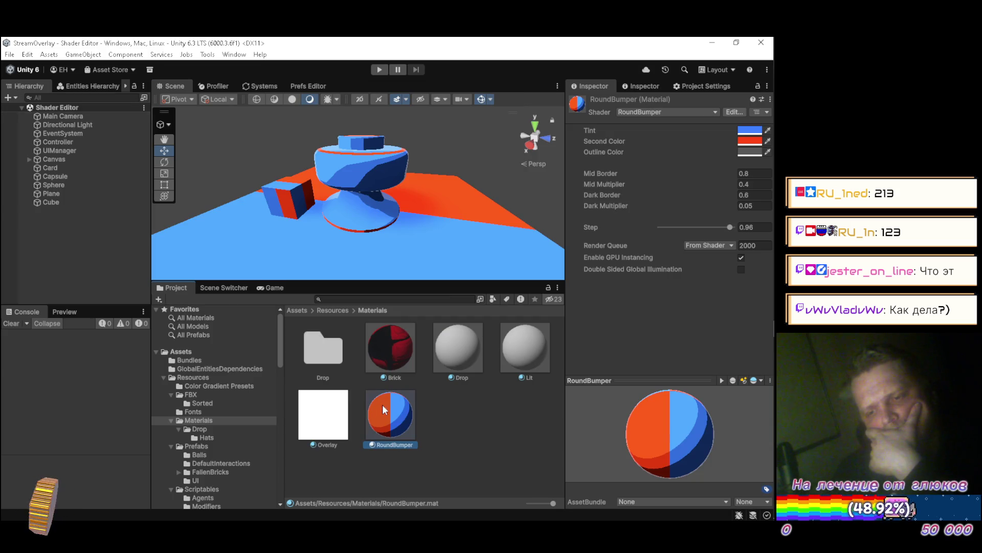
pyautogui.click(750, 130)
pyautogui.moveTo(701, 211); pyautogui.dragTo(496, 174)
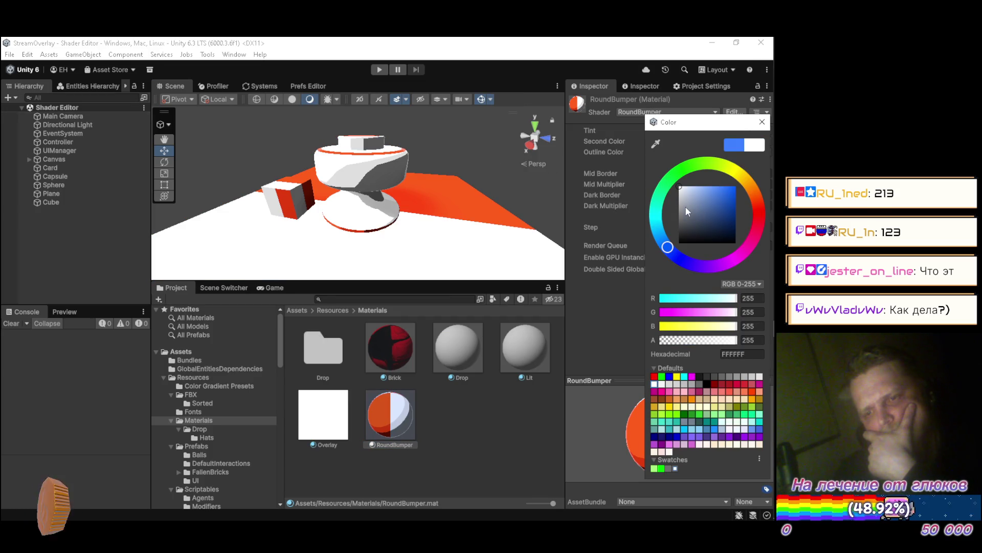
pyautogui.click(762, 121)
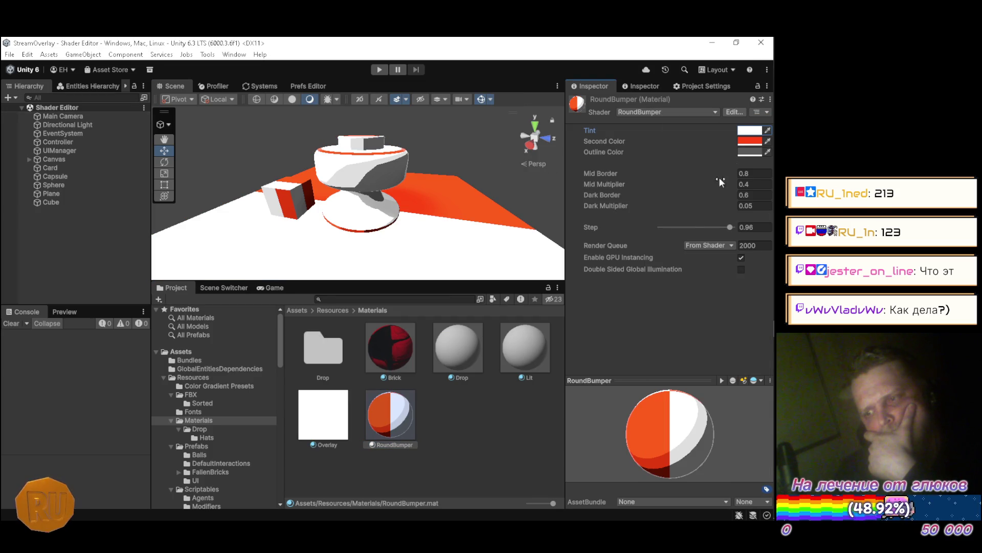
# Change the Second Color to blue (1800FF) and orbit to inspect the recoloured model
pyautogui.click(748, 141)
pyautogui.click(688, 182)
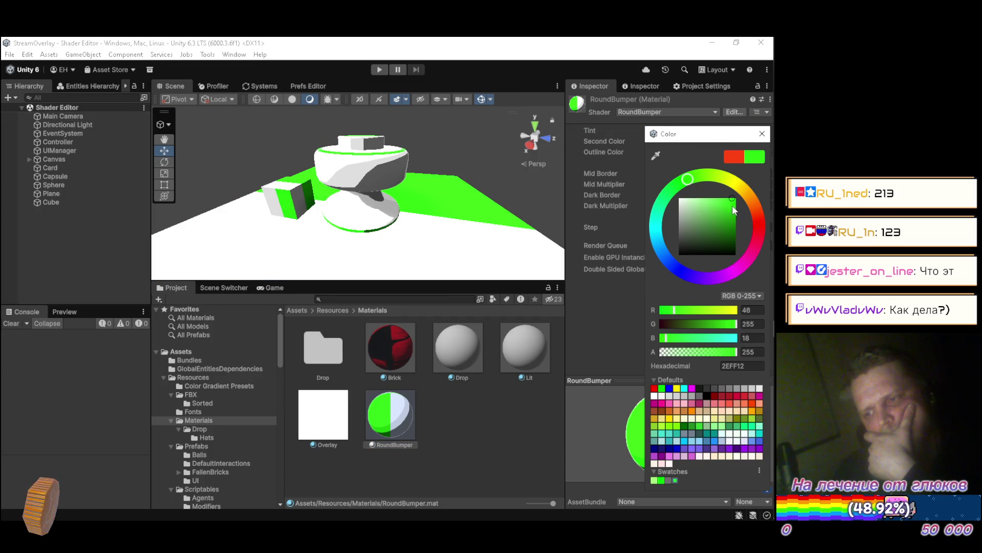
pyautogui.moveTo(731, 204); pyautogui.dragTo(768, 155)
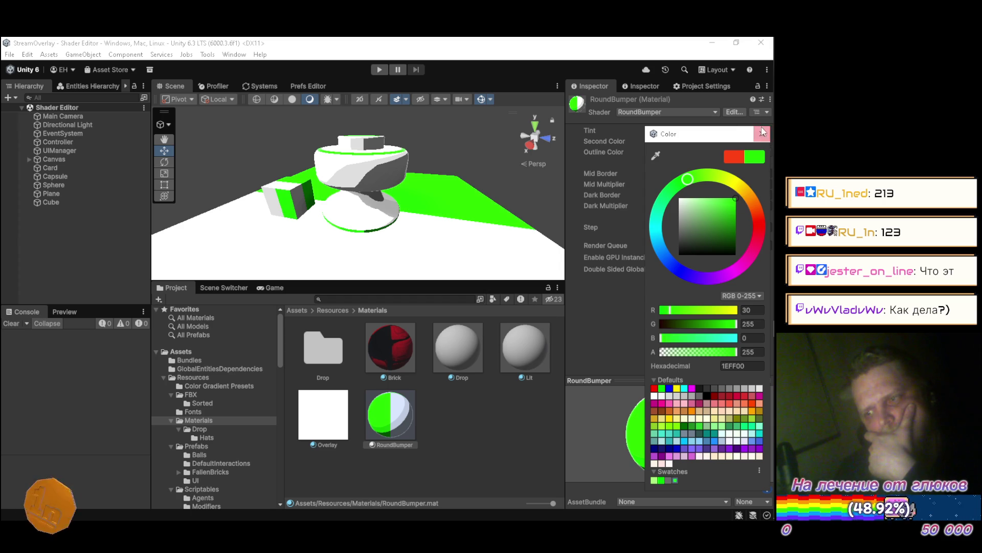
pyautogui.click(762, 132)
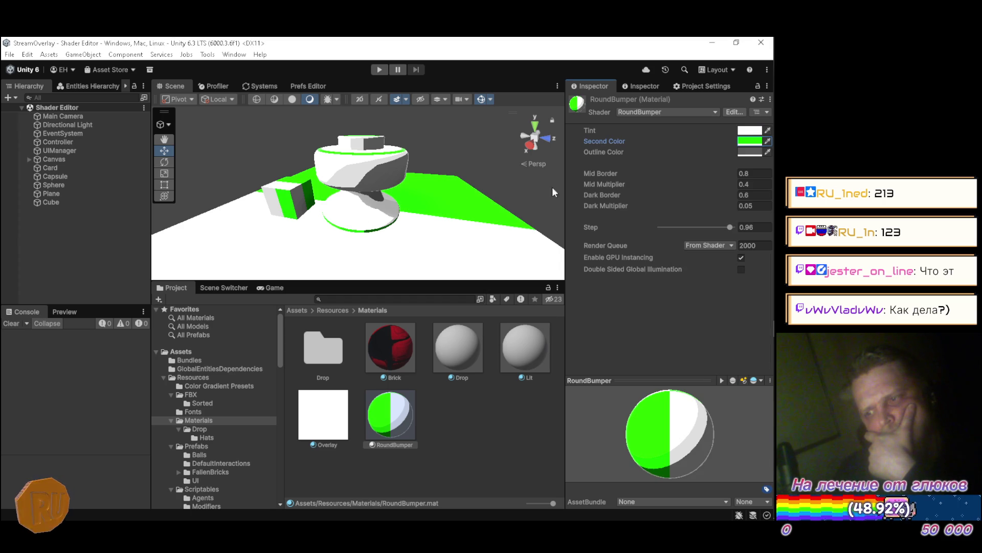
pyautogui.click(744, 142)
pyautogui.click(687, 271)
pyautogui.moveTo(506, 228); pyautogui.dragTo(495, 173)
pyautogui.click(79, 244)
pyautogui.moveTo(358, 215)
pyautogui.mouseDown()
pyautogui.moveTo(328, 204)
pyautogui.moveTo(399, 192)
pyautogui.moveTo(381, 192)
pyautogui.moveTo(384, 201)
pyautogui.mouseUp()
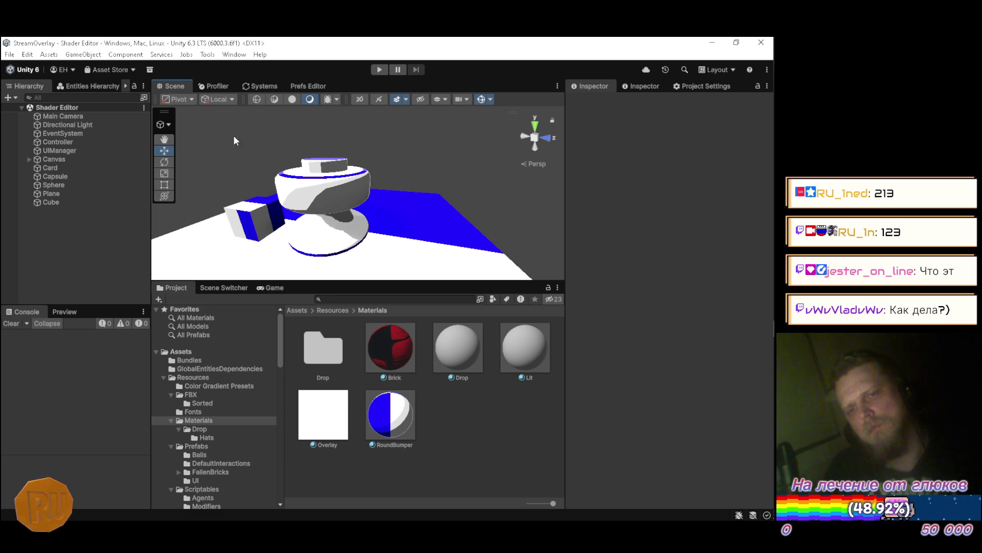
# Set the RoundBumper material's Tint to blue and its Second Color to red
pyautogui.doubleClick(182, 85)
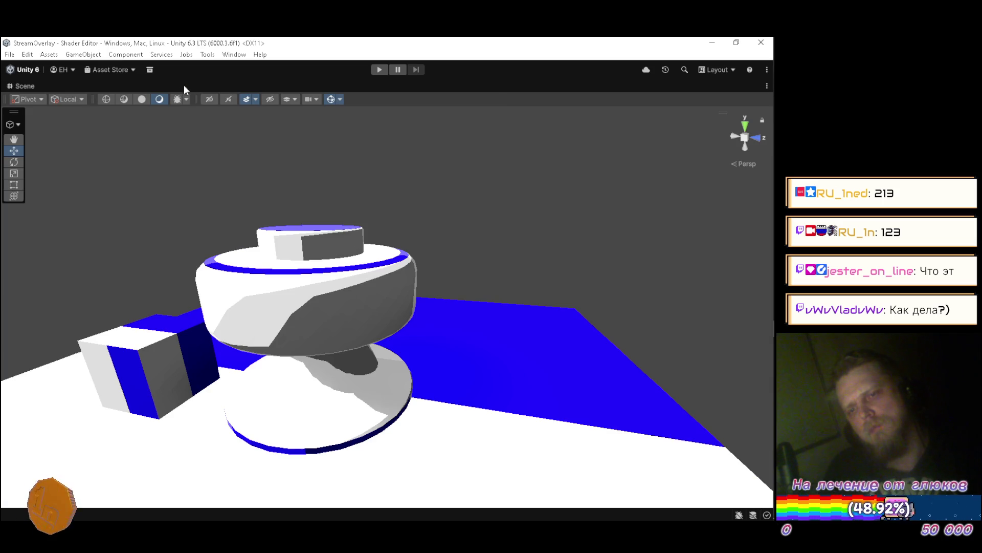
pyautogui.doubleClick(24, 85)
pyautogui.click(390, 414)
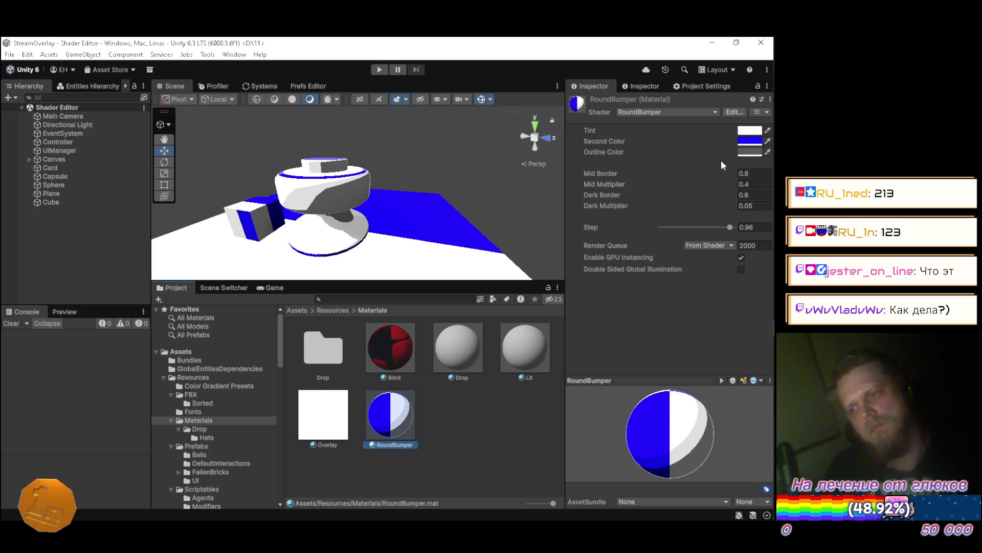
pyautogui.click(746, 133)
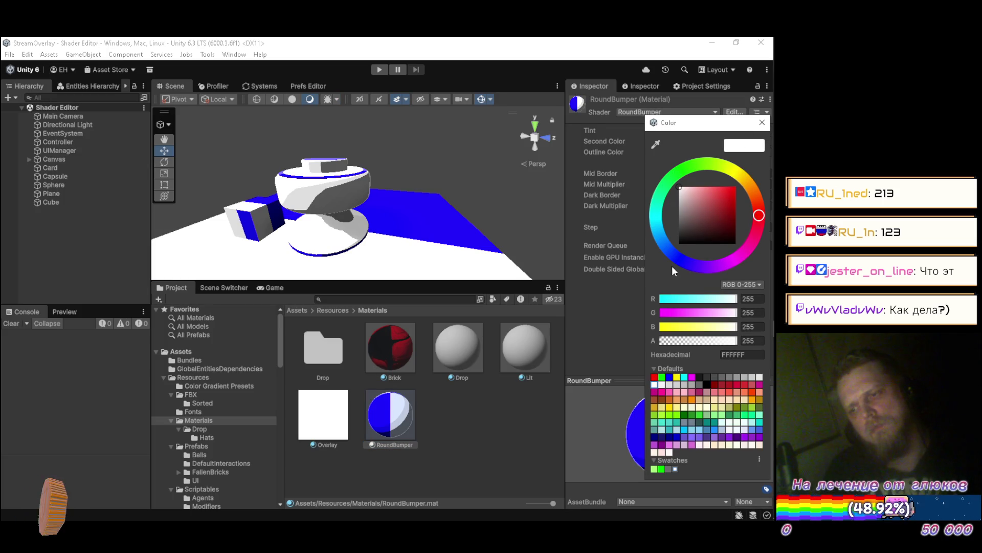
pyautogui.click(711, 207)
pyautogui.press('Return')
pyautogui.click(749, 142)
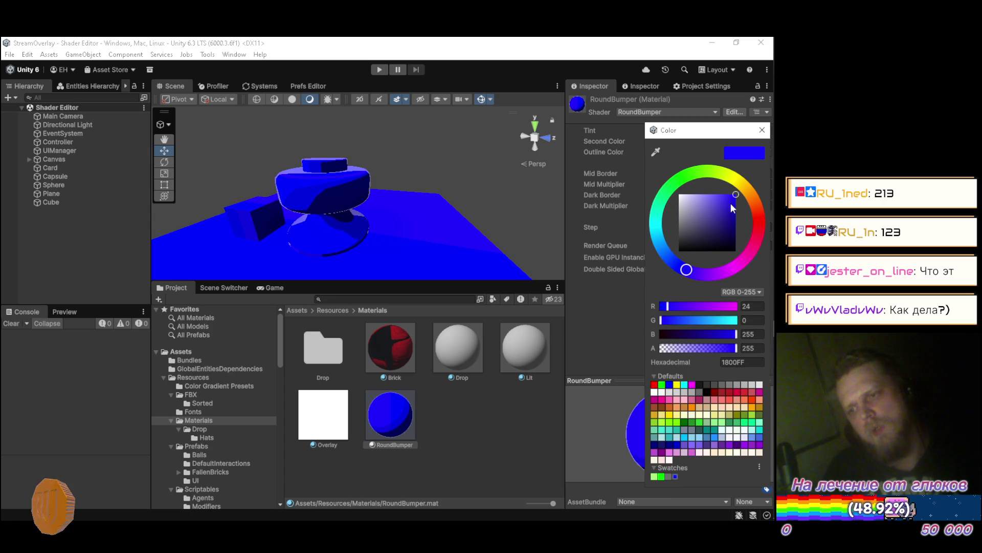
pyautogui.click(760, 222)
pyautogui.click(763, 131)
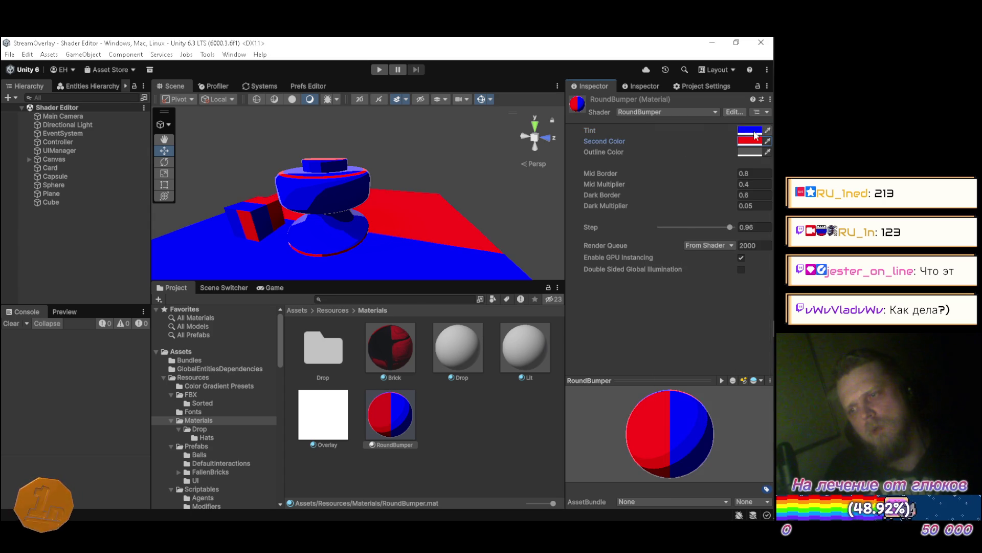
# Maximize the Scene view and orbit around the blue and red bumper
pyautogui.doubleClick(165, 83)
pyautogui.moveTo(306, 189)
pyautogui.mouseDown()
pyautogui.moveTo(331, 236)
pyautogui.moveTo(310, 214)
pyautogui.moveTo(265, 203)
pyautogui.moveTo(184, 213)
pyautogui.moveTo(204, 191)
pyautogui.moveTo(230, 191)
pyautogui.mouseUp()
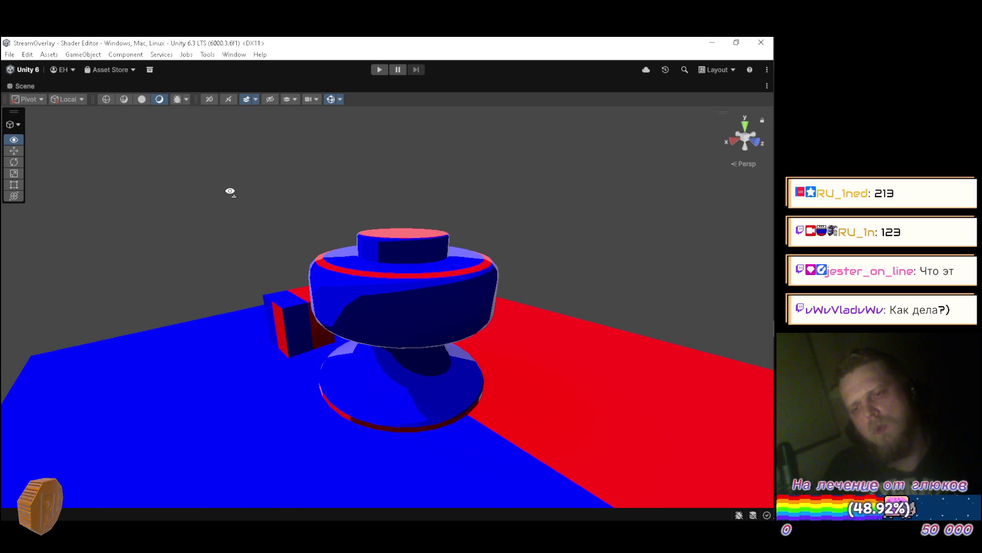
pyautogui.doubleClick(27, 83)
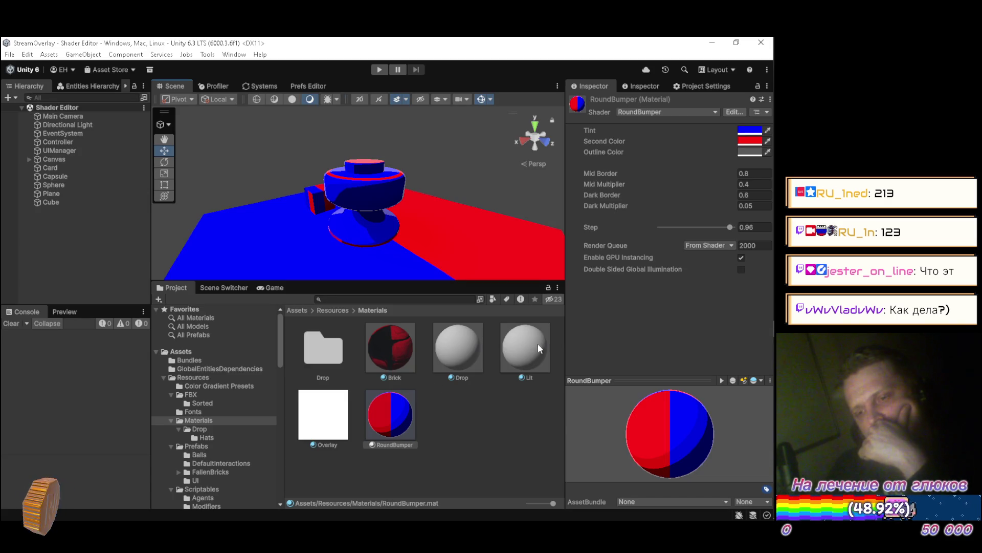
# Darken the red Second Color and lighten the blue Tint
pyautogui.click(750, 131)
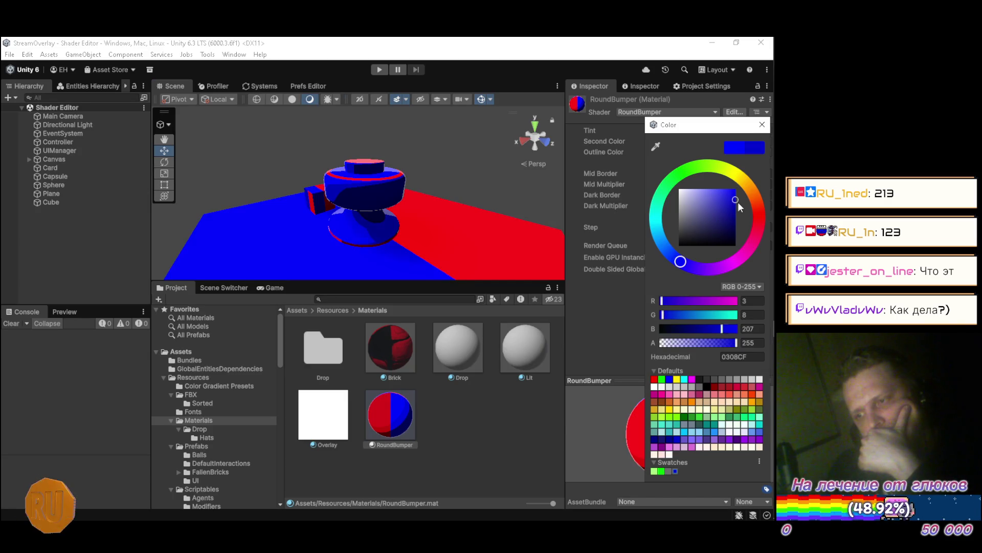
pyautogui.click(750, 141)
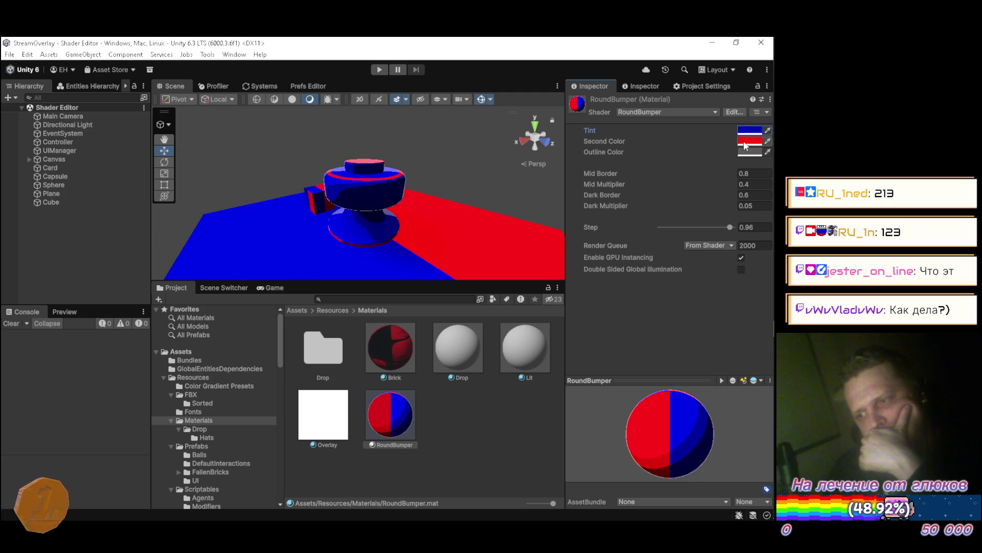
pyautogui.moveTo(747, 191); pyautogui.dragTo(741, 216)
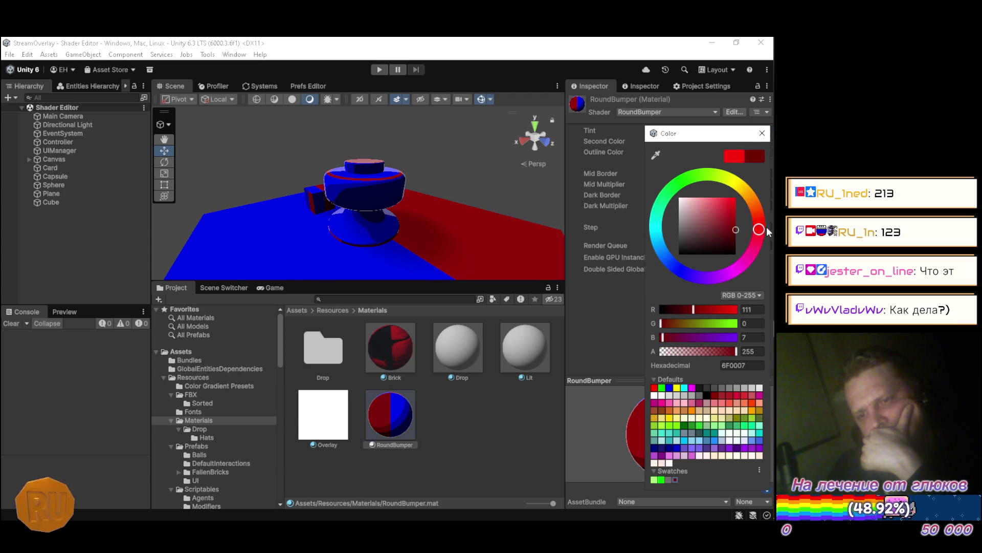
pyautogui.click(756, 137)
pyautogui.click(747, 131)
pyautogui.moveTo(723, 207)
pyautogui.mouseDown()
pyautogui.moveTo(710, 208)
pyautogui.moveTo(710, 195)
pyautogui.mouseUp()
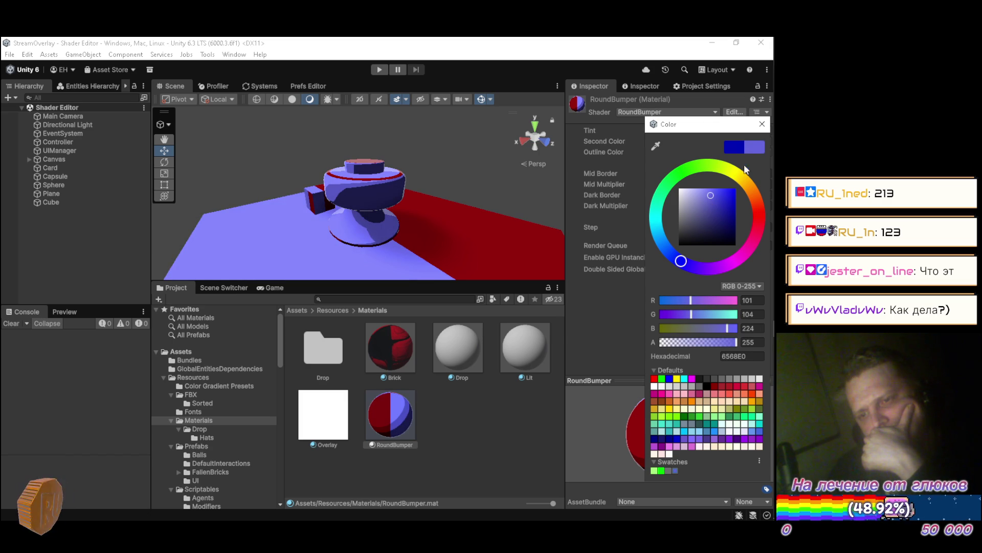
pyautogui.click(762, 123)
# Fine-tune the Second Color to dark red 91000A and the Tint to periwinkle 5559F6
pyautogui.click(750, 142)
pyautogui.moveTo(724, 227); pyautogui.dragTo(723, 214)
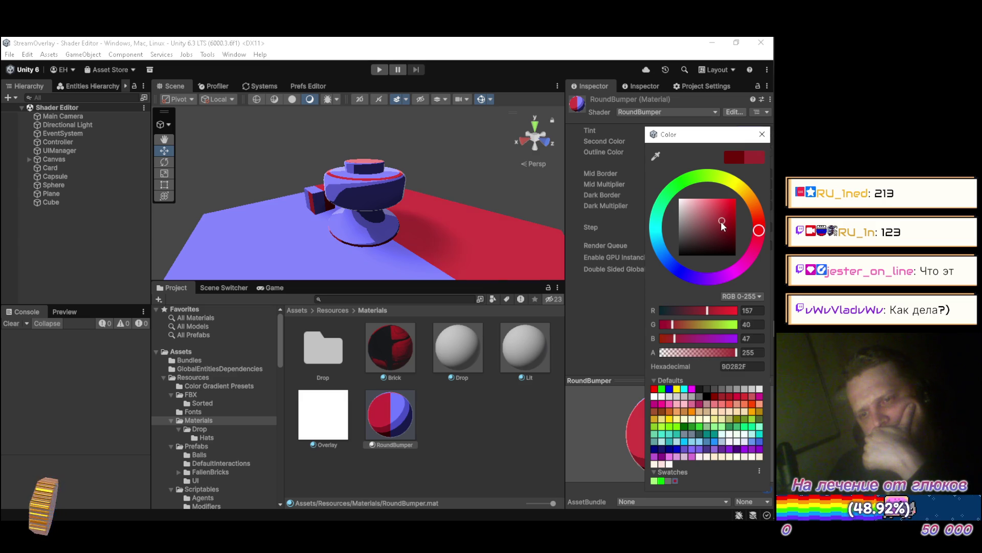
pyautogui.moveTo(715, 232)
pyautogui.mouseDown()
pyautogui.moveTo(707, 213)
pyautogui.moveTo(717, 208)
pyautogui.moveTo(733, 213)
pyautogui.moveTo(741, 235)
pyautogui.moveTo(741, 222)
pyautogui.mouseUp()
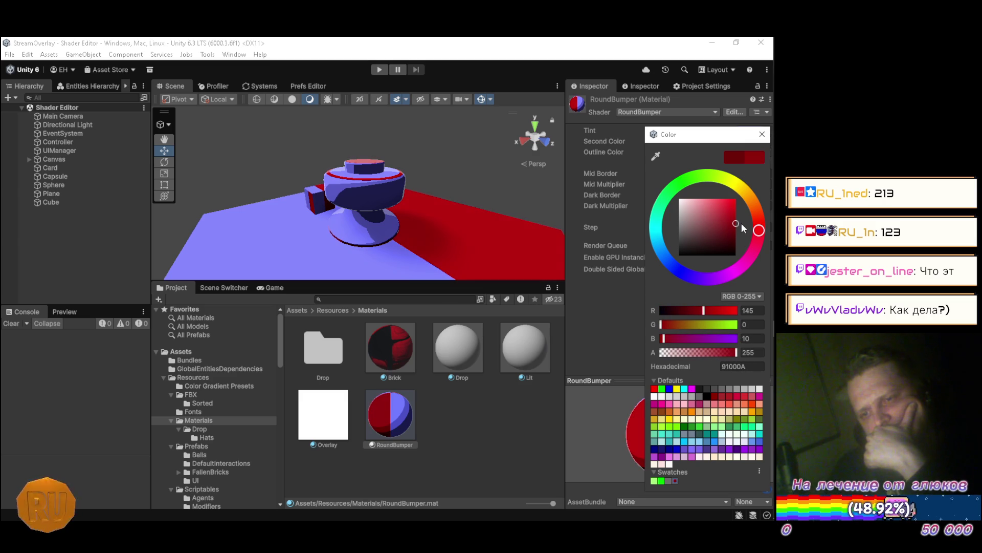
pyautogui.click(764, 137)
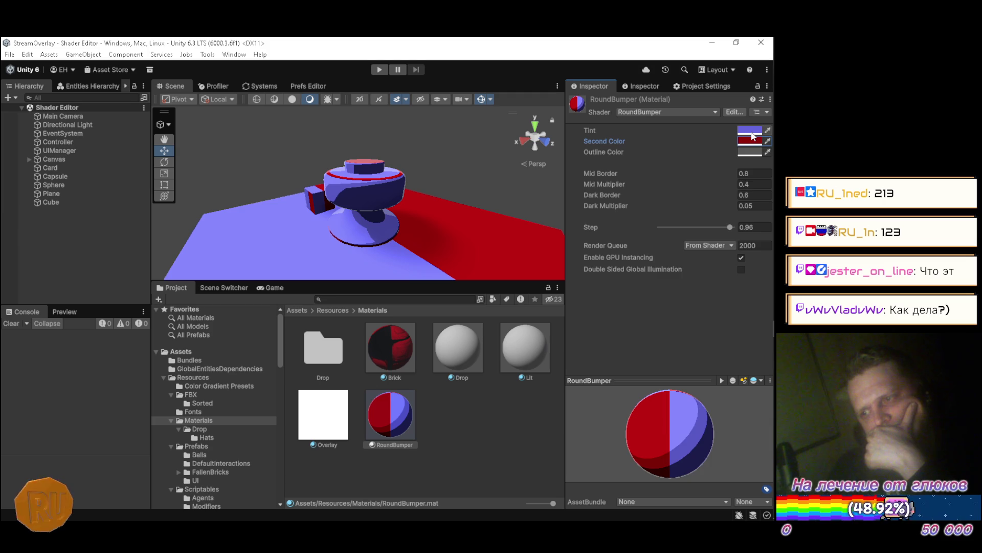
pyautogui.click(751, 130)
pyautogui.moveTo(714, 197); pyautogui.dragTo(722, 191)
pyautogui.click(759, 124)
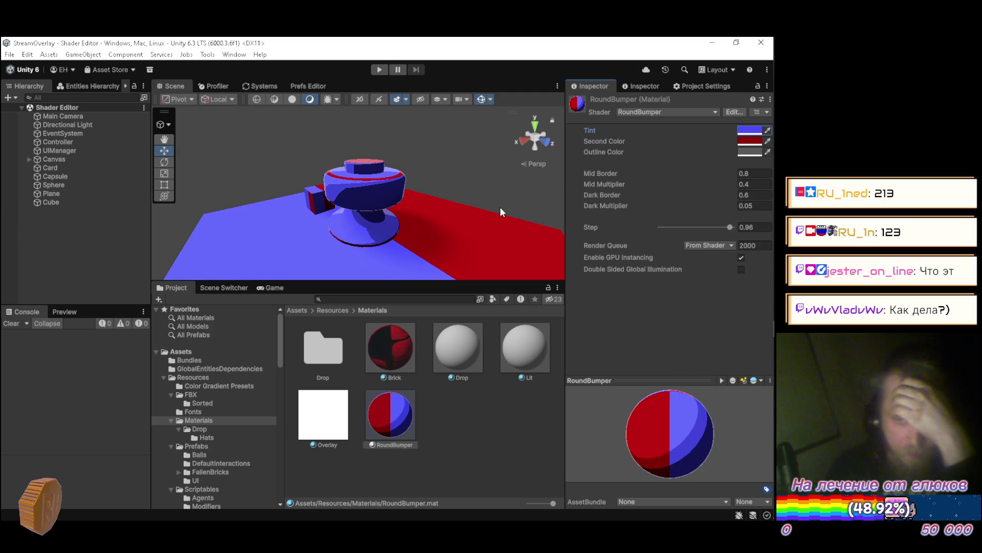
# Switch to the YouTube Music tab in Firefox and resume playback
pyautogui.moveTo(765, 125)
pyautogui.moveTo(760, 93)
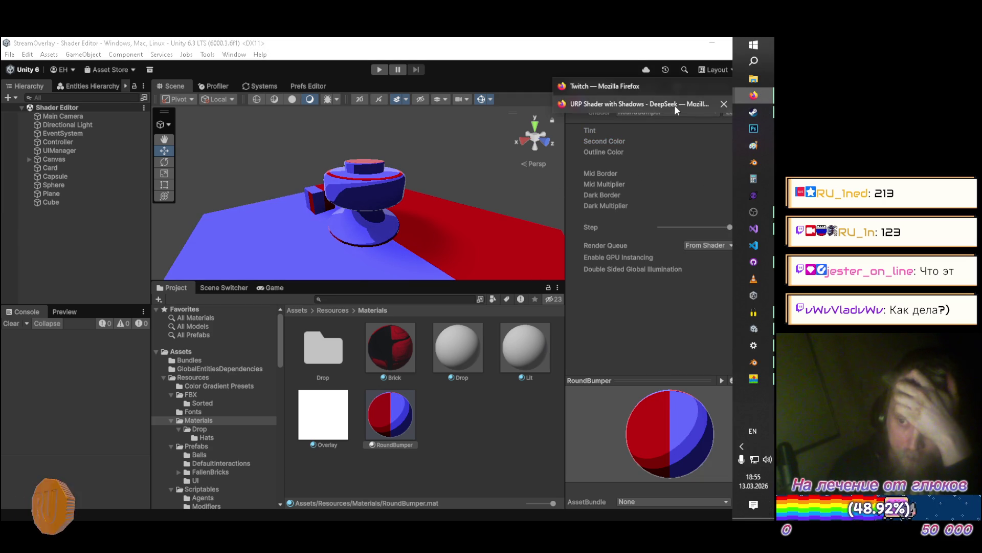
pyautogui.click(625, 99)
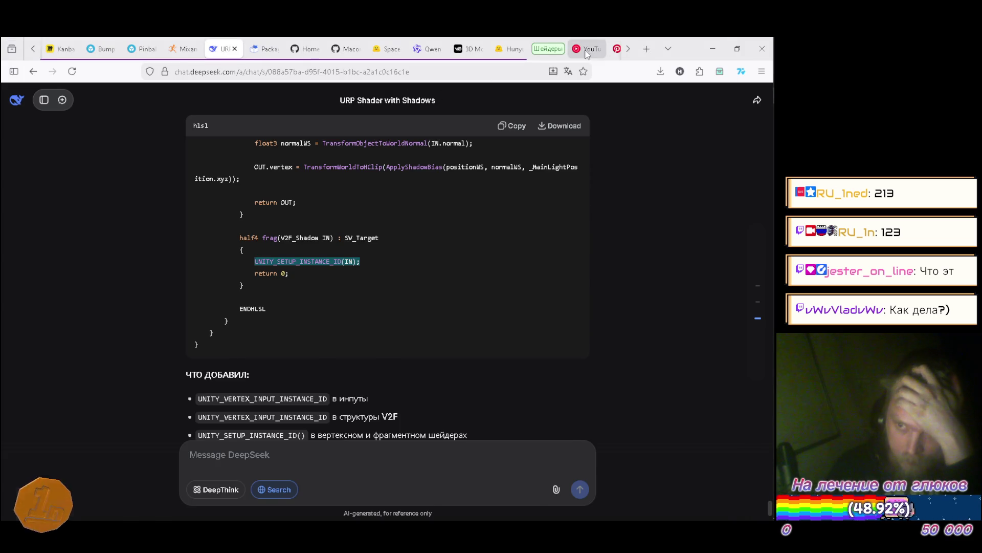
pyautogui.click(587, 53)
pyautogui.click(523, 320)
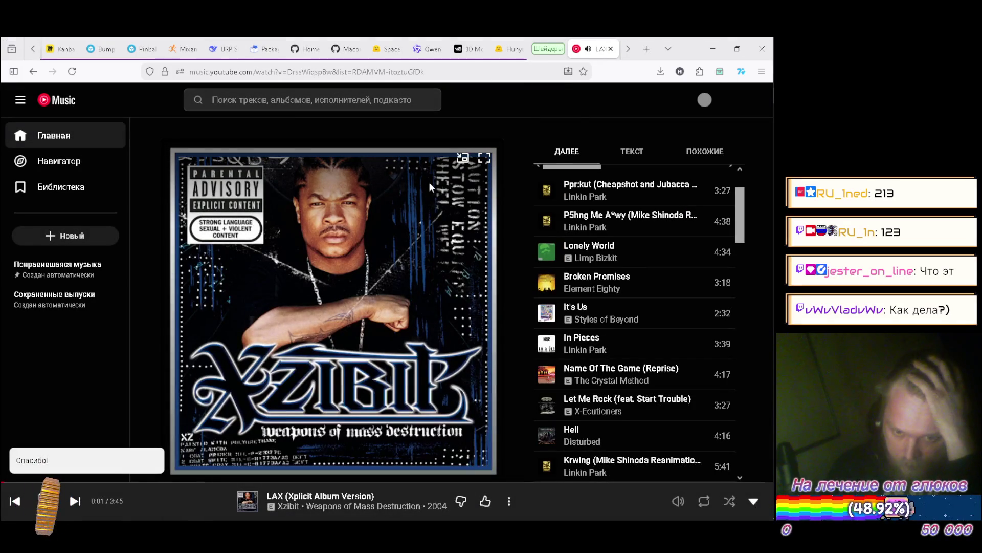
pyautogui.scroll(-4, 643, 210)
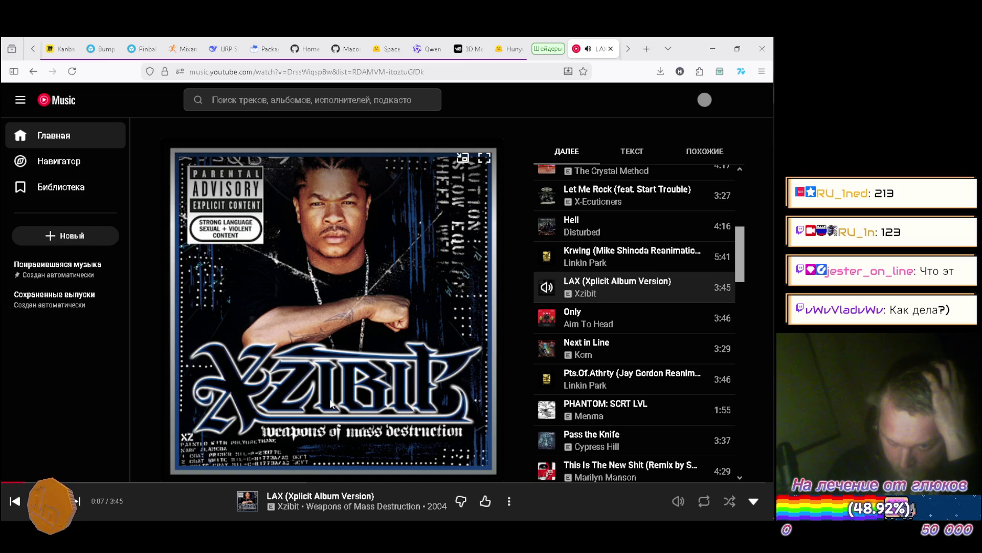
# Queue Xzibit's 'X' to play next from the artist page, then skip to it
pyautogui.click(289, 507)
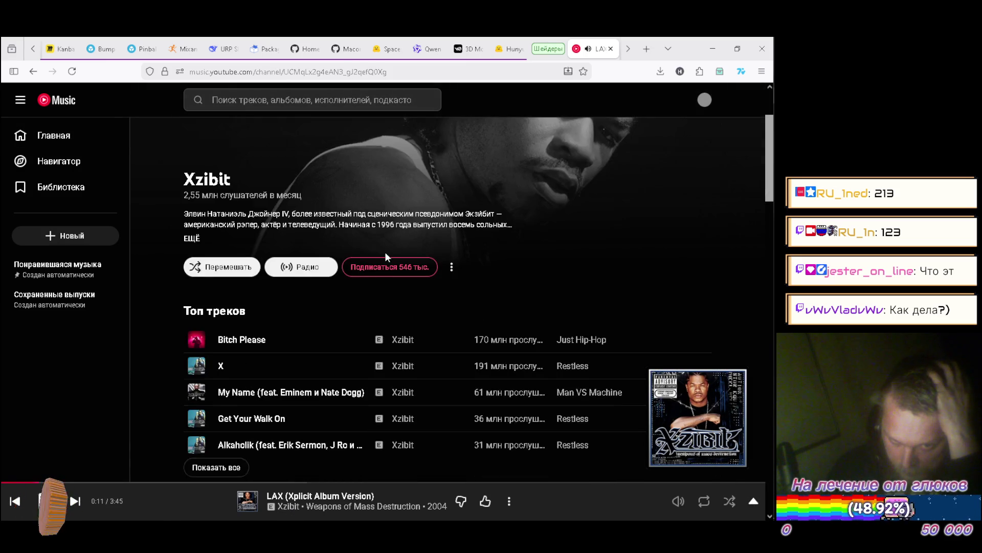
pyautogui.scroll(-2, 606, 248)
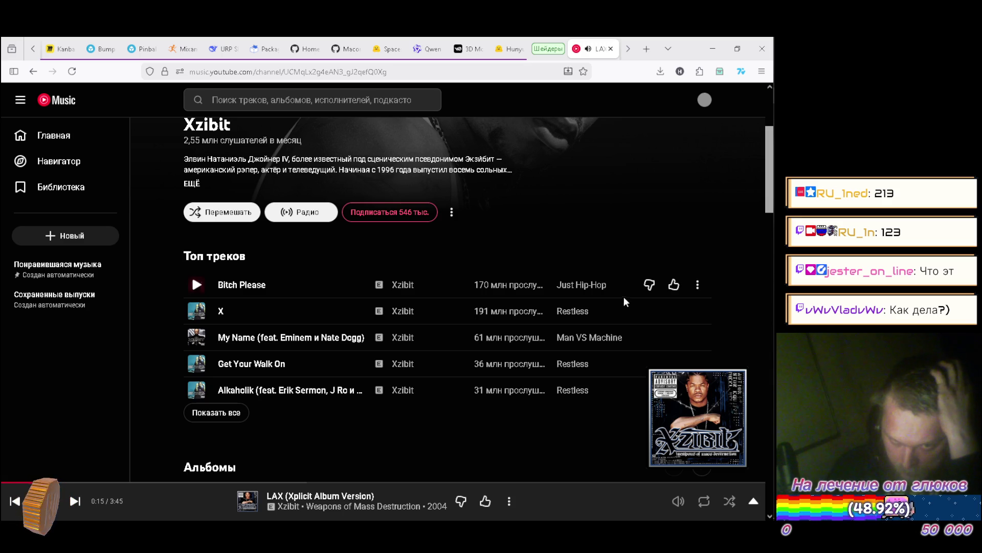
pyautogui.click(696, 311)
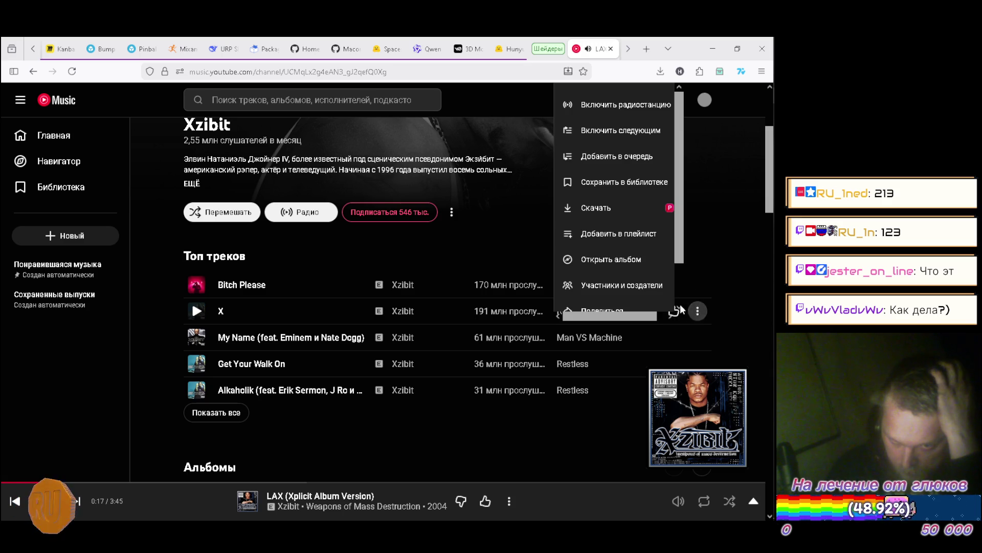
pyautogui.click(624, 129)
pyautogui.scroll(3, 567, 203)
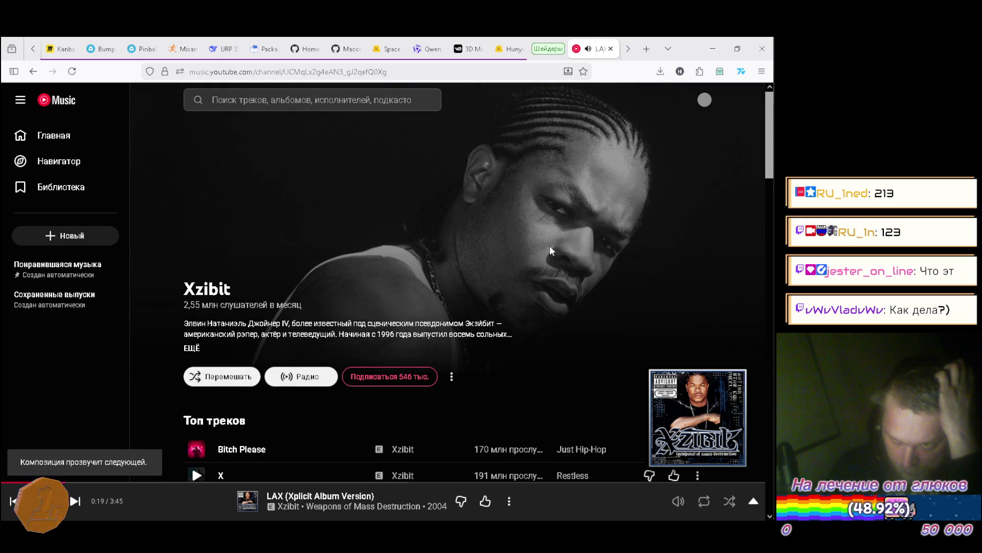
pyautogui.click(563, 511)
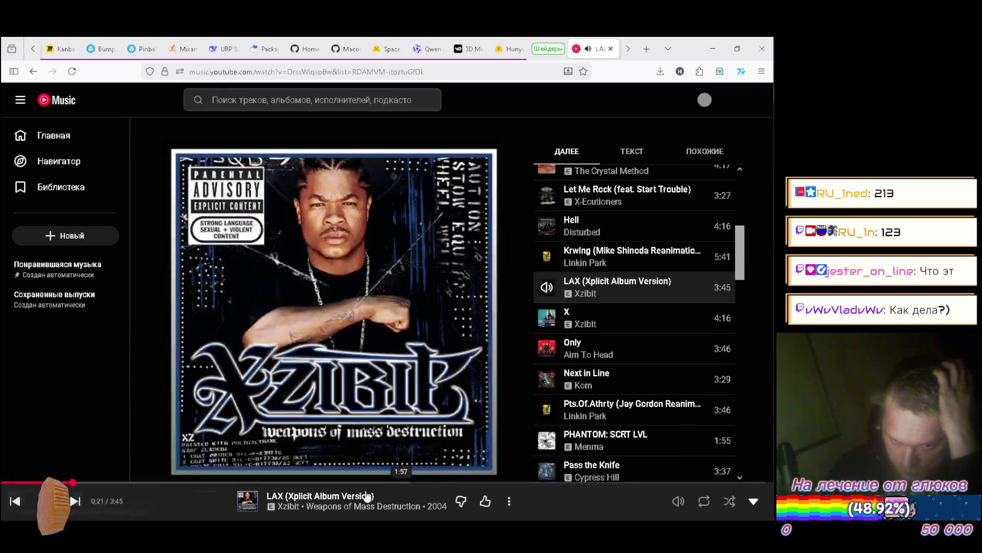
pyautogui.click(76, 502)
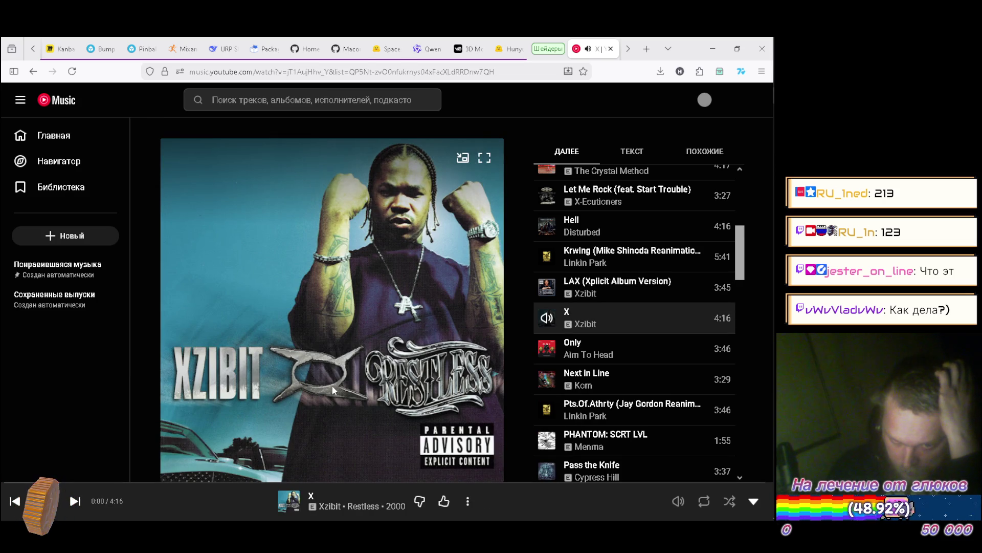
# Set the Windows sound output to Динамики (Realtek(R) Audio) and minimize Settings
pyautogui.moveTo(769, 330)
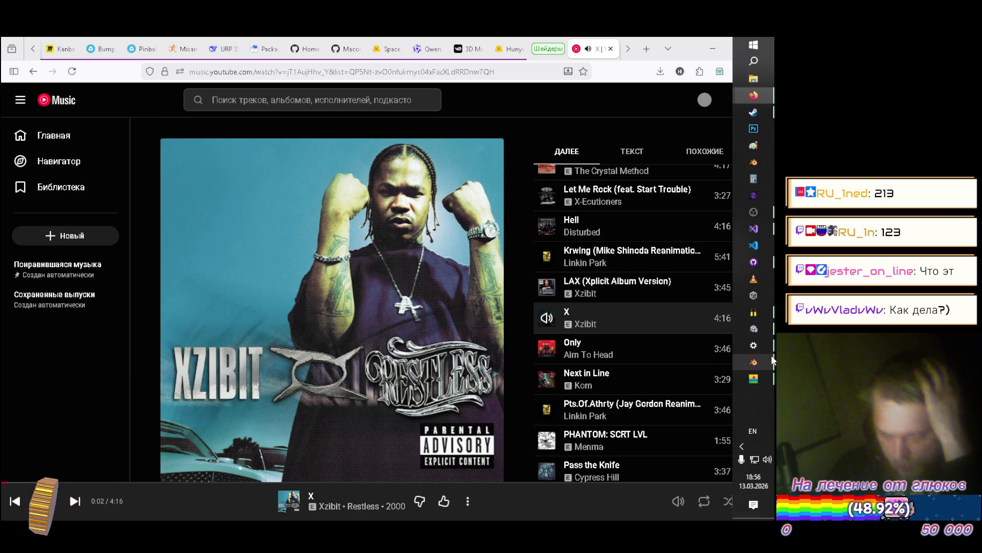
pyautogui.click(761, 328)
pyautogui.click(754, 345)
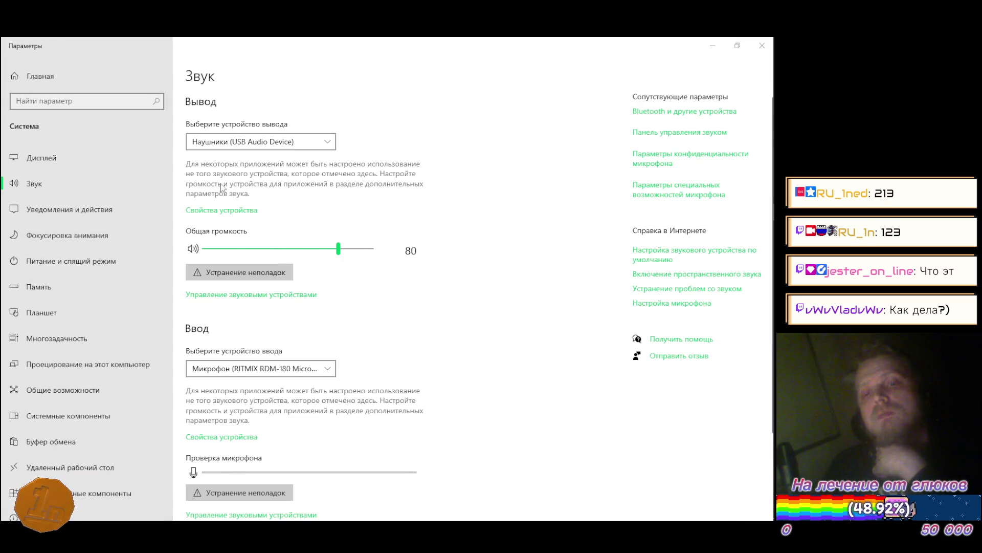
pyautogui.click(256, 142)
pyautogui.click(246, 158)
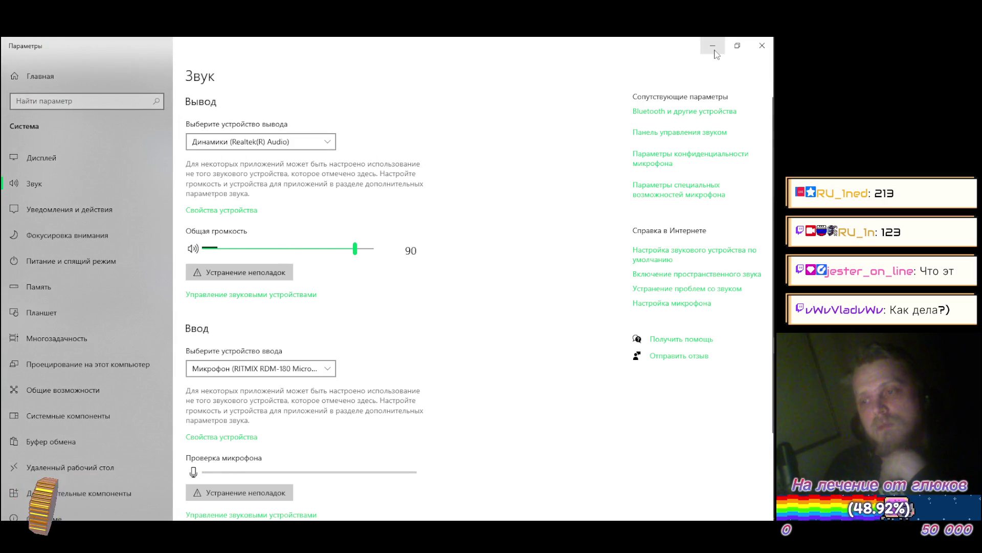
pyautogui.click(715, 51)
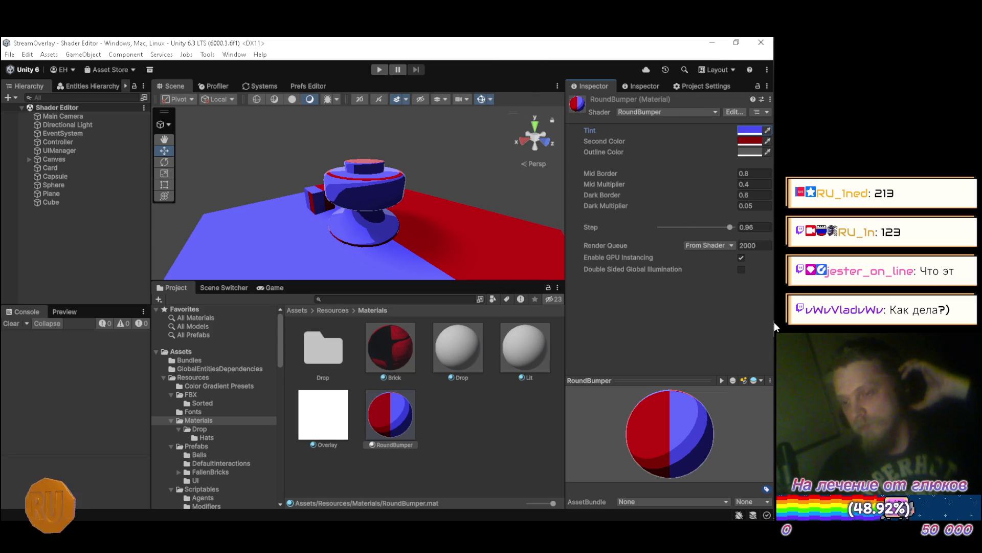
# Maximize the Scene view showing the blue-and-red RoundBumper across the whole editor
pyautogui.moveTo(774, 309)
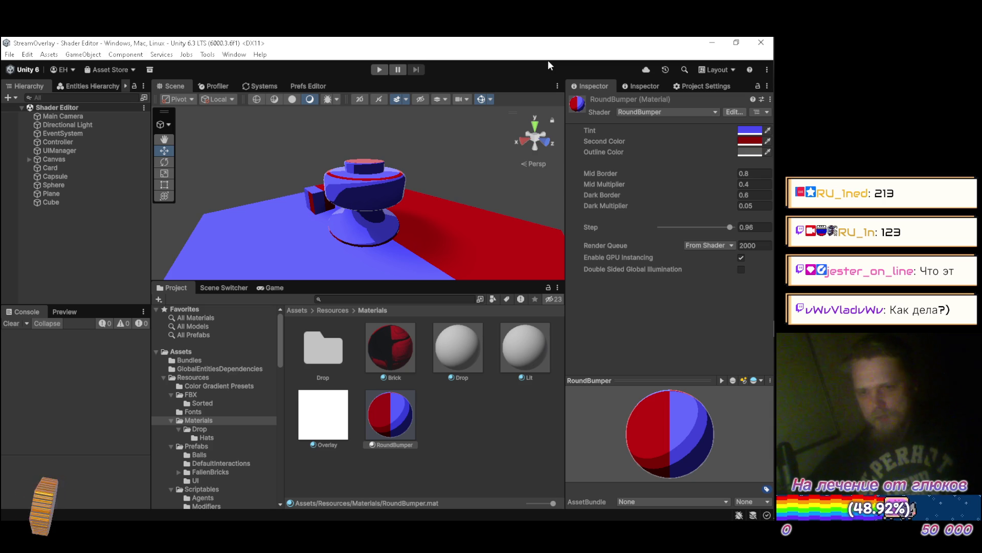
pyautogui.doubleClick(182, 87)
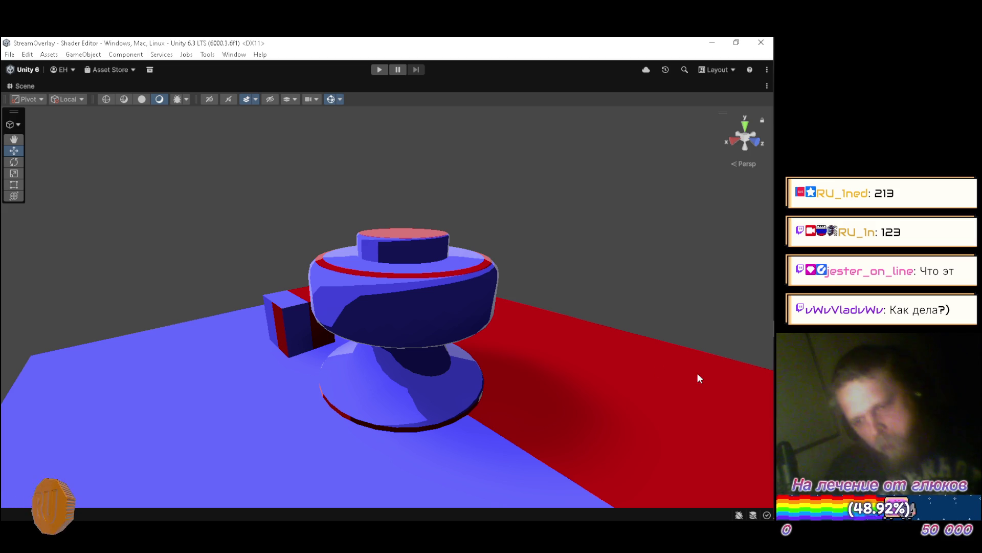
# Switch Windows audio output to Наушники (USB Audio Device) and minimize Sound settings
pyautogui.moveTo(774, 361)
pyautogui.click(753, 345)
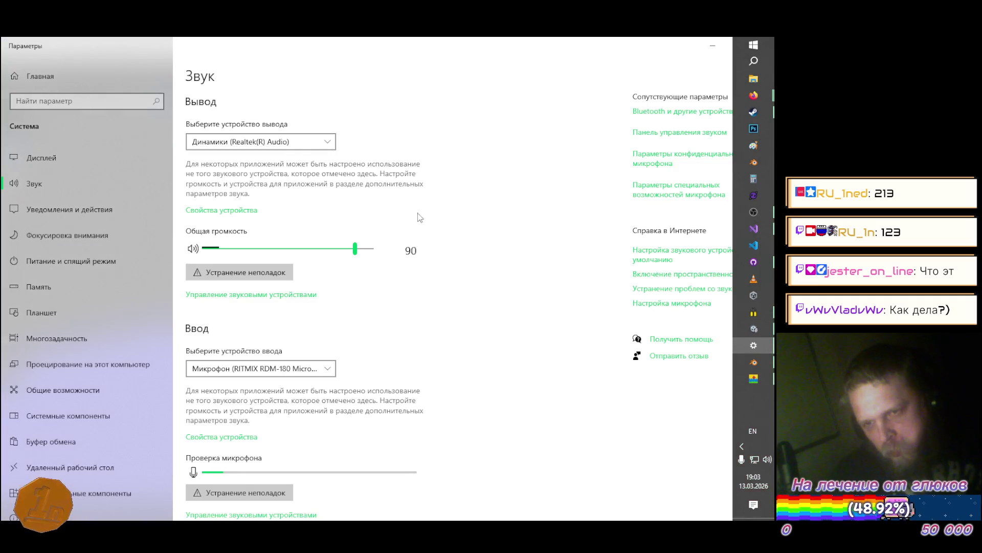
pyautogui.click(291, 141)
pyautogui.click(290, 129)
pyautogui.click(713, 45)
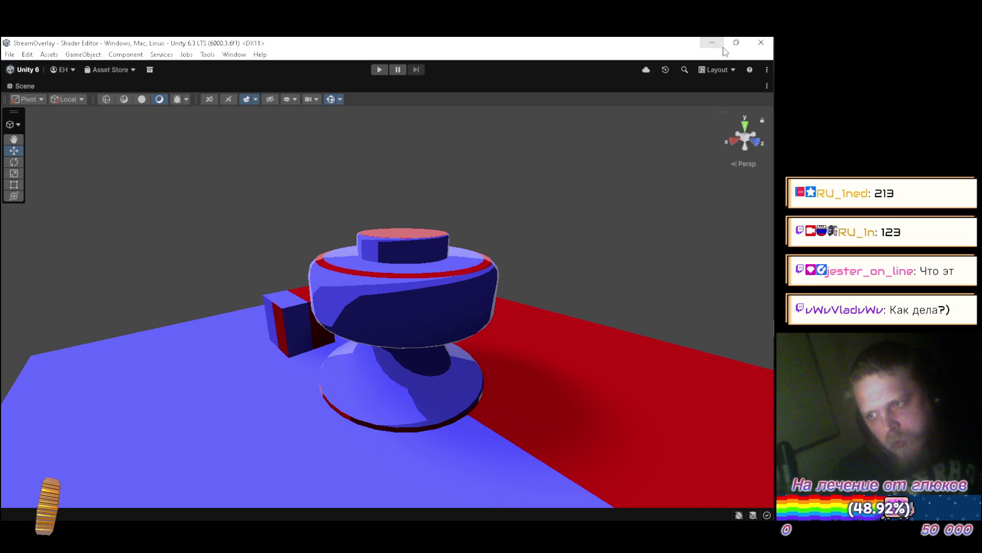
# Bring the YouTube Music window in Firefox to the front
pyautogui.moveTo(774, 123)
pyautogui.moveTo(754, 96)
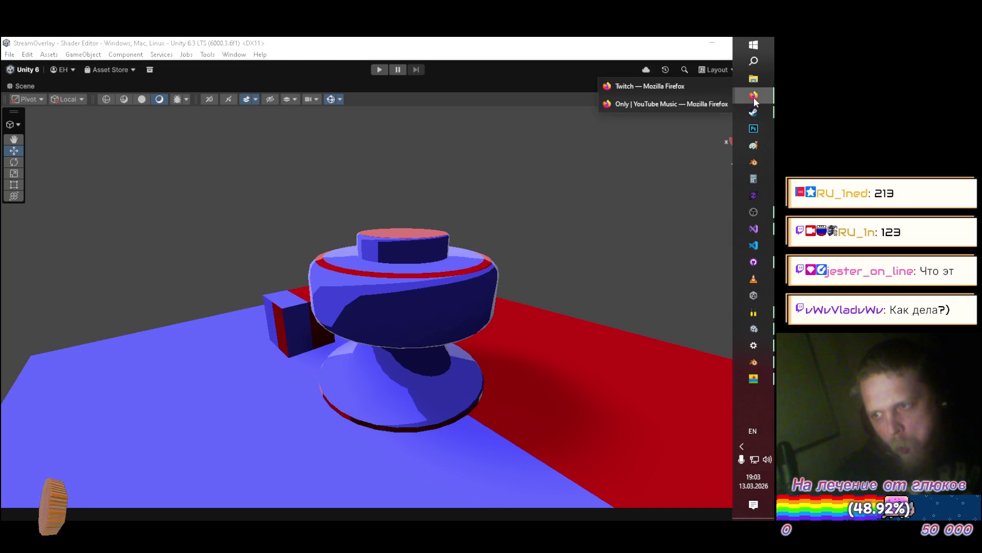
pyautogui.click(626, 104)
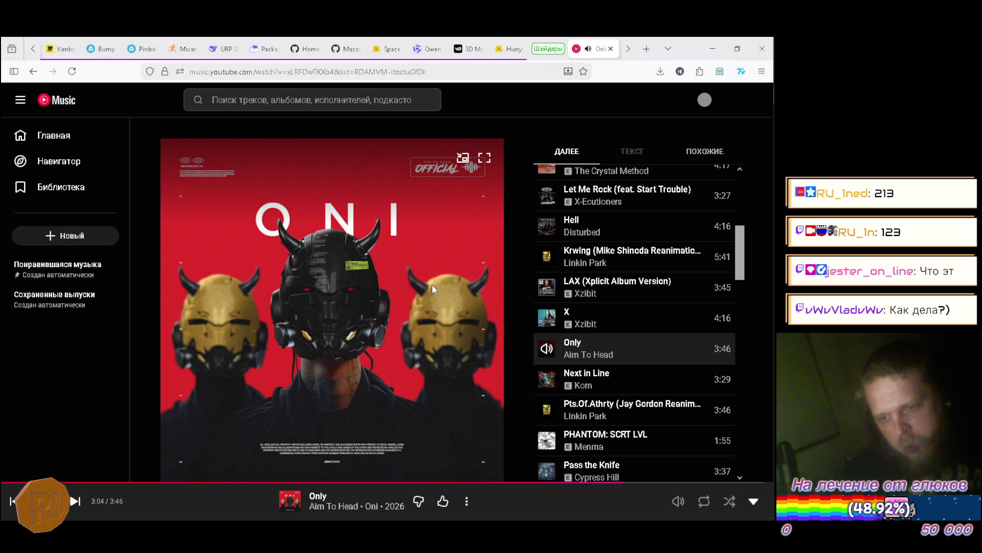
# Dislike 'Only' so playback skips to Korn's 'Next in Line', then return to Unity
pyautogui.click(418, 501)
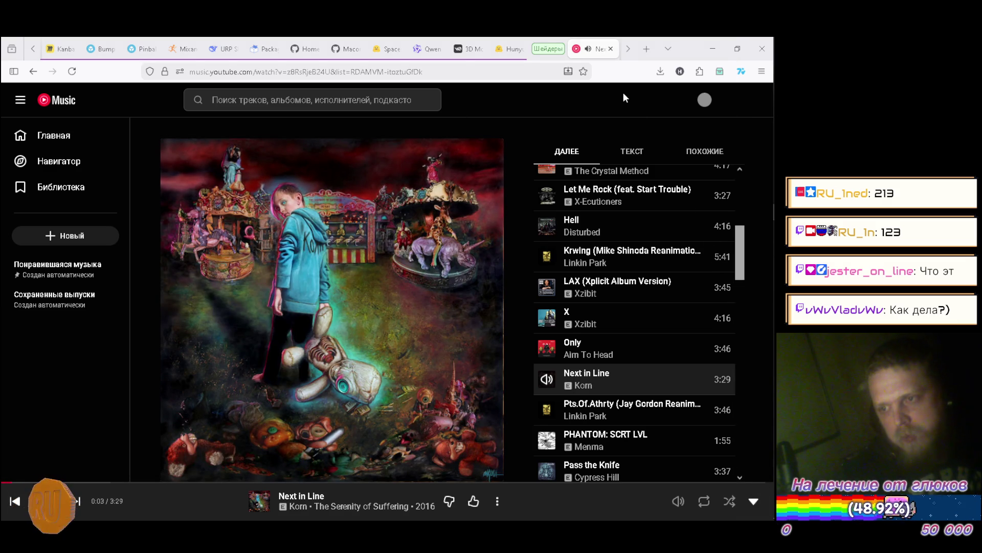
pyautogui.moveTo(769, 243)
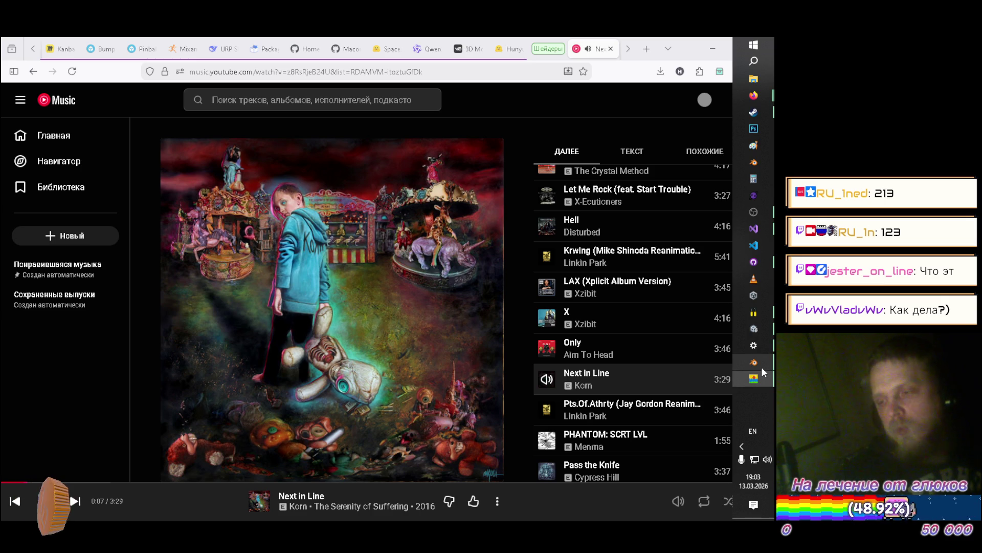
pyautogui.click(760, 328)
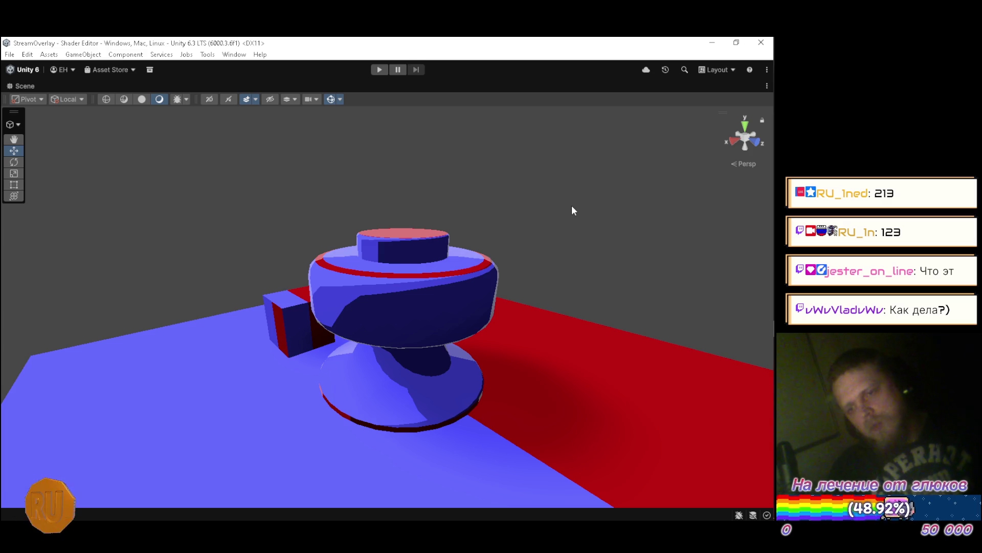
# Orbit around the bumper and zoom the scene view out
pyautogui.moveTo(496, 221)
pyautogui.mouseDown()
pyautogui.moveTo(450, 278)
pyautogui.moveTo(485, 263)
pyautogui.moveTo(585, 256)
pyautogui.moveTo(610, 223)
pyautogui.mouseUp()
pyautogui.scroll(-6, 609, 223)
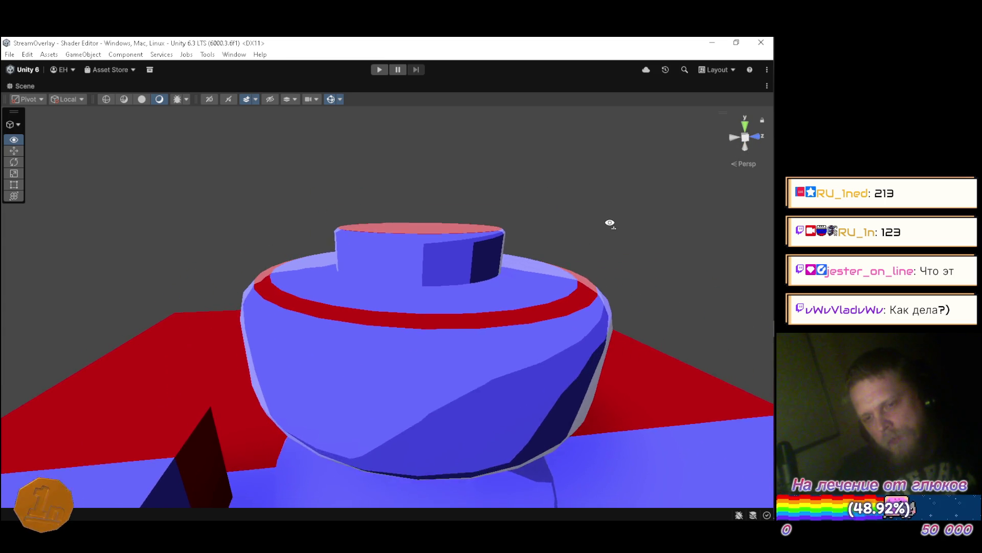
pyautogui.scroll(-5, 610, 223)
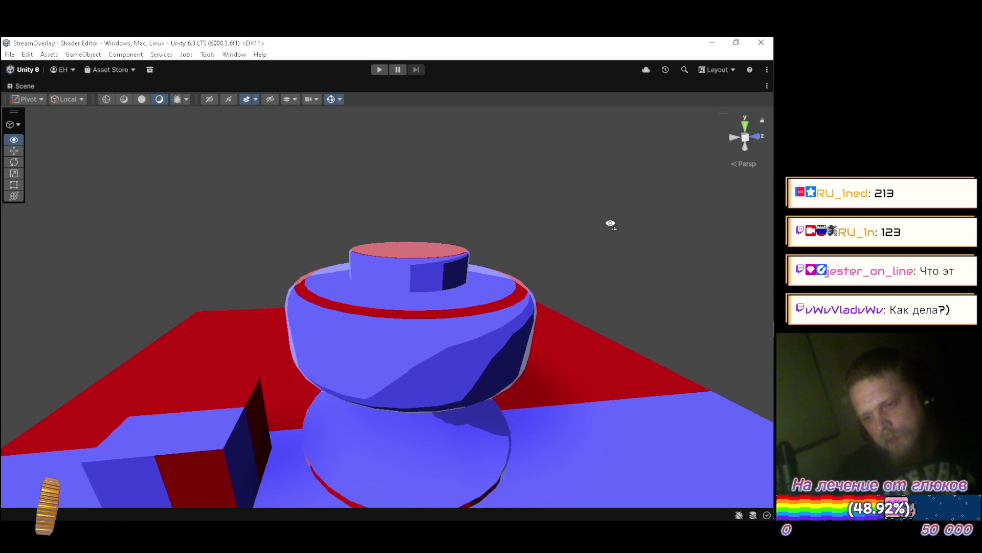
pyautogui.scroll(-5, 610, 223)
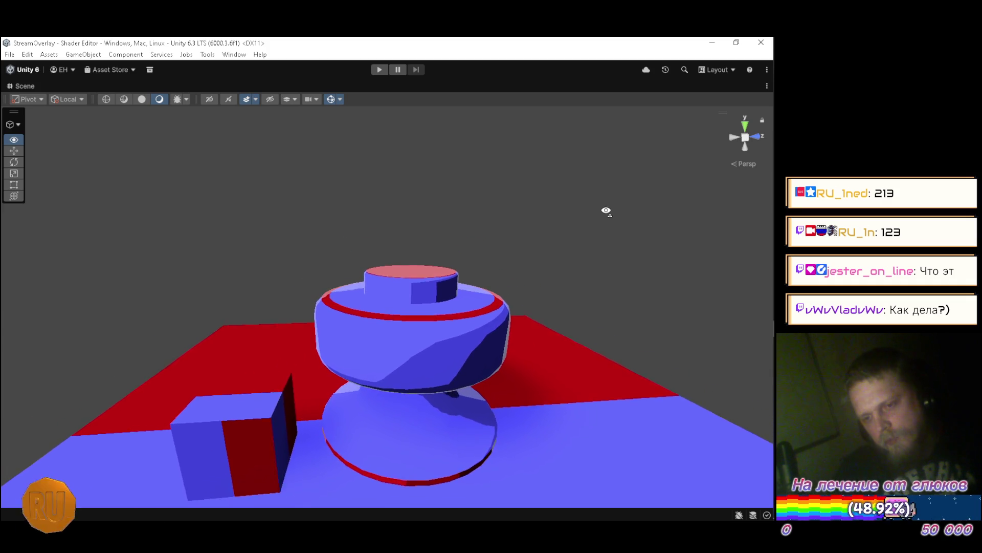
pyautogui.scroll(-5, 606, 211)
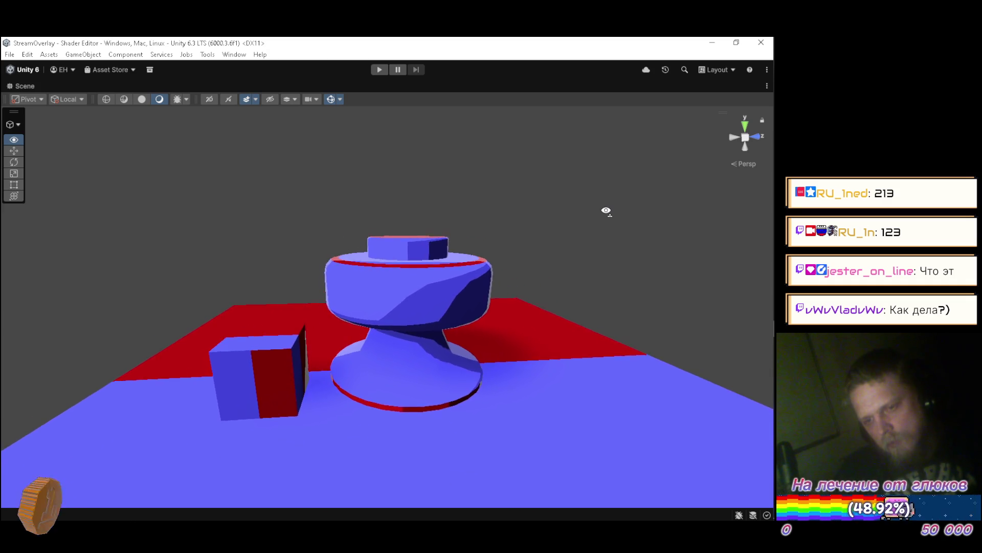
pyautogui.scroll(-5, 607, 204)
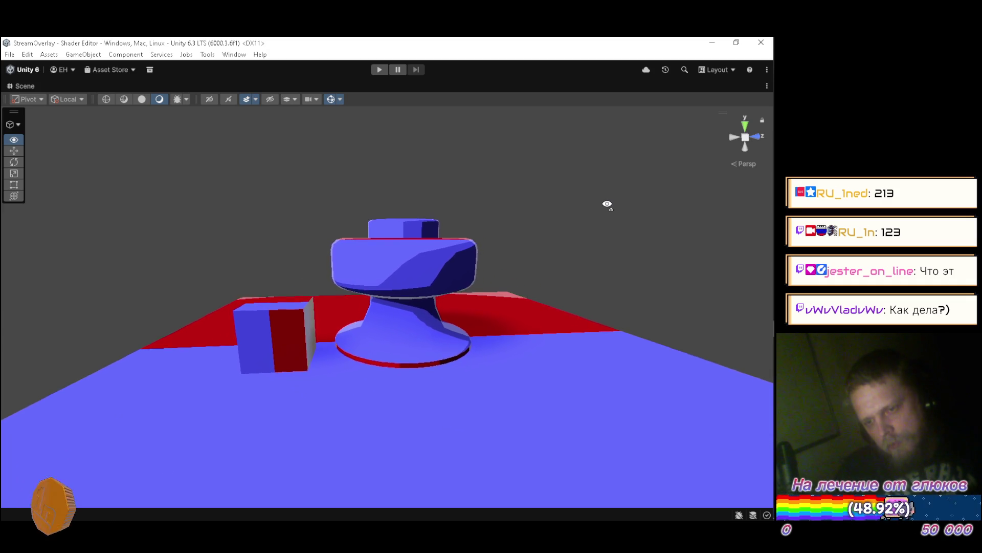
pyautogui.scroll(-5, 607, 204)
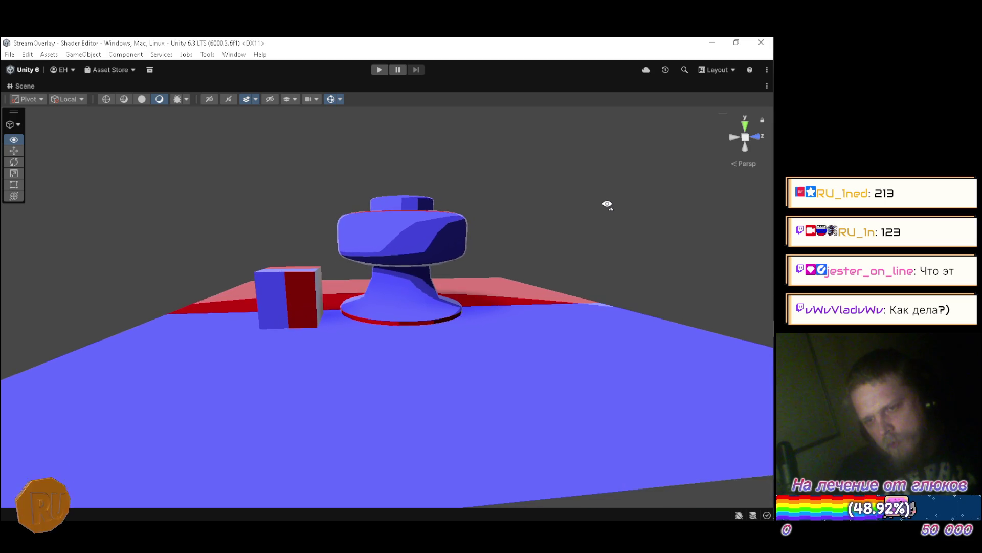
pyautogui.scroll(-5, 608, 204)
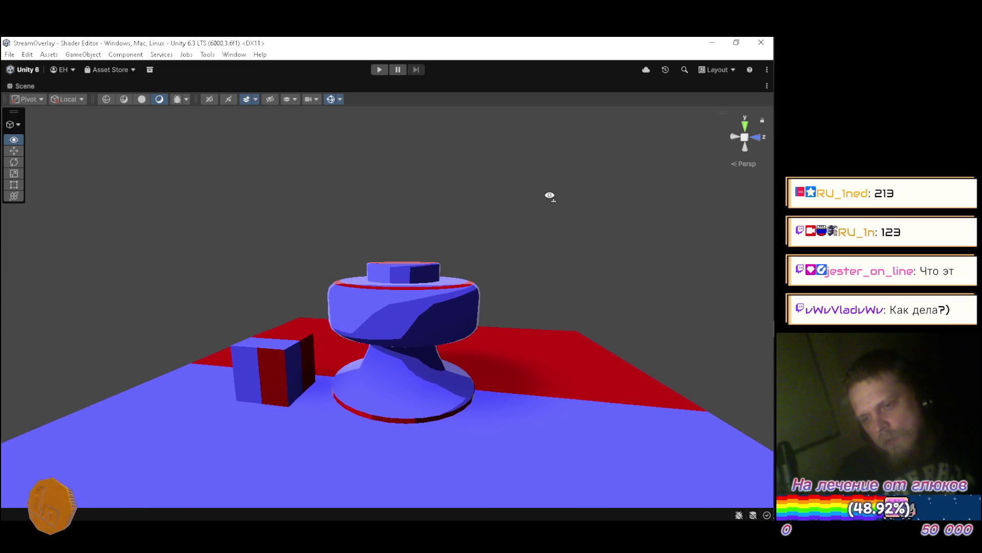
# Fly the camera back, forward, down and up, then restore the full editor layout
pyautogui.press('s')
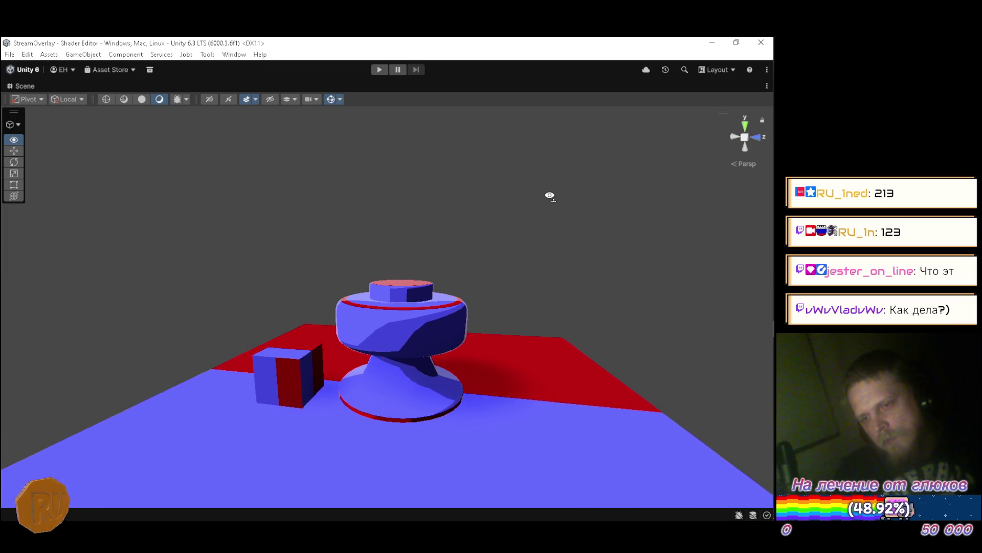
pyautogui.press('s')
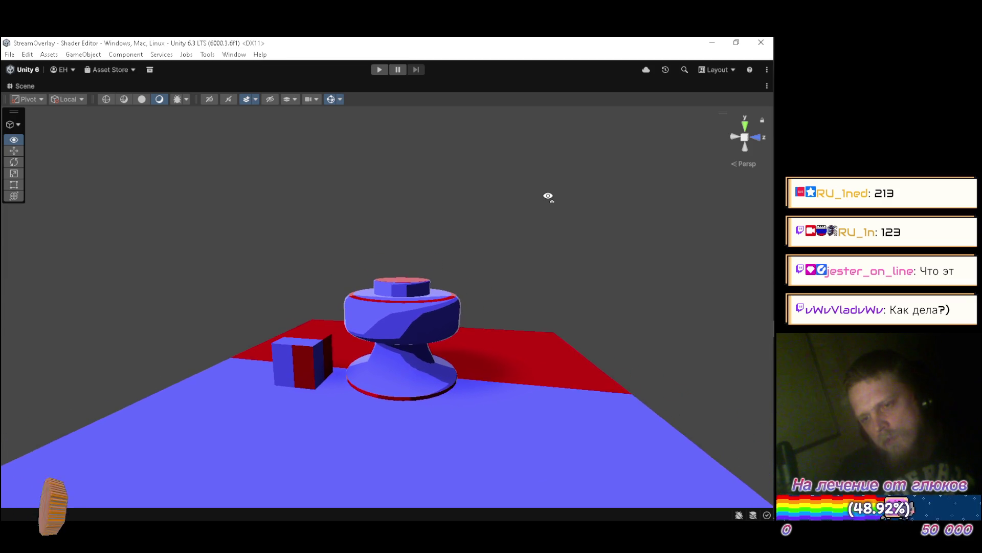
pyautogui.press('w')
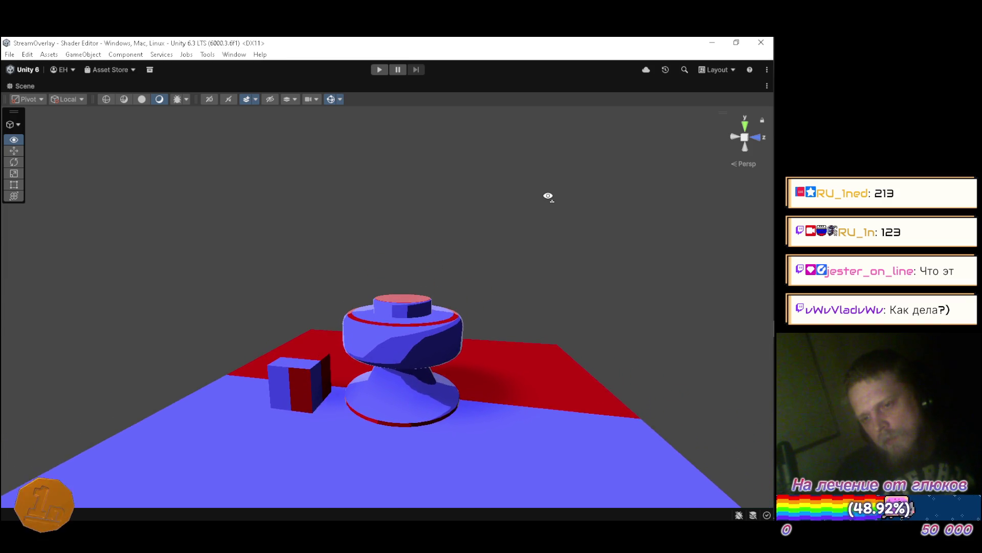
pyautogui.press('q')
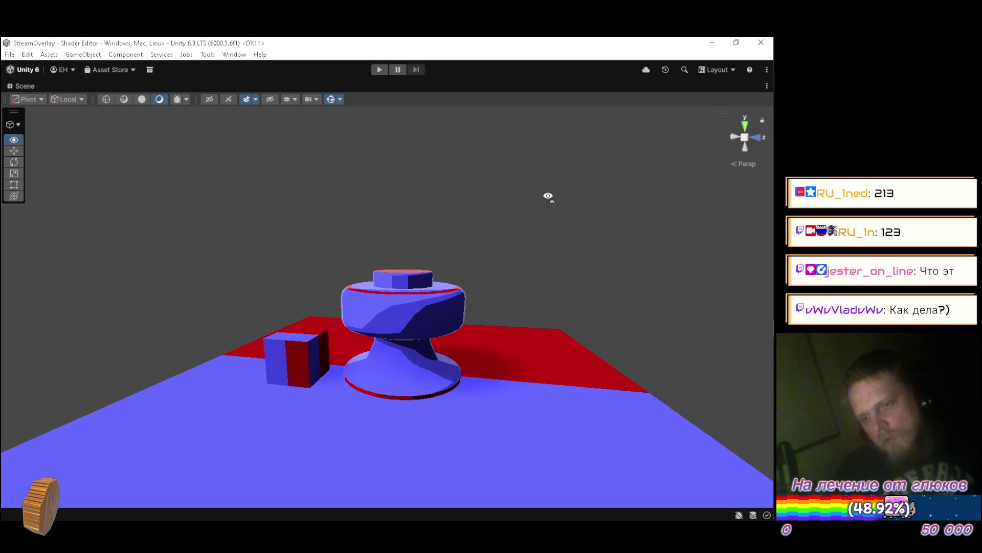
pyautogui.press('e')
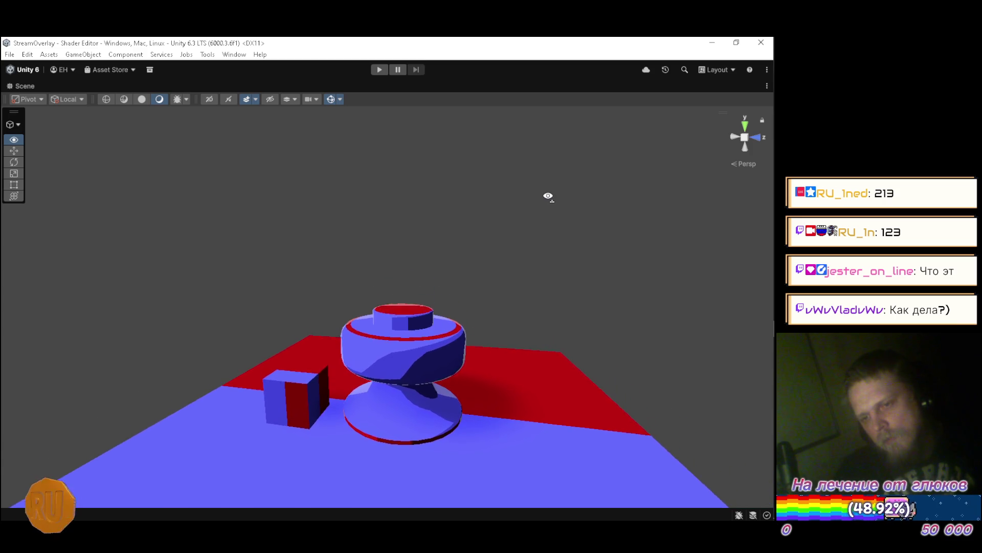
pyautogui.doubleClick(32, 85)
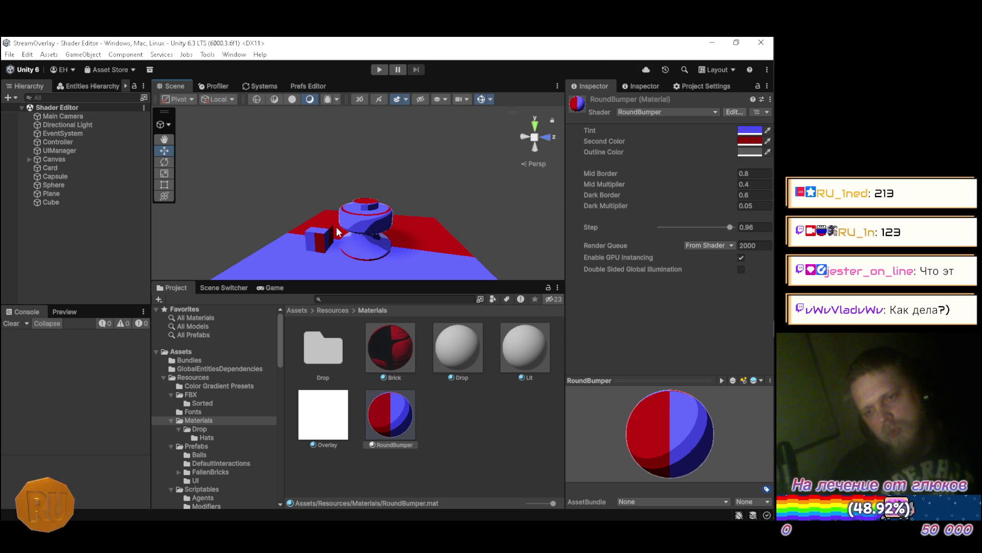
# Review the RoundBumper material settings: Mid Multiplier 0.4, Dark Border 0.6, Dark Multiplier 0.05
pyautogui.moveTo(775, 277)
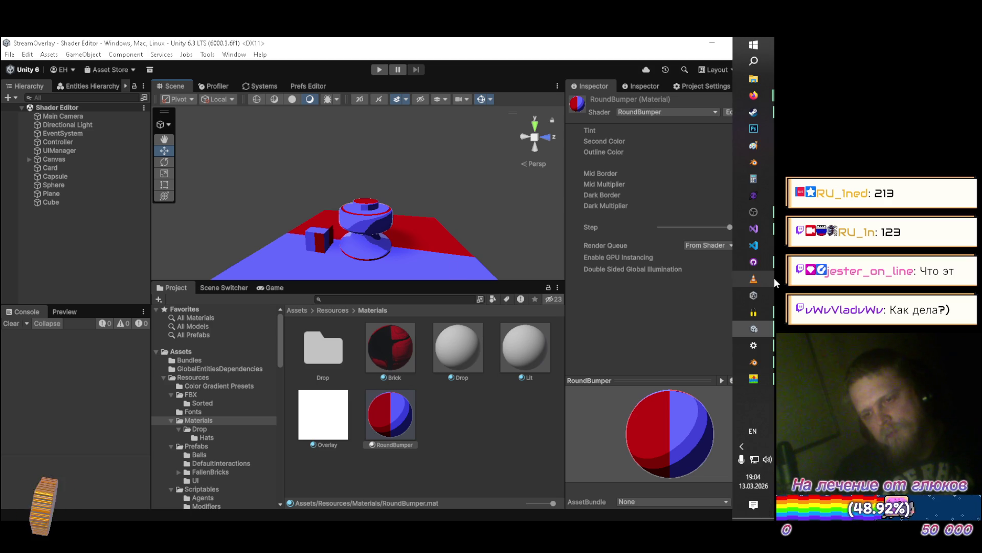
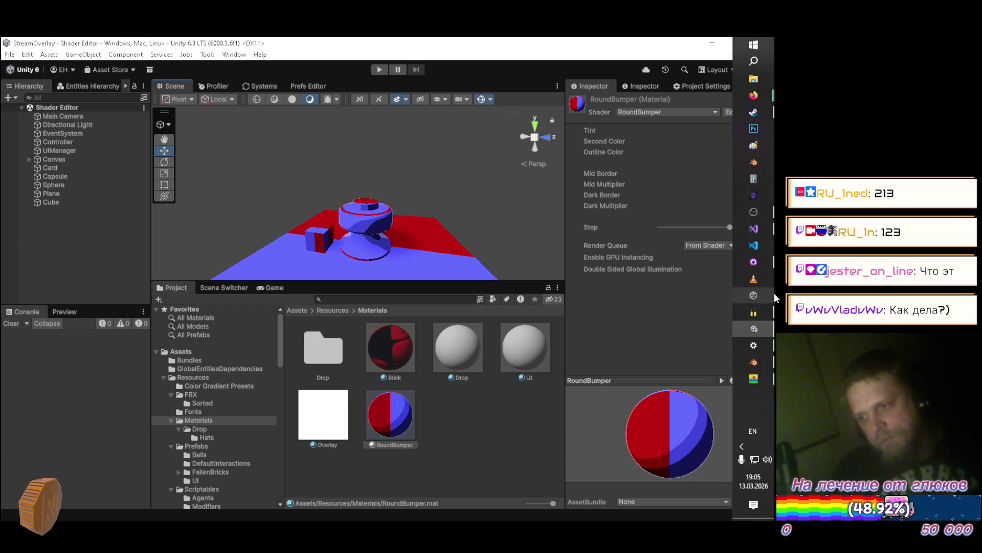
# Switch from Unity to the Blender window with Pinball.blend open
pyautogui.click(754, 362)
pyautogui.scroll(-8, 434, 204)
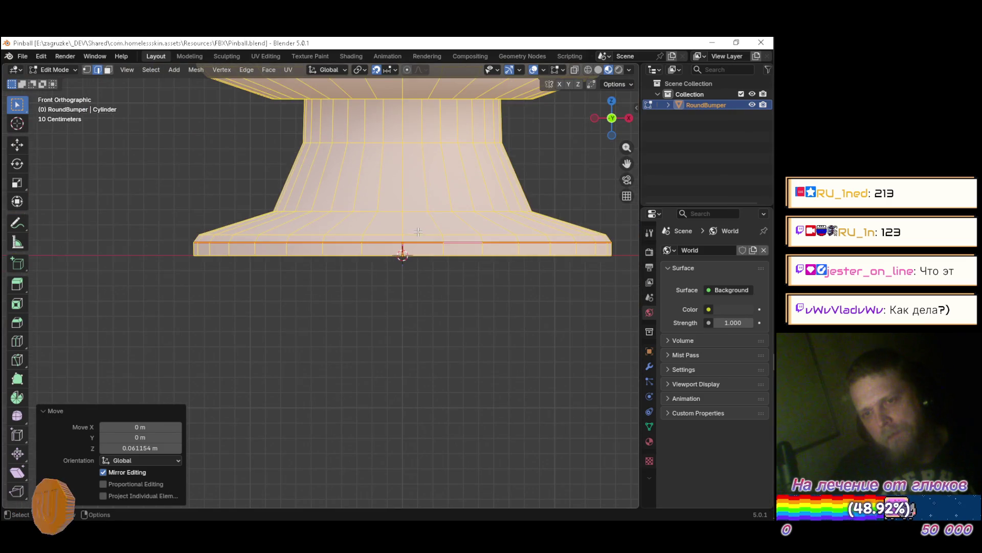
# Return the RoundBumper to Object Mode, hide it in the Outliner, and save Pinball.blend
pyautogui.press('Tab')
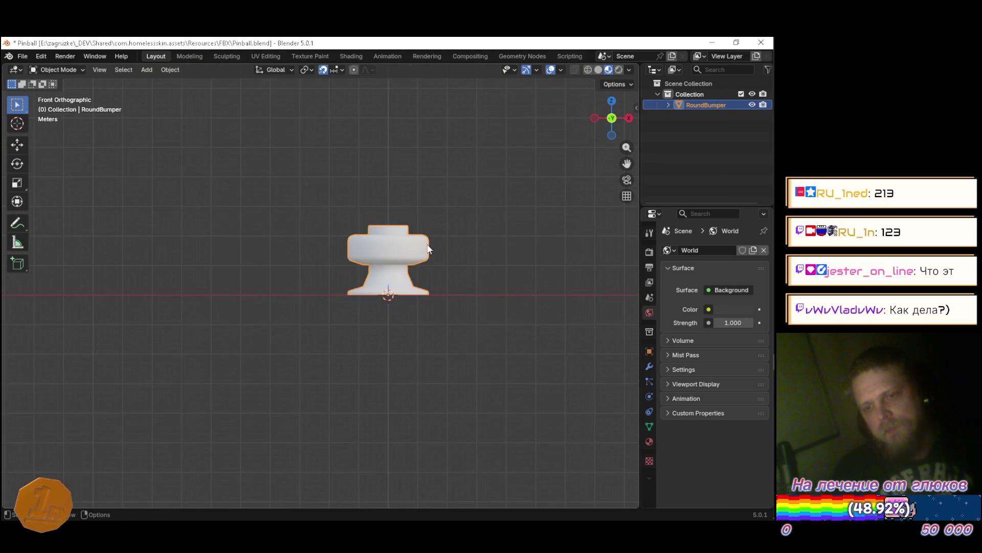
pyautogui.scroll(3, 394, 240)
pyautogui.scroll(2, 412, 224)
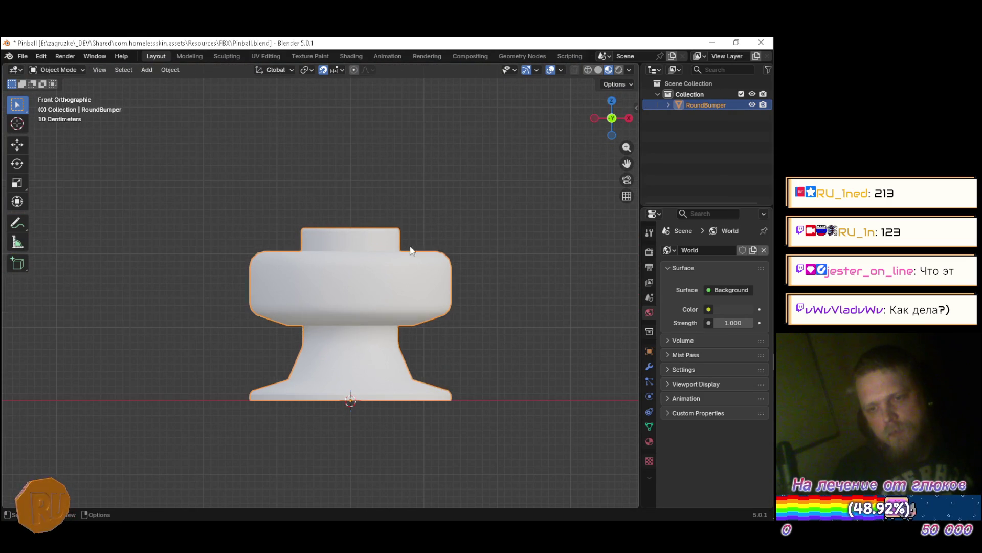
pyautogui.click(505, 203)
pyautogui.moveTo(505, 199)
pyautogui.mouseDown()
pyautogui.moveTo(527, 278)
pyautogui.moveTo(456, 263)
pyautogui.moveTo(471, 257)
pyautogui.moveTo(432, 287)
pyautogui.moveTo(563, 320)
pyautogui.moveTo(366, 320)
pyautogui.mouseUp()
pyautogui.scroll(-5, 408, 273)
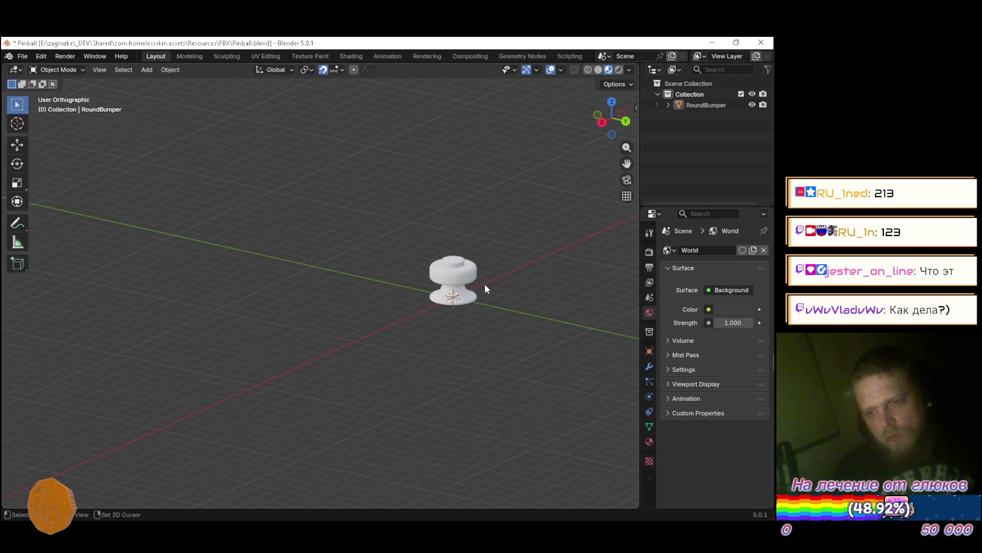
pyautogui.scroll(4, 488, 285)
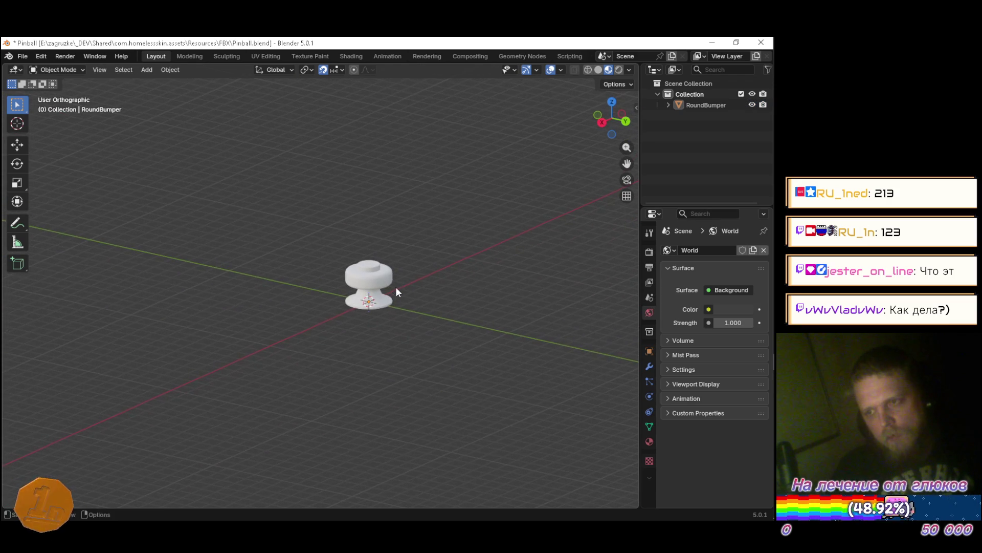
pyautogui.click(752, 104)
pyautogui.hotkey('ctrl', 's')
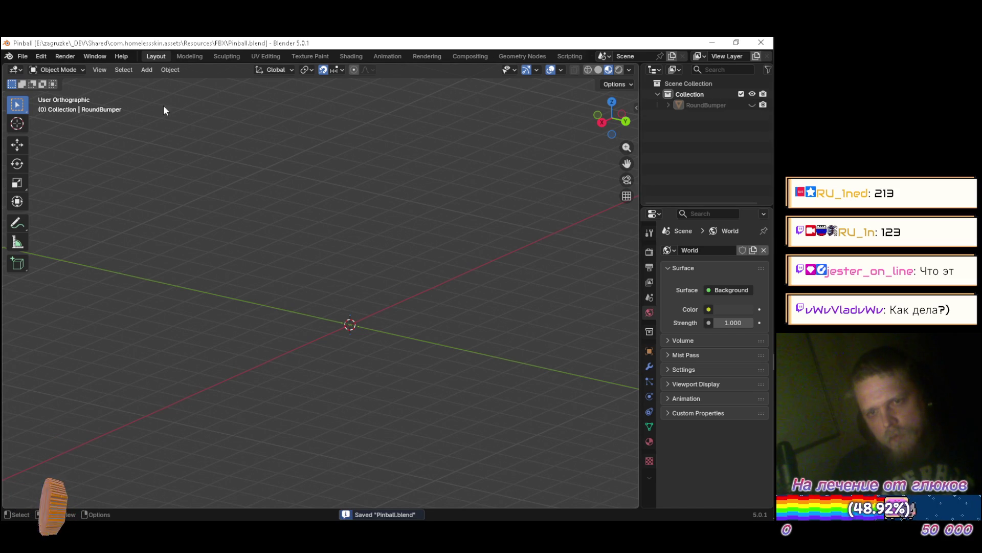
pyautogui.click(147, 69)
# Add a Grid mesh at the origin with Size 25 m, toggling Edit Mode to check it
pyautogui.moveTo(159, 87)
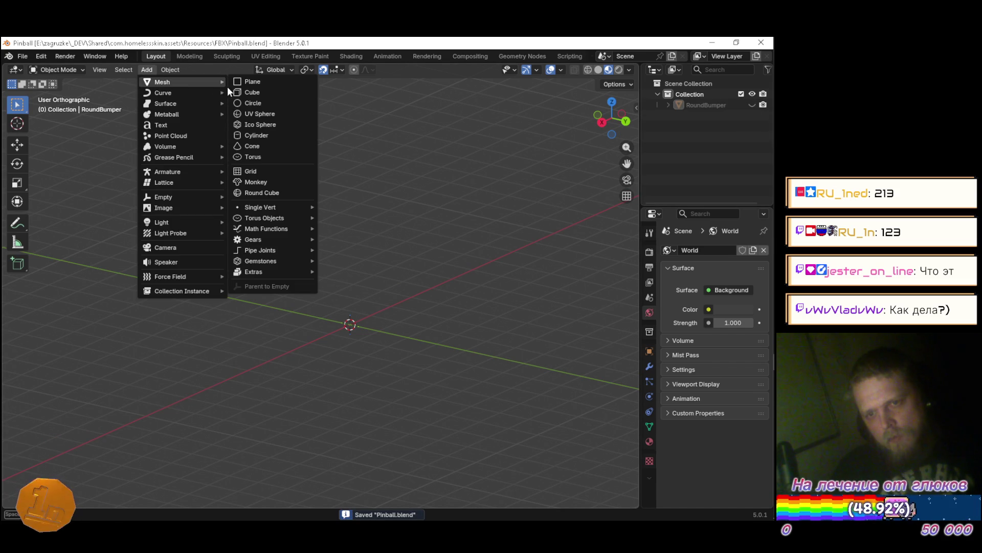
pyautogui.click(261, 173)
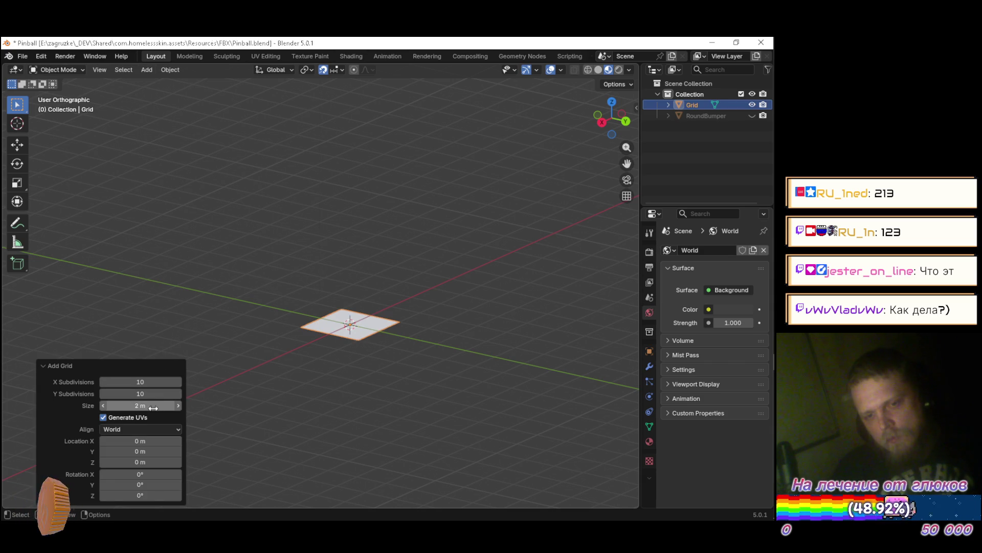
pyautogui.click(178, 405)
pyautogui.click(135, 405)
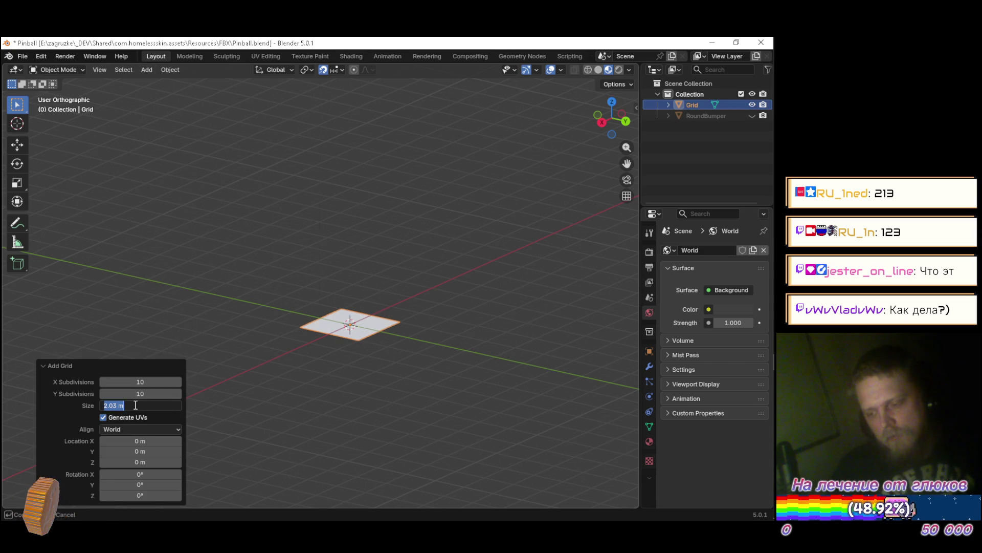
pyautogui.press('Return')
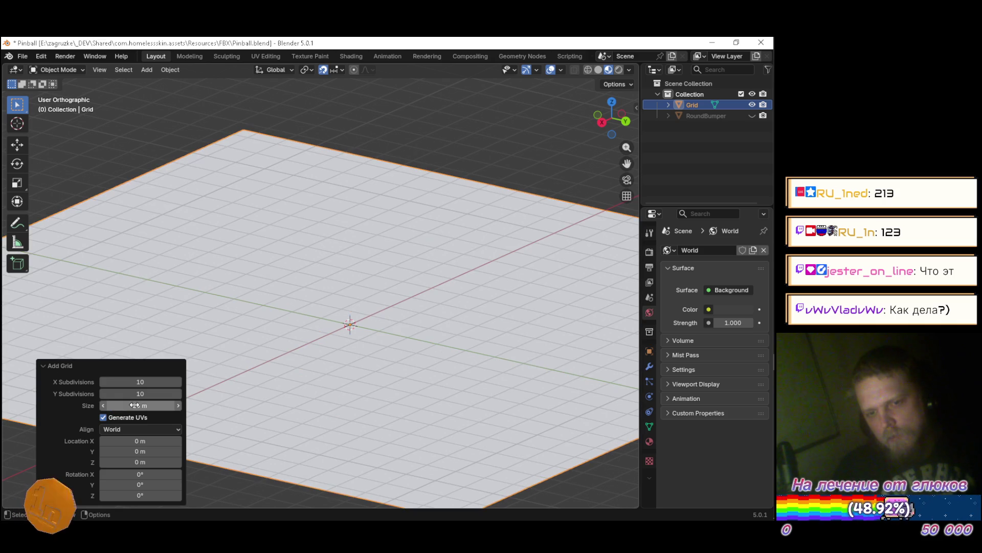
pyautogui.scroll(-3, 345, 335)
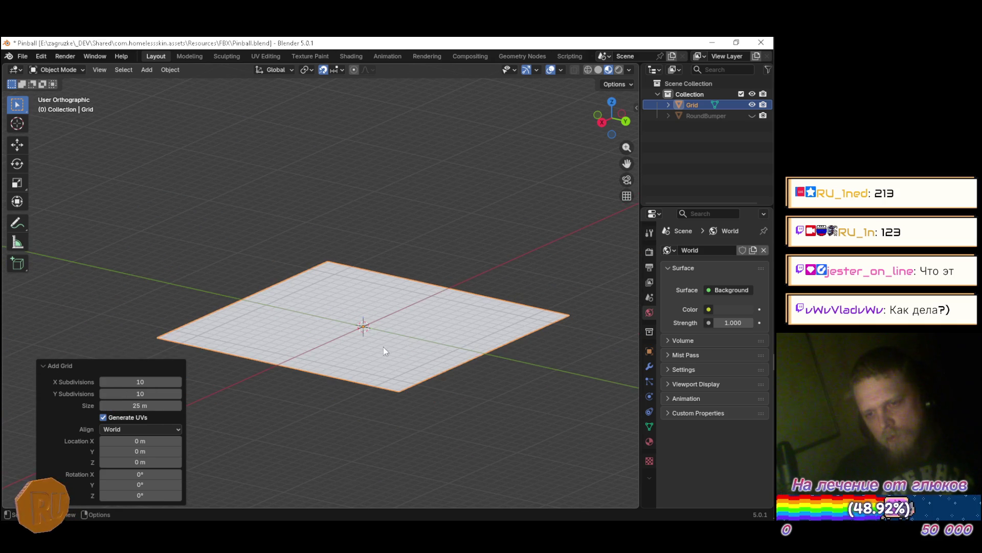
pyautogui.press('Tab')
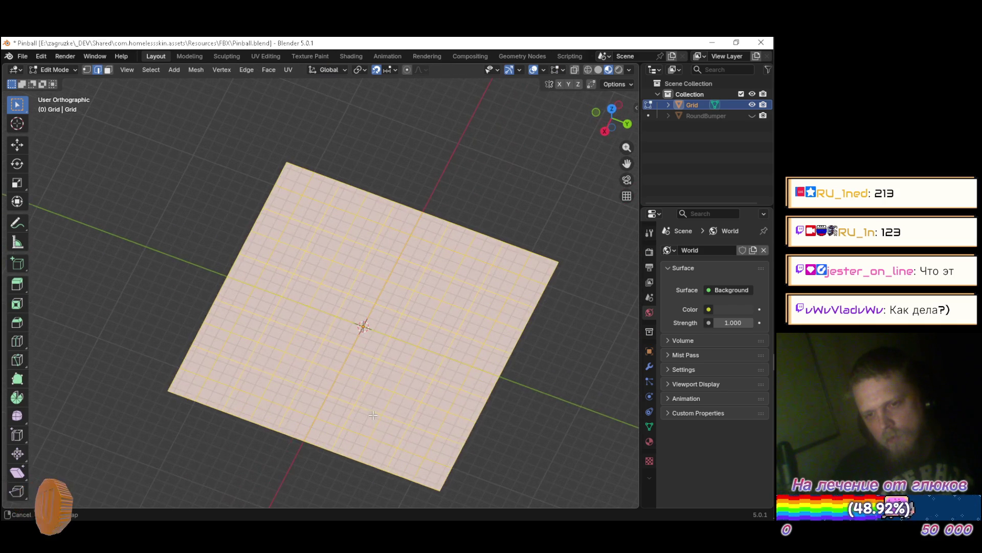
pyautogui.scroll(8, 408, 312)
pyautogui.moveTo(408, 312)
pyautogui.mouseDown()
pyautogui.moveTo(383, 213)
pyautogui.moveTo(394, 274)
pyautogui.moveTo(358, 286)
pyautogui.moveTo(366, 339)
pyautogui.moveTo(409, 328)
pyautogui.mouseUp()
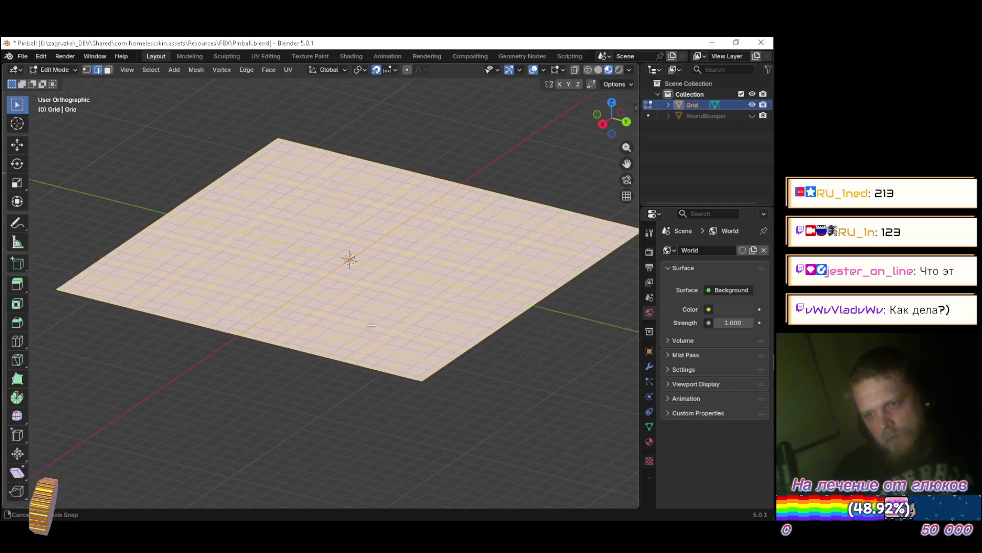
pyautogui.press('Tab')
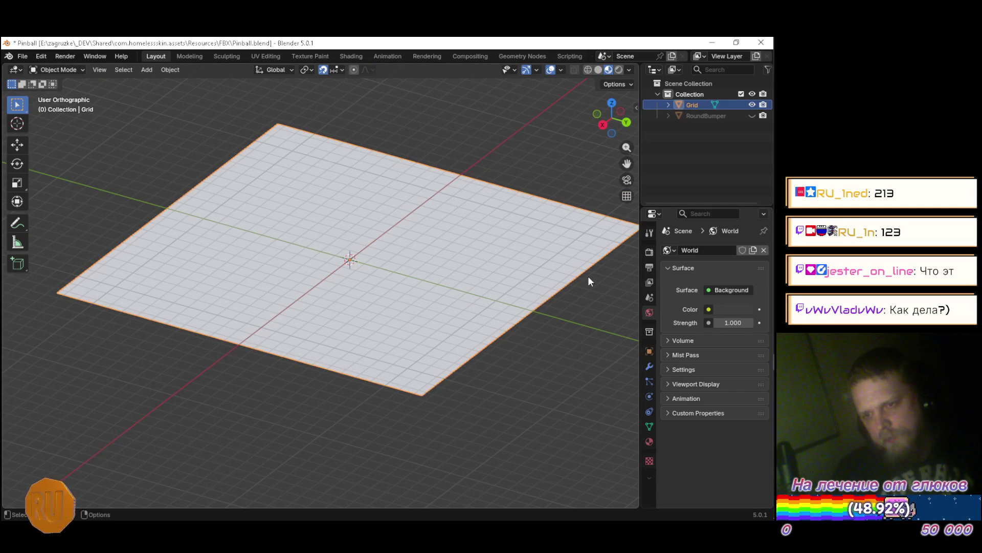
pyautogui.click(529, 158)
# Select the grid, give it a Physics > Ocean modifier, and return to Unity
pyautogui.click(514, 219)
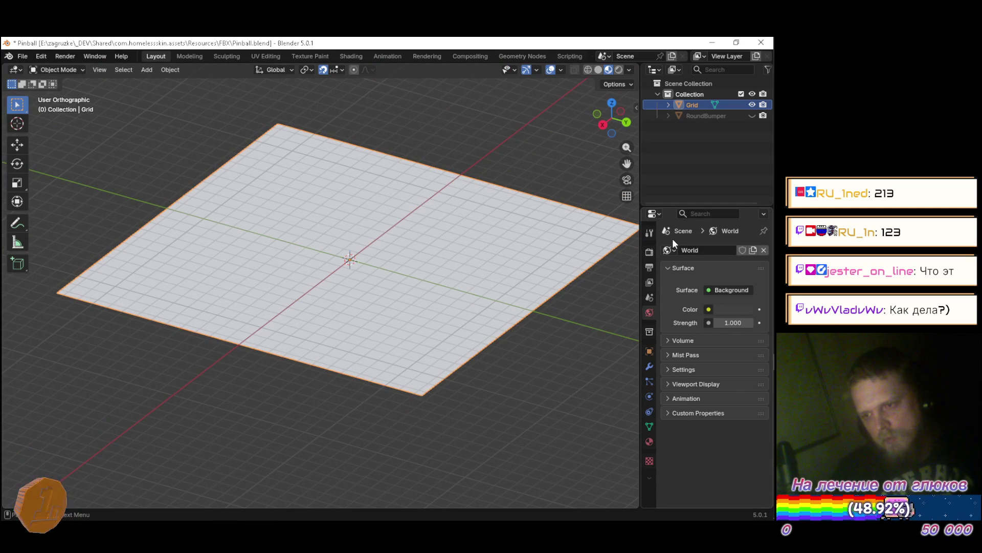
pyautogui.click(650, 364)
pyautogui.click(700, 248)
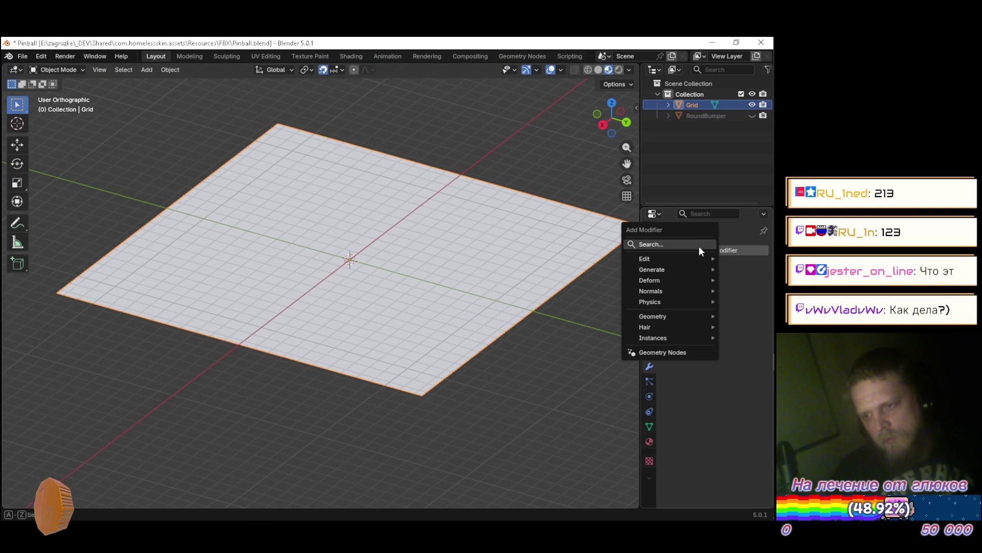
pyautogui.press('Escape')
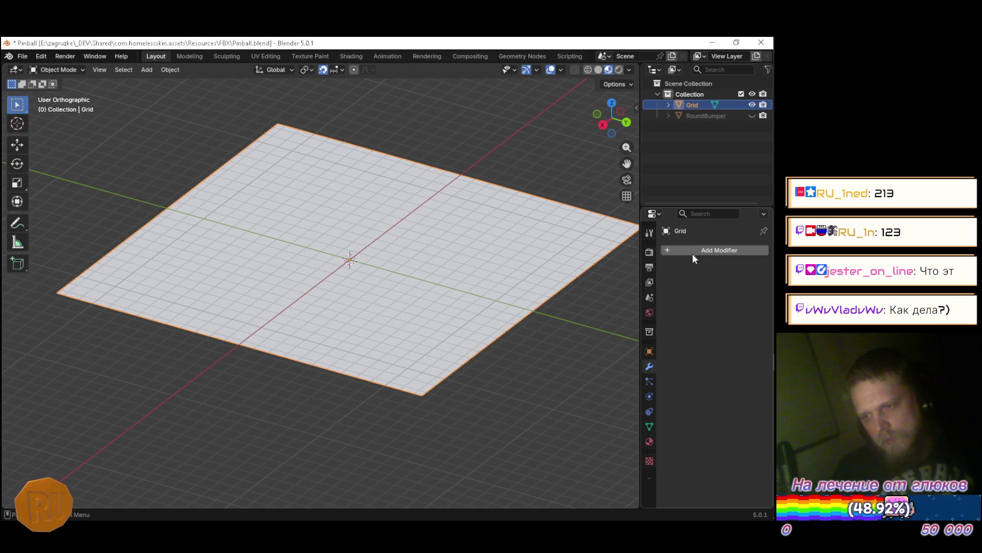
pyautogui.click(699, 248)
pyautogui.moveTo(679, 284)
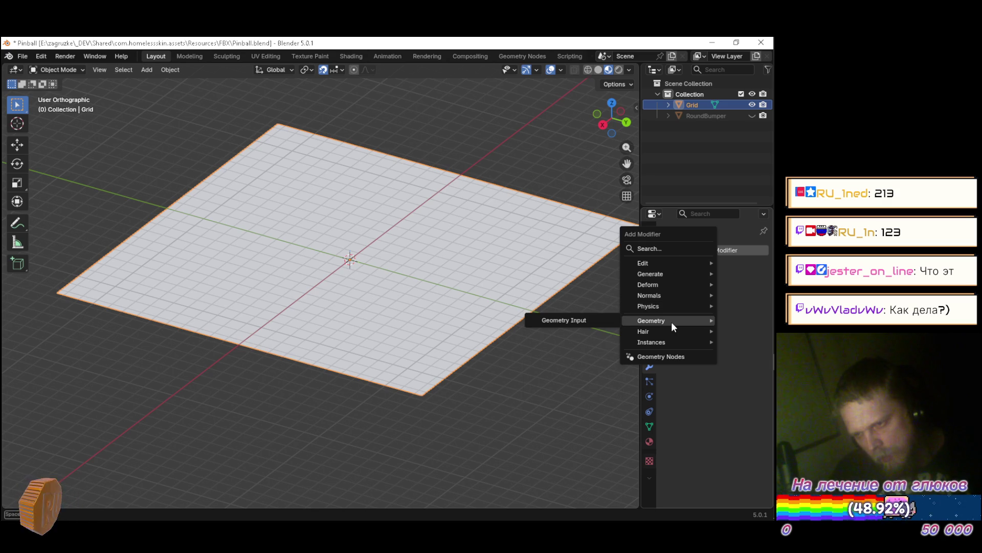
pyautogui.moveTo(668, 342)
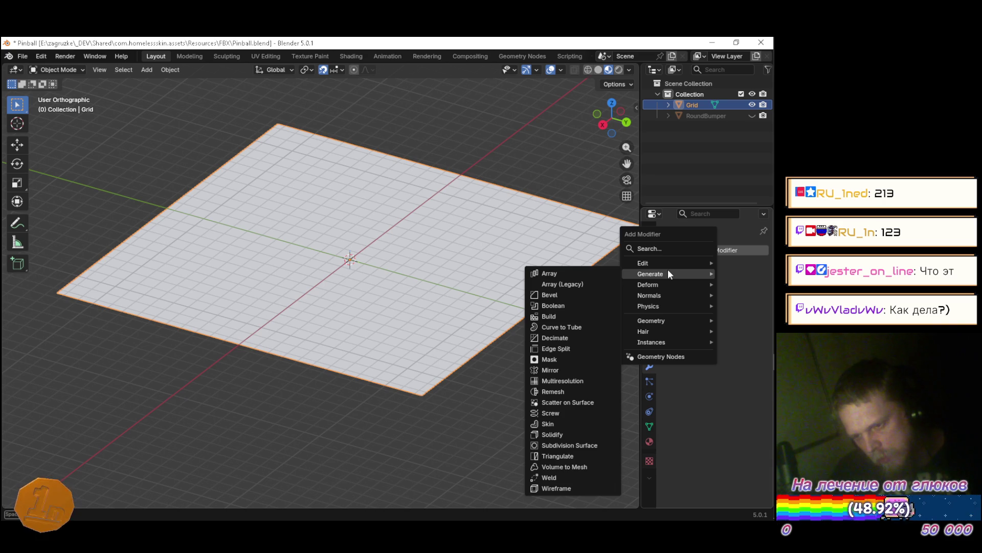
pyautogui.moveTo(669, 284)
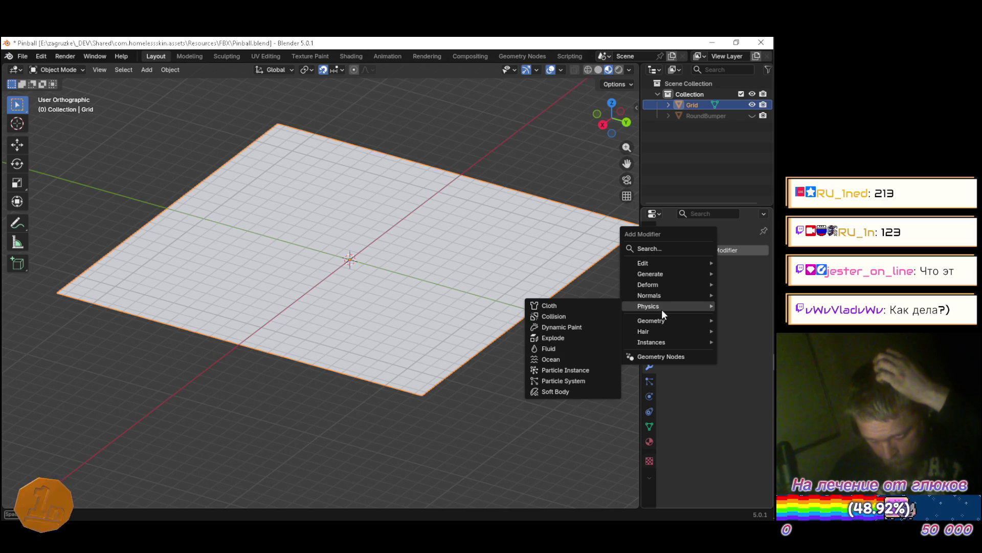
pyautogui.click(562, 360)
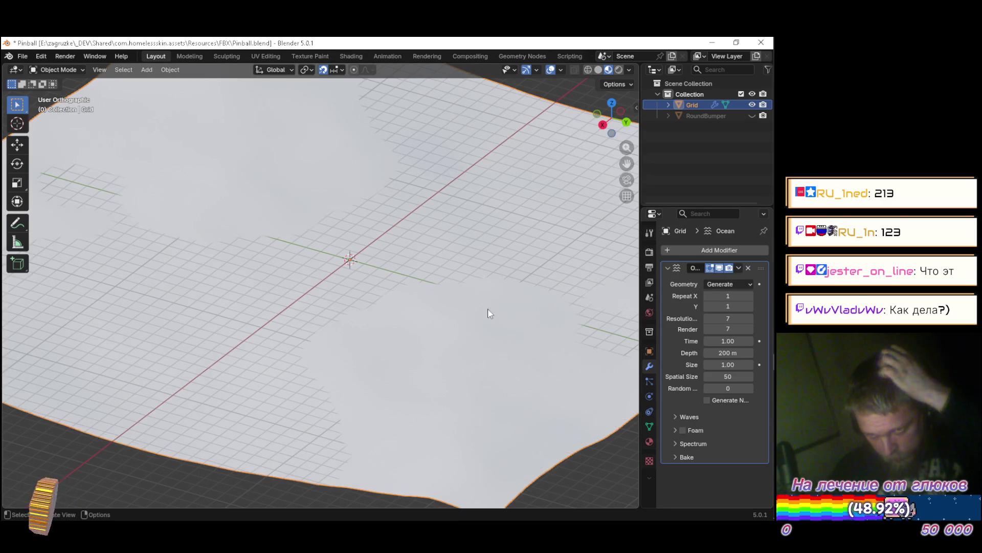
pyautogui.scroll(-5, 489, 313)
pyautogui.moveTo(472, 306)
pyautogui.mouseDown()
pyautogui.moveTo(549, 220)
pyautogui.moveTo(476, 297)
pyautogui.moveTo(410, 290)
pyautogui.moveTo(485, 303)
pyautogui.moveTo(473, 296)
pyautogui.mouseUp()
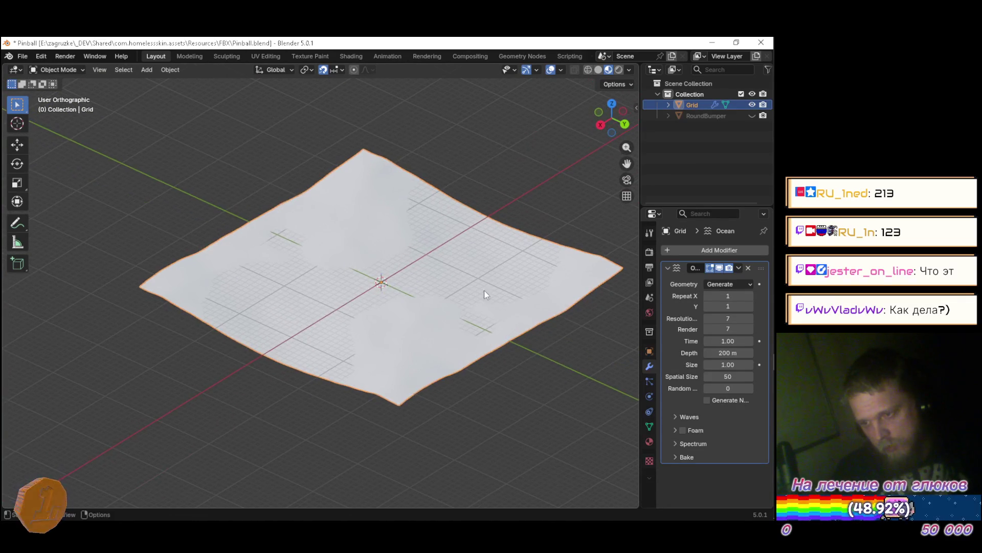
pyautogui.hotkey('alt', 'Tab')
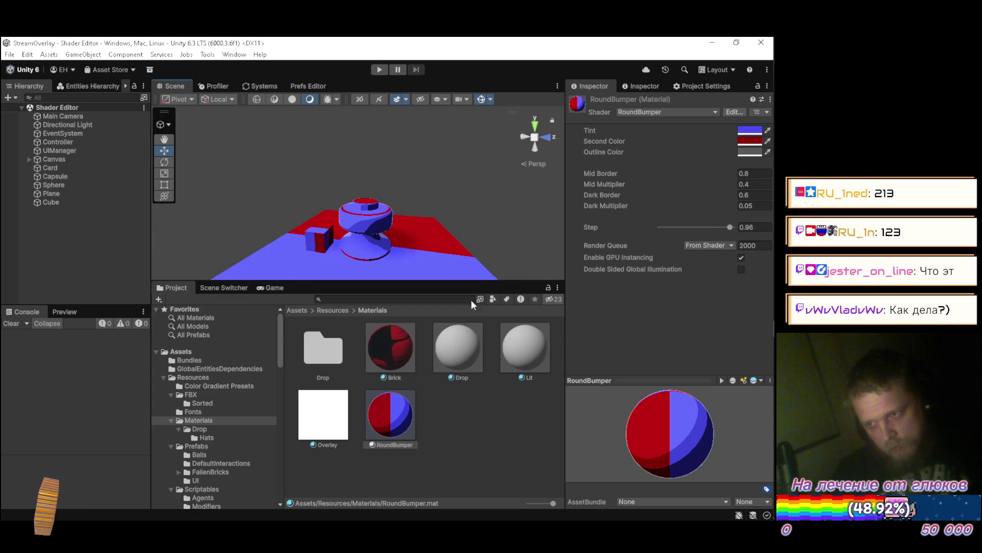
# Search YouTube Music for 'enth' and queue the song Enth E Nd to play next
pyautogui.hotkey('alt', 'Tab')
pyautogui.hotkey('alt', 'Tab')
pyautogui.hotkey('alt', 'Tab')
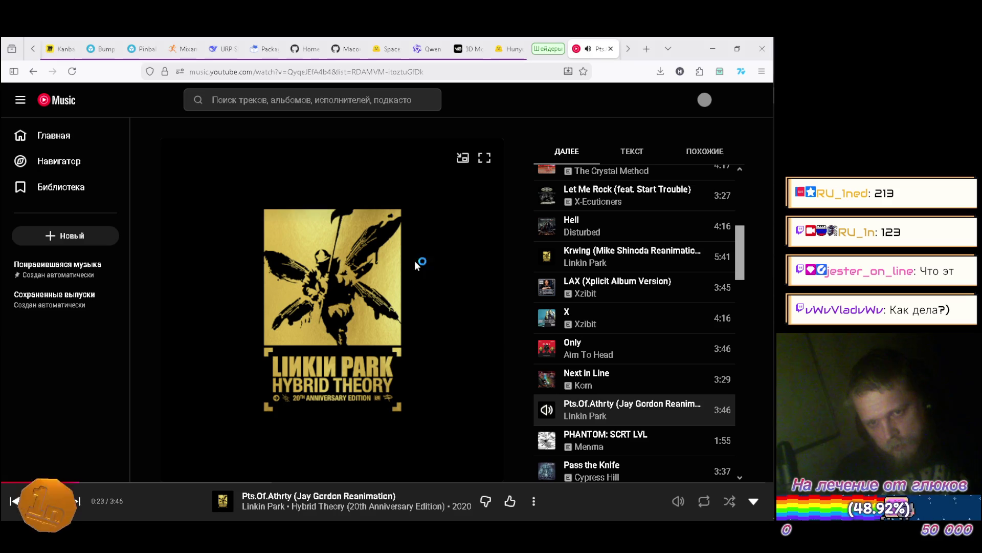
pyautogui.press('/')
pyautogui.write('en')
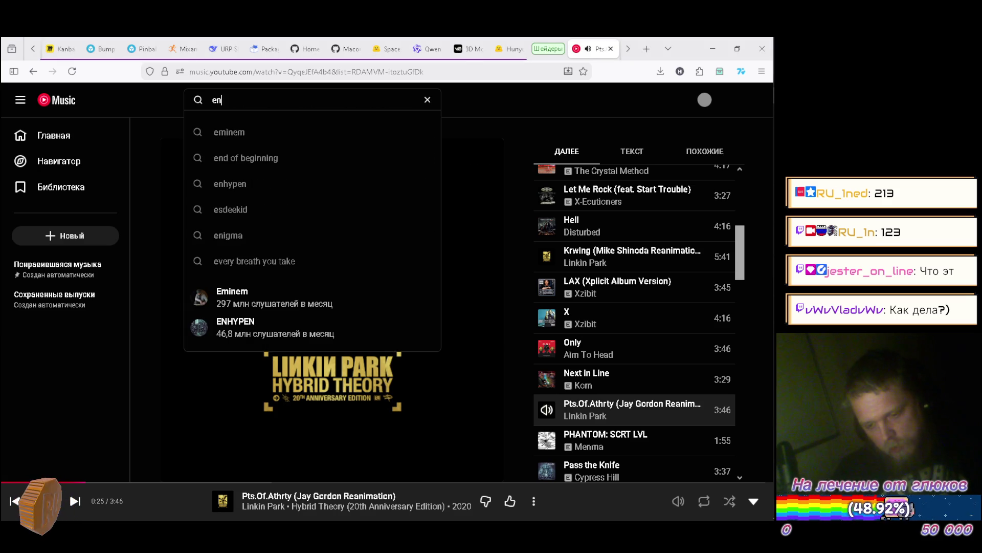
pyautogui.write('th')
pyautogui.click(305, 132)
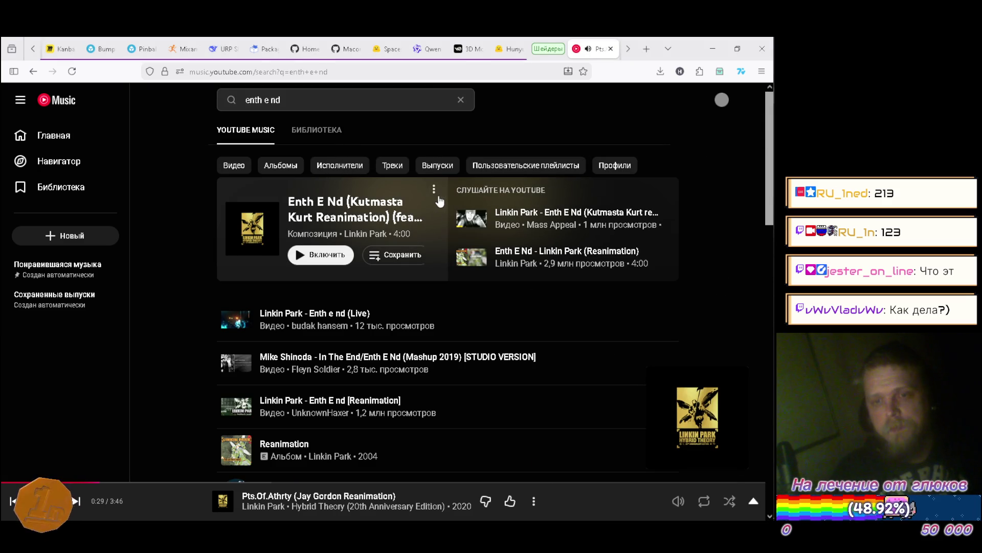
pyautogui.click(434, 190)
pyautogui.click(478, 227)
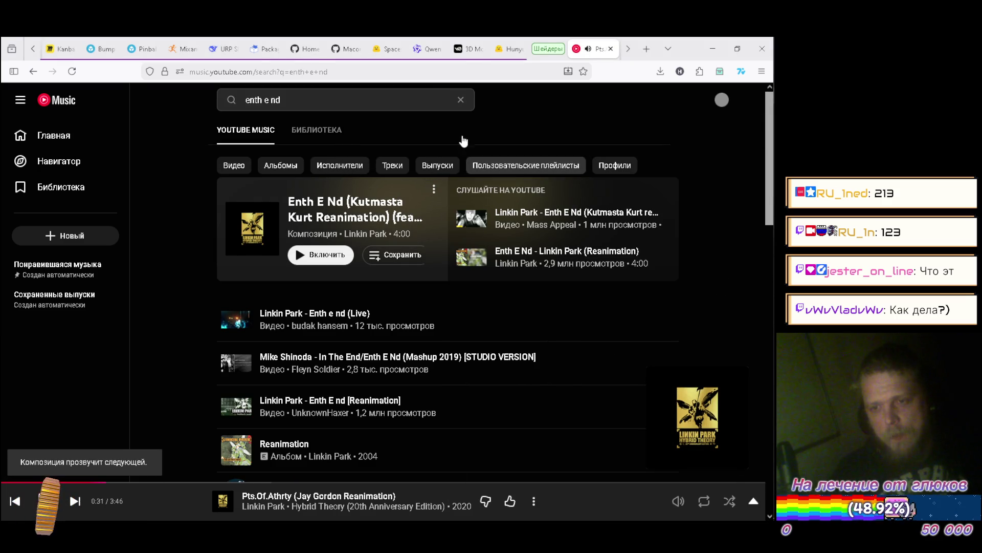
pyautogui.click(461, 101)
pyautogui.click(613, 510)
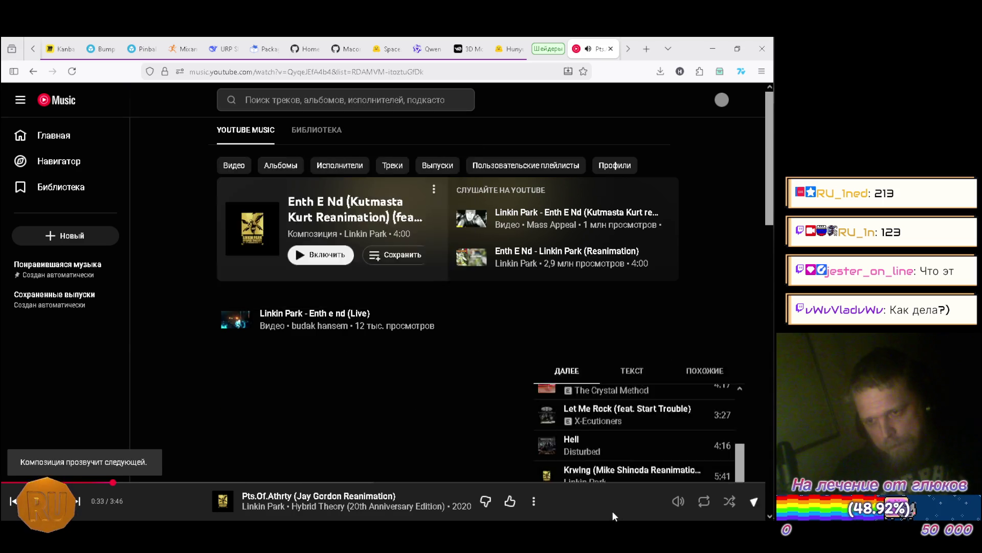
# Select the Plane object in Unity's Hierarchy, then cycle back to Blender's Pinball window
pyautogui.hotkey('alt', 'Tab')
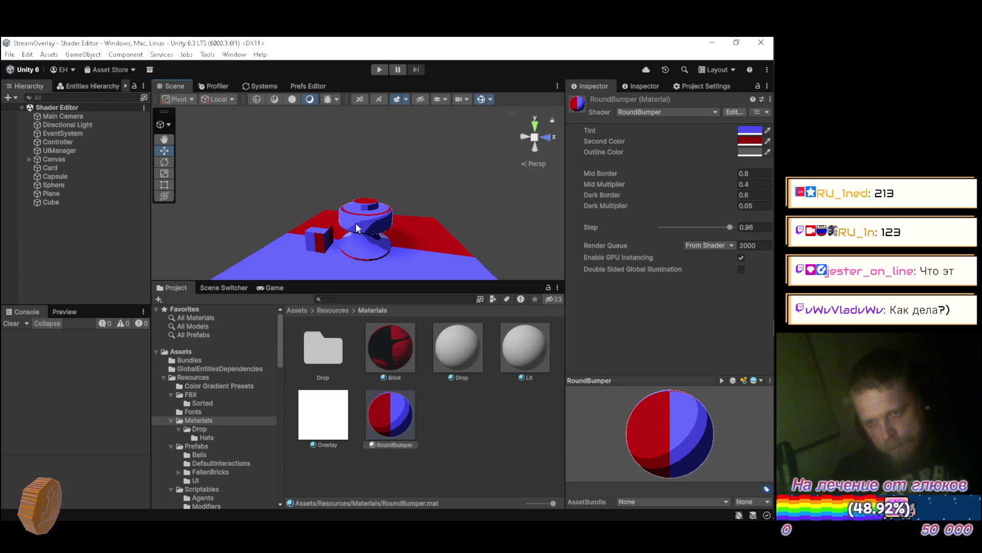
pyautogui.click(71, 193)
pyautogui.hotkey('alt', 'Tab')
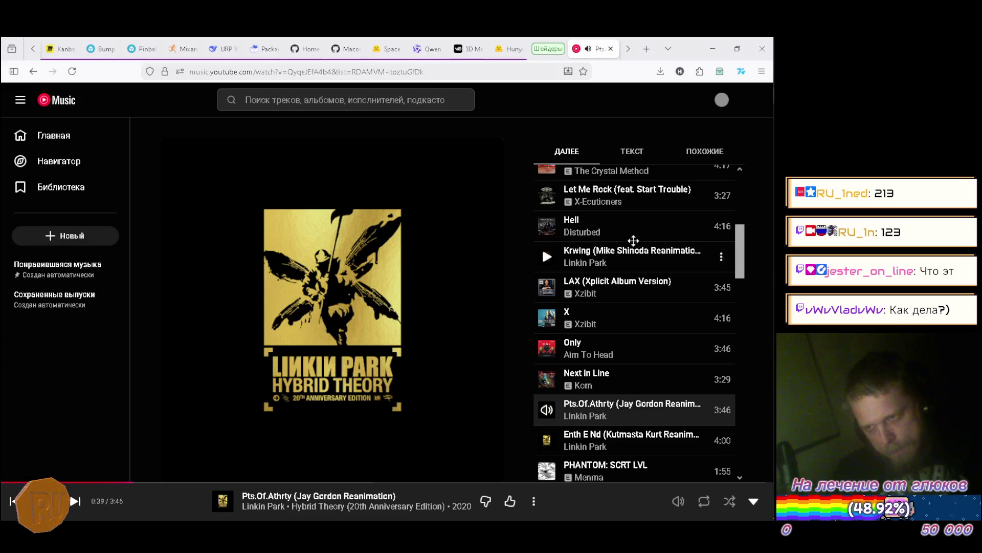
pyautogui.hotkey('alt', 'Tab')
pyautogui.hotkey('alt', 'Tab')
pyautogui.press('Tab')
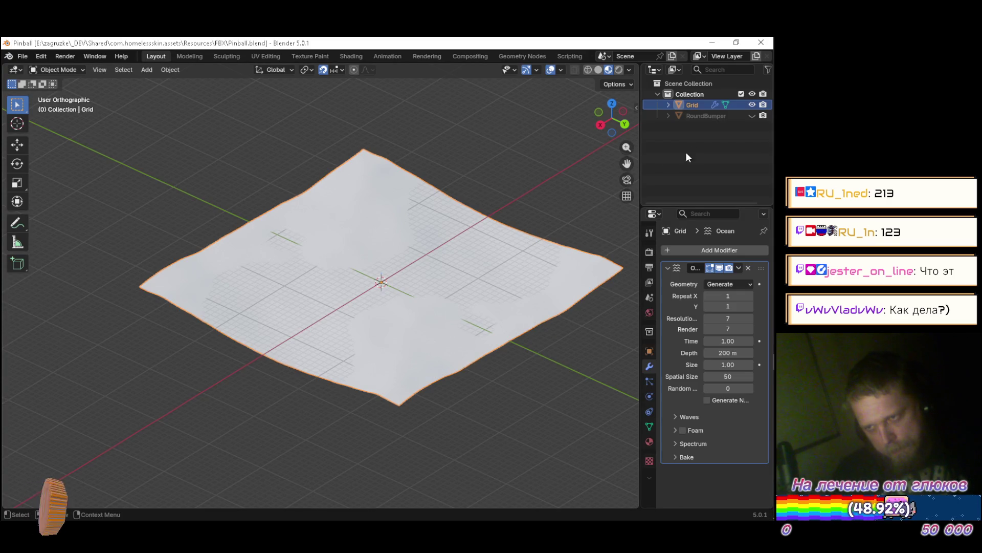
pyautogui.hotkey('alt', 'Tab')
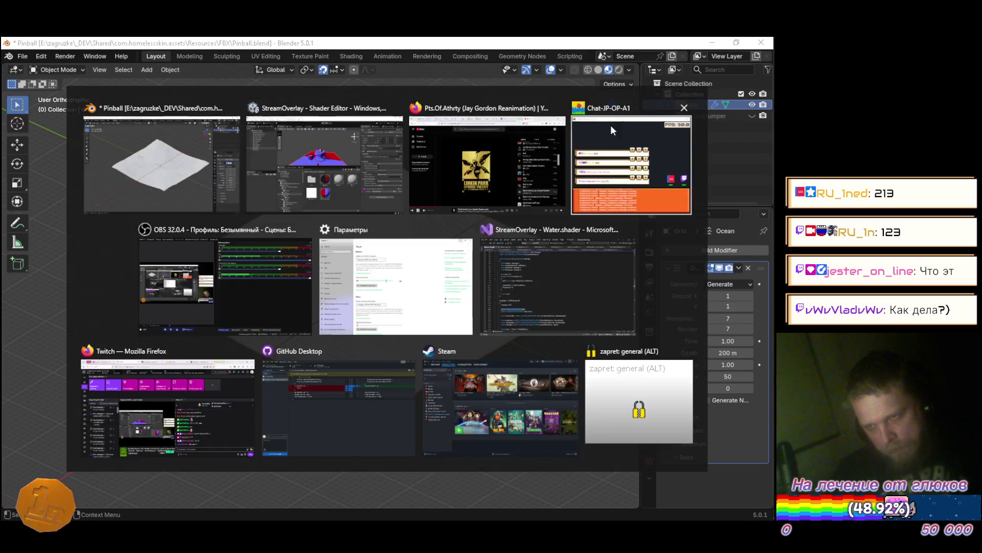
# Assign the Grid mesh from Pinball.blend to the Plane's Mesh field and inspect the result
pyautogui.click(767, 195)
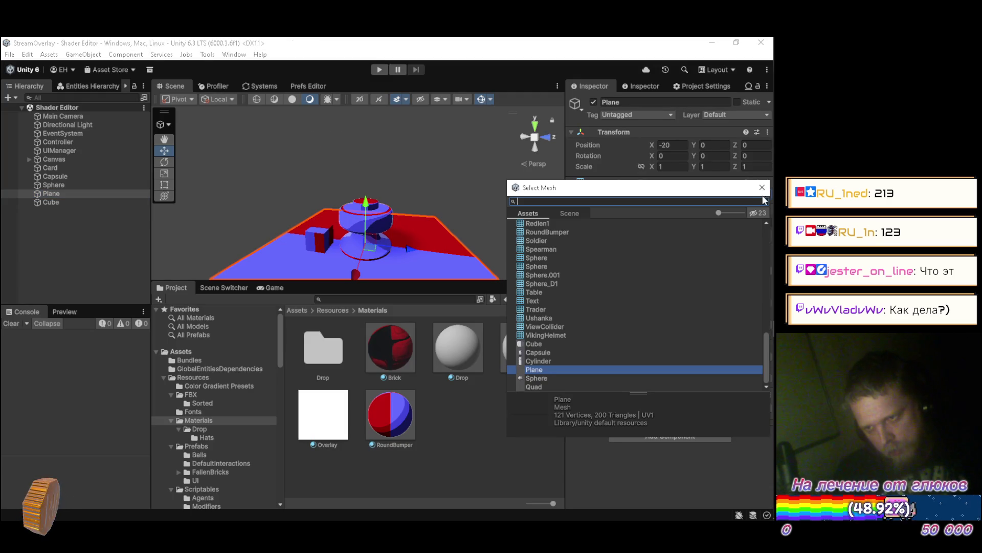
pyautogui.scroll(10, 570, 285)
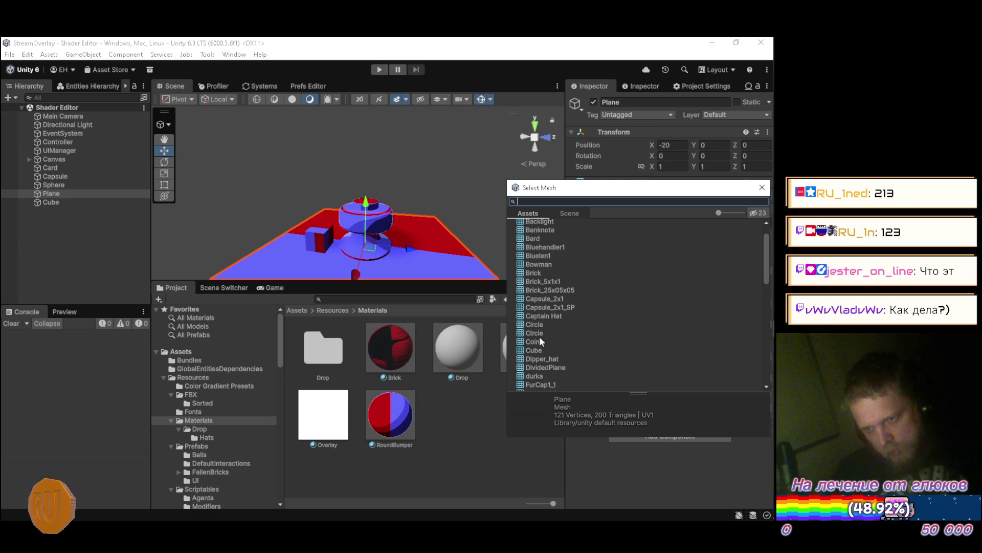
pyautogui.scroll(-3, 555, 306)
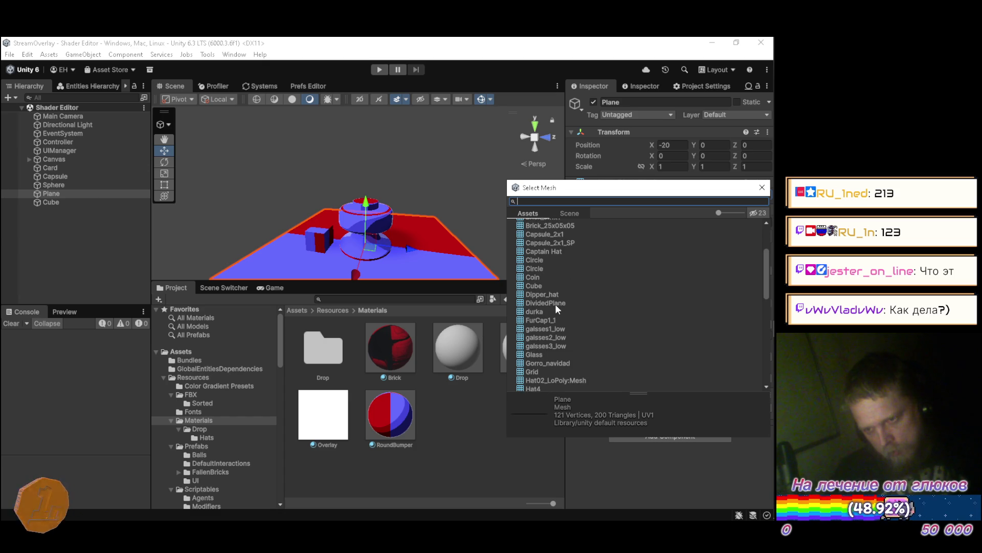
pyautogui.click(532, 372)
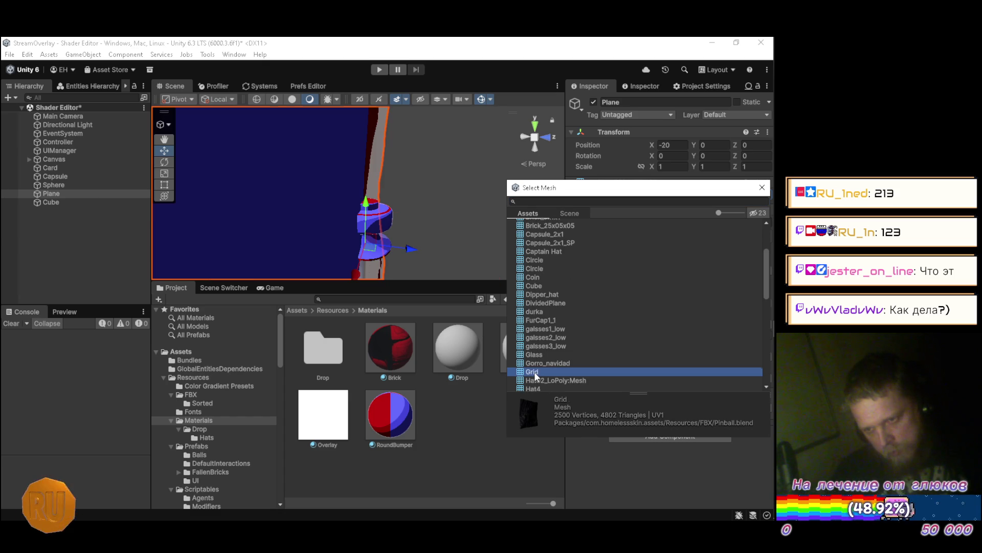
pyautogui.click(762, 187)
pyautogui.scroll(2, 375, 162)
pyautogui.moveTo(375, 163); pyautogui.dragTo(241, 164)
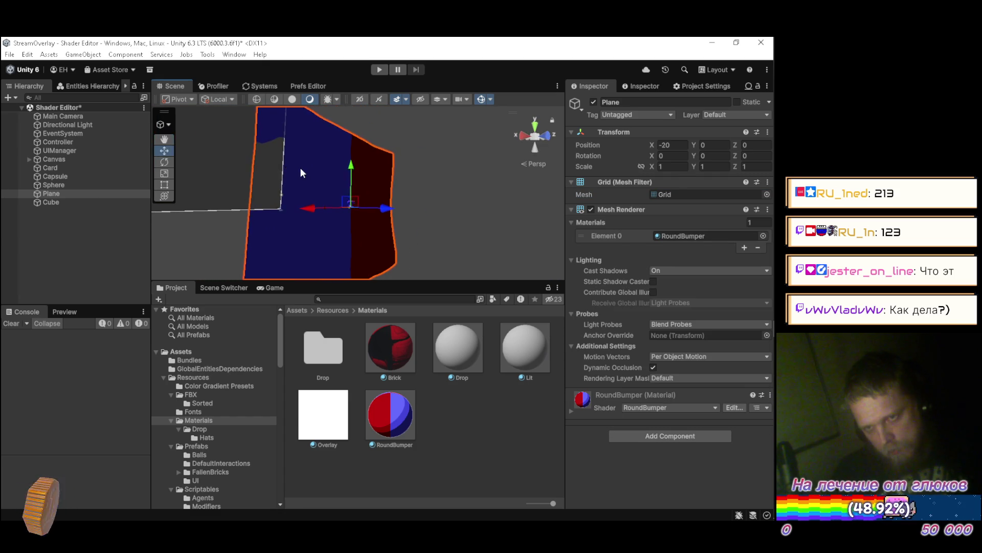
pyautogui.hotkey('alt', 'Tab')
# Rotate the grid -90° about X, apply all transforms, save, and check it in Unity
pyautogui.write('rx')
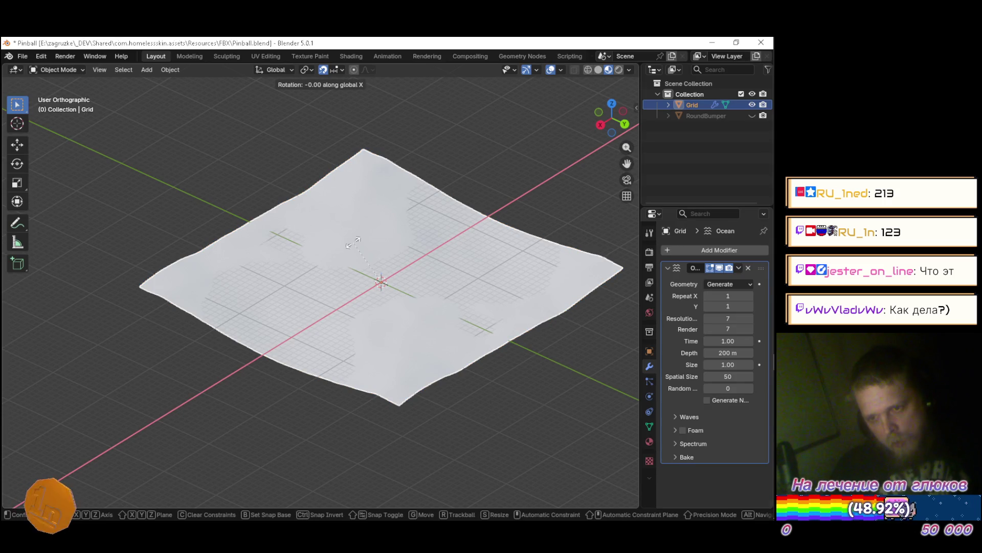
pyautogui.write('-90')
pyautogui.press('Return')
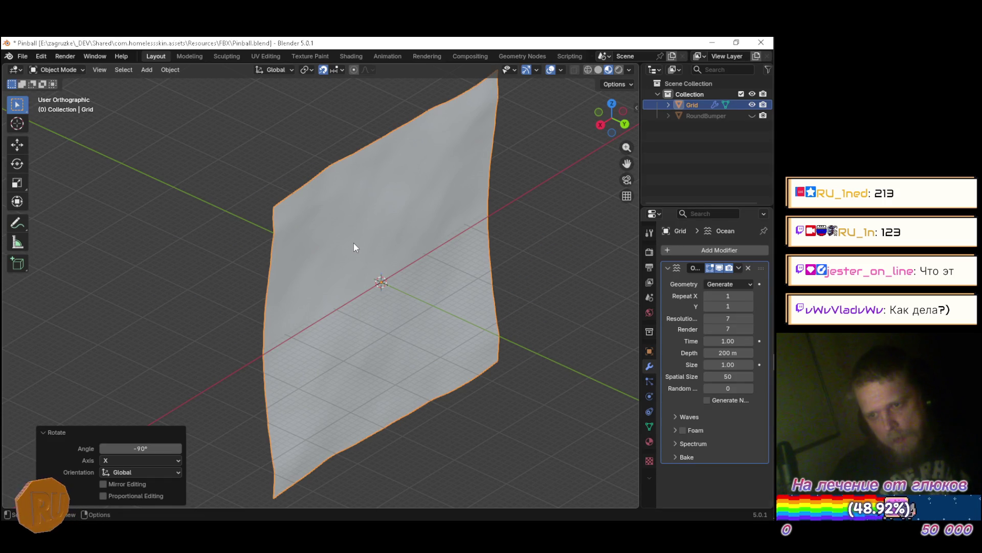
pyautogui.hotkey('ctrl', 'a')
pyautogui.click(355, 243)
pyautogui.hotkey('ctrl', 's')
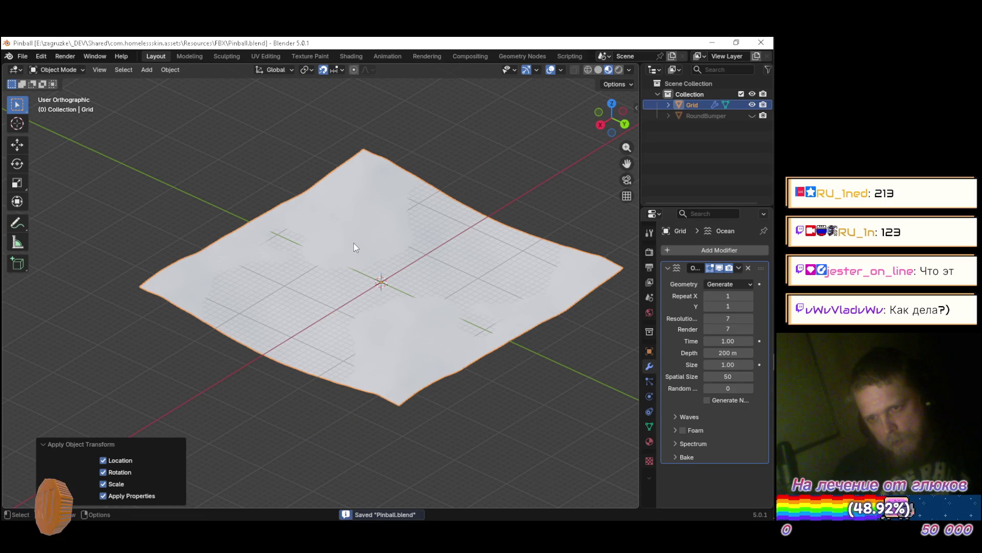
pyautogui.hotkey('alt', 'Tab')
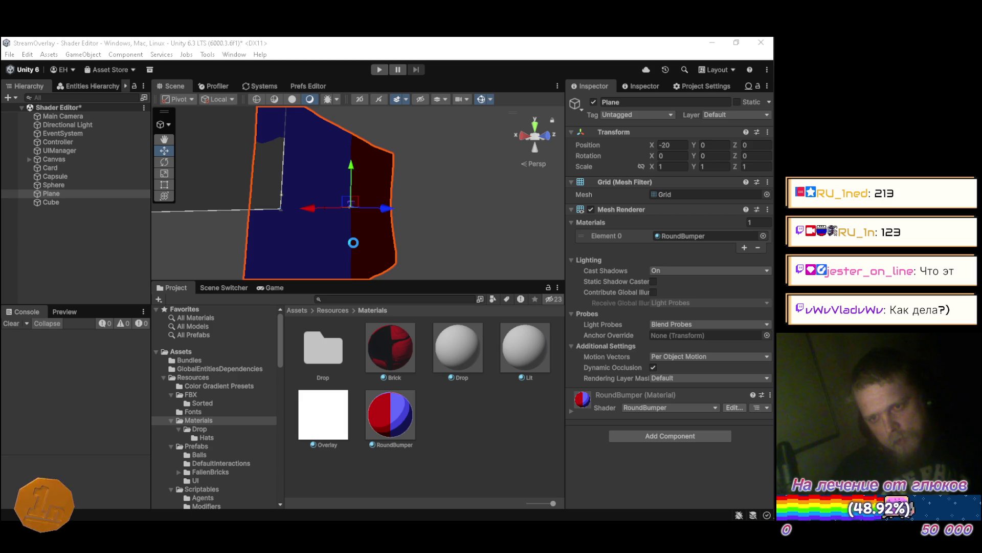
pyautogui.hotkey('alt', 'Tab')
# Rotate the grid 90° about X and apply all transforms
pyautogui.write('rx90')
pyautogui.press('Return')
pyautogui.hotkey('ctrl', 'a')
pyautogui.click(353, 241)
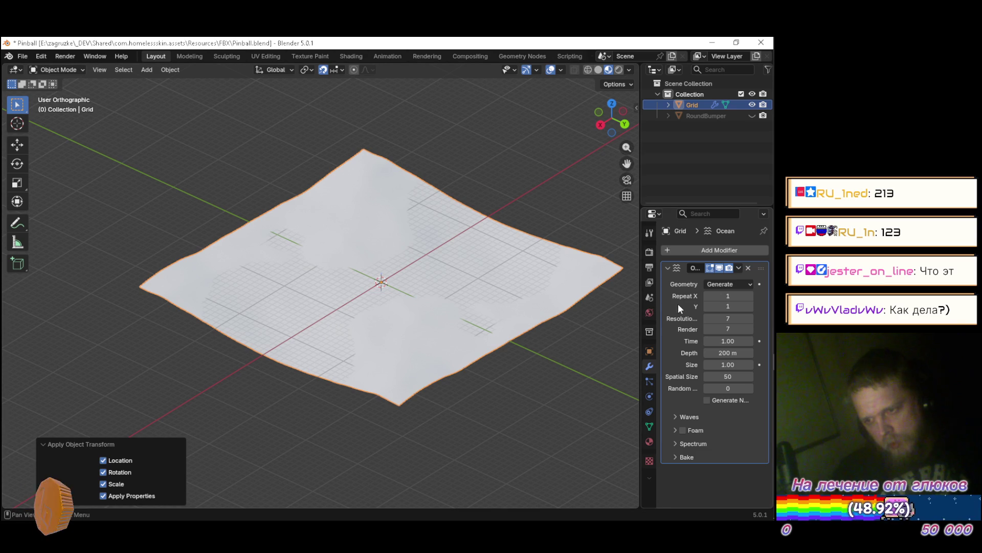
pyautogui.rightClick(379, 282)
pyautogui.moveTo(280, 238)
pyautogui.mouseDown()
pyautogui.moveTo(464, 272)
pyautogui.moveTo(388, 274)
pyautogui.moveTo(508, 304)
pyautogui.mouseUp()
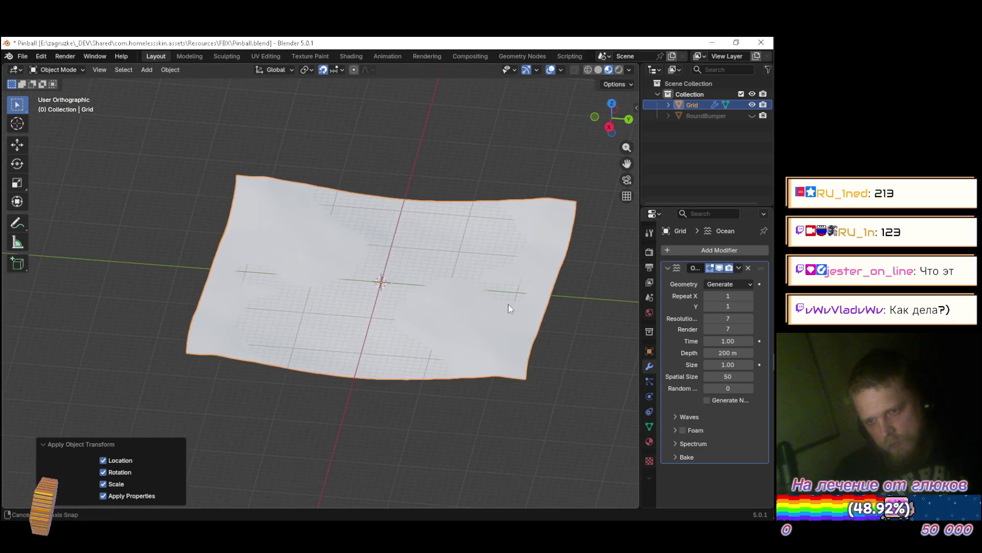
# Apply the Ocean modifier to bake the waves, then rotate 90° about X and apply transforms
pyautogui.click(742, 269)
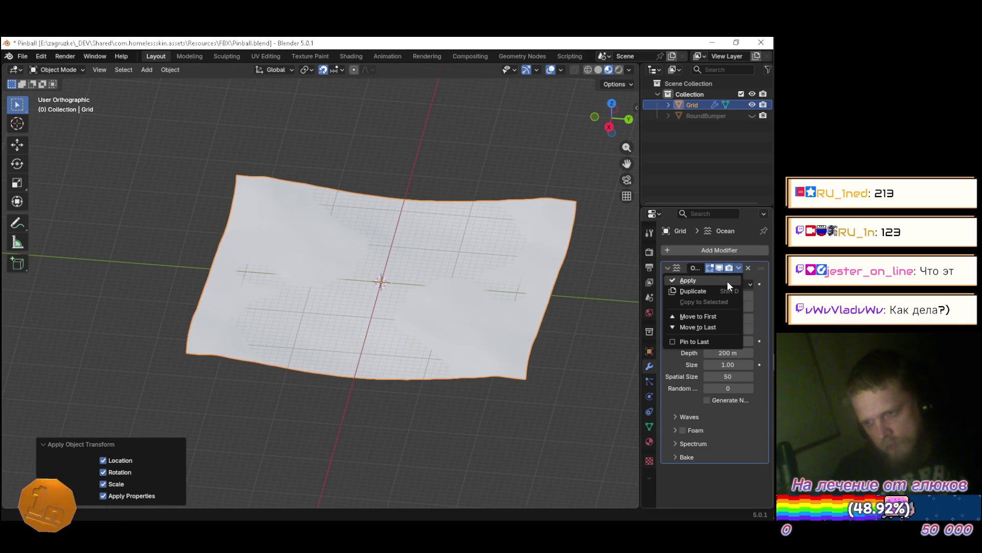
pyautogui.click(726, 281)
pyautogui.write('rx90')
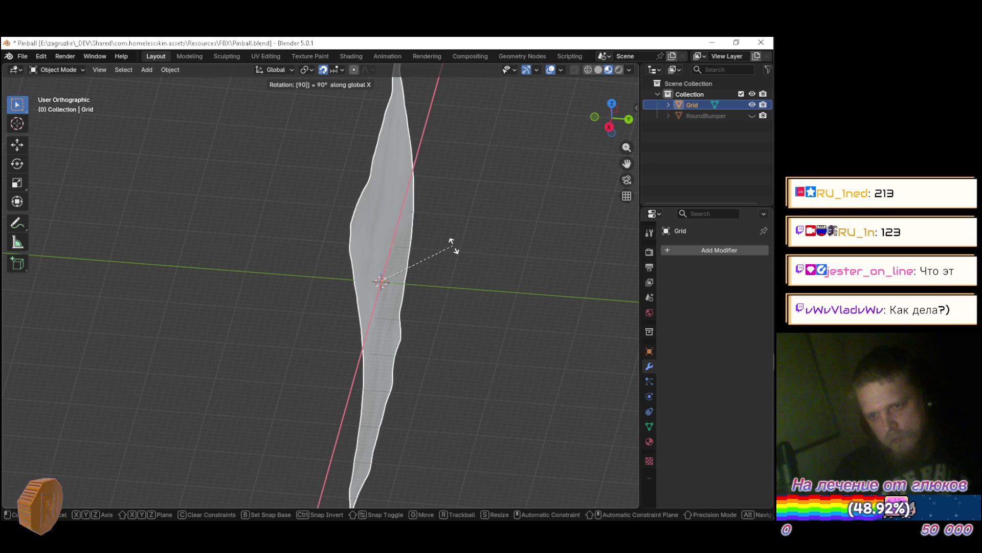
pyautogui.press('Return')
pyautogui.hotkey('ctrl', 'a')
pyautogui.click(453, 247)
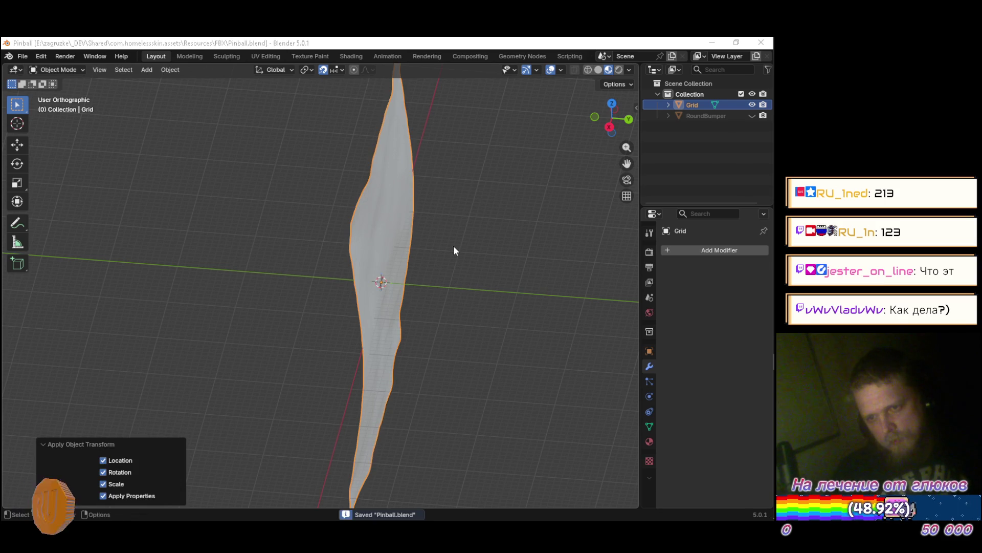
pyautogui.hotkey('alt', 'Tab')
pyautogui.moveTo(419, 172); pyautogui.dragTo(384, 215)
# Rotate the grid another 90° about X, apply all transforms, and view the wavy plane in Unity
pyautogui.hotkey('alt', 'Tab')
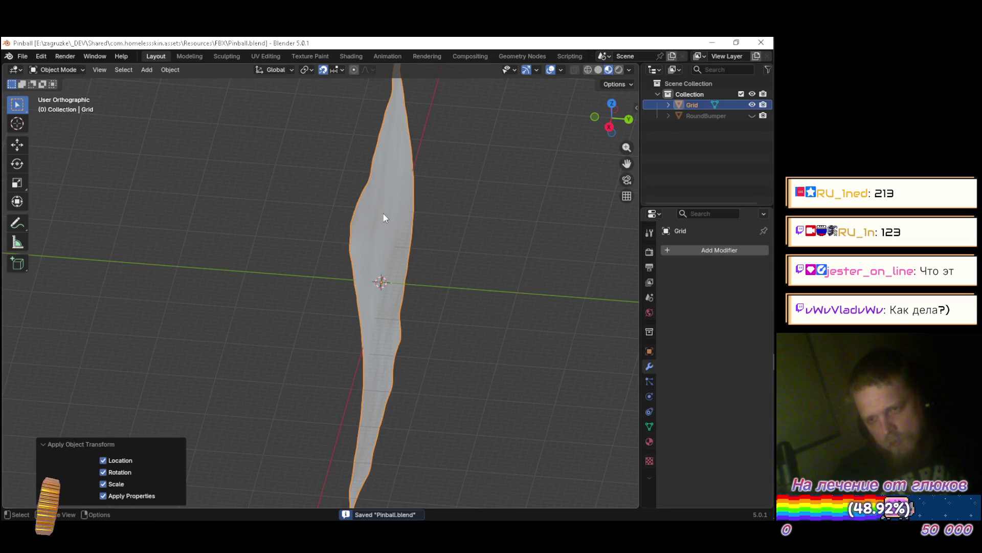
pyautogui.press('r')
pyautogui.write('x')
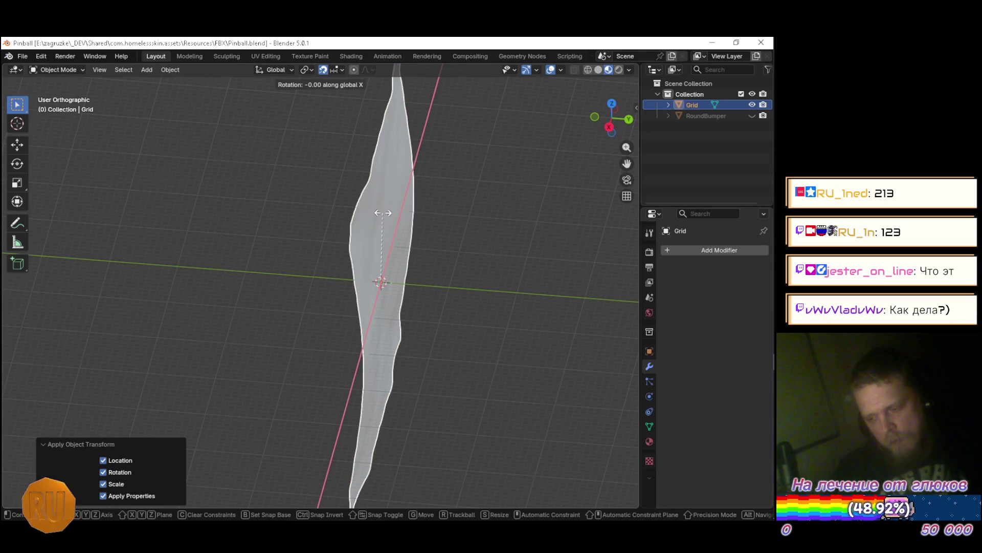
pyautogui.write('90')
pyautogui.press('Return')
pyautogui.hotkey('ctrl', 'a')
pyautogui.click(383, 213)
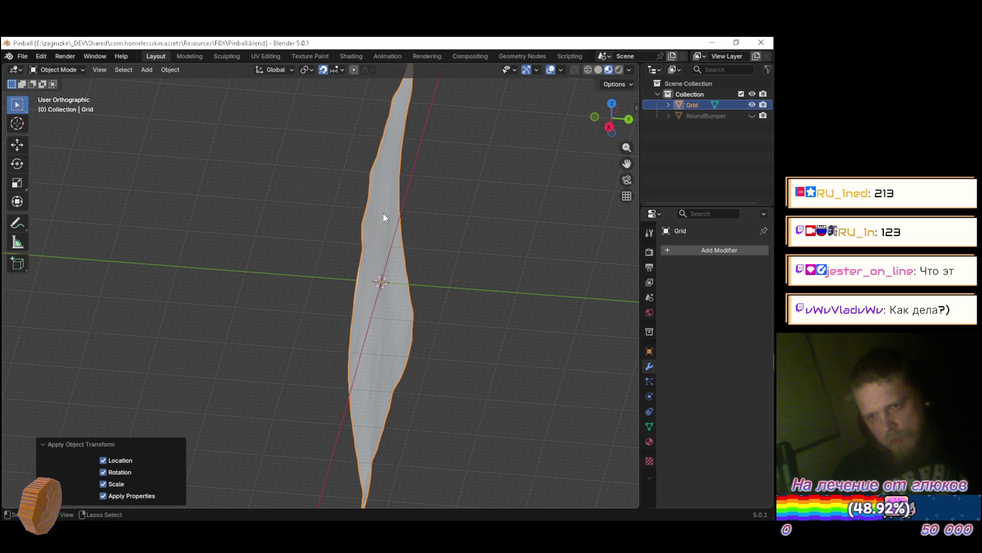
pyautogui.hotkey('alt', 'Tab')
pyautogui.moveTo(416, 171); pyautogui.dragTo(331, 161)
pyautogui.scroll(3, 330, 160)
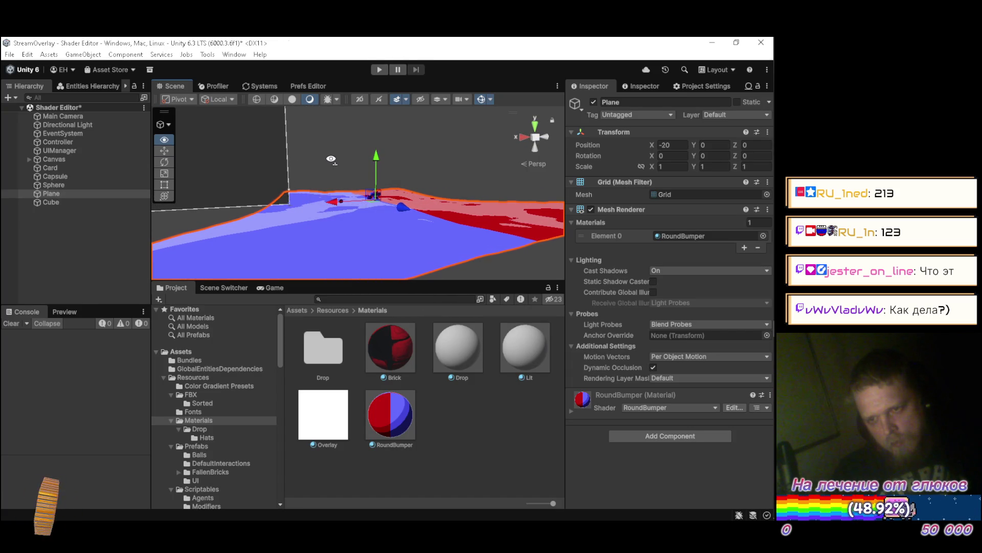
# Maximize the Scene view and fly the camera sideways across the wavy surface
pyautogui.moveTo(331, 159); pyautogui.dragTo(342, 160)
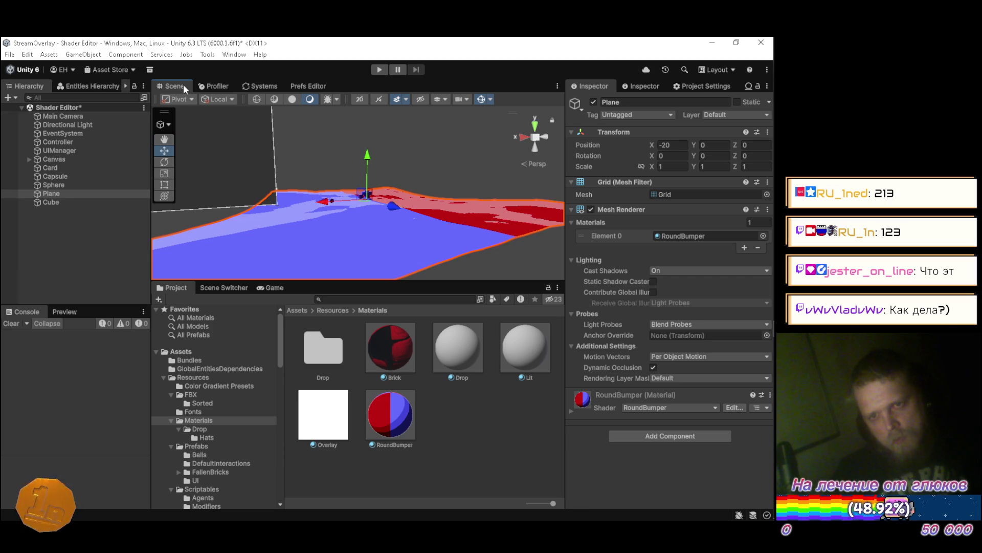
pyautogui.doubleClick(183, 85)
pyautogui.moveTo(443, 194); pyautogui.dragTo(422, 199)
pyautogui.press('d')
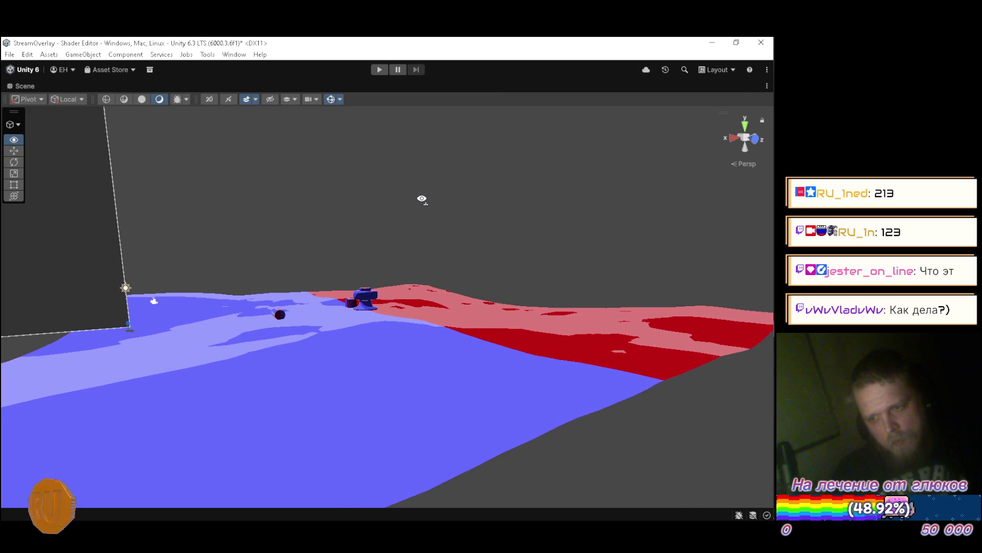
pyautogui.press('d')
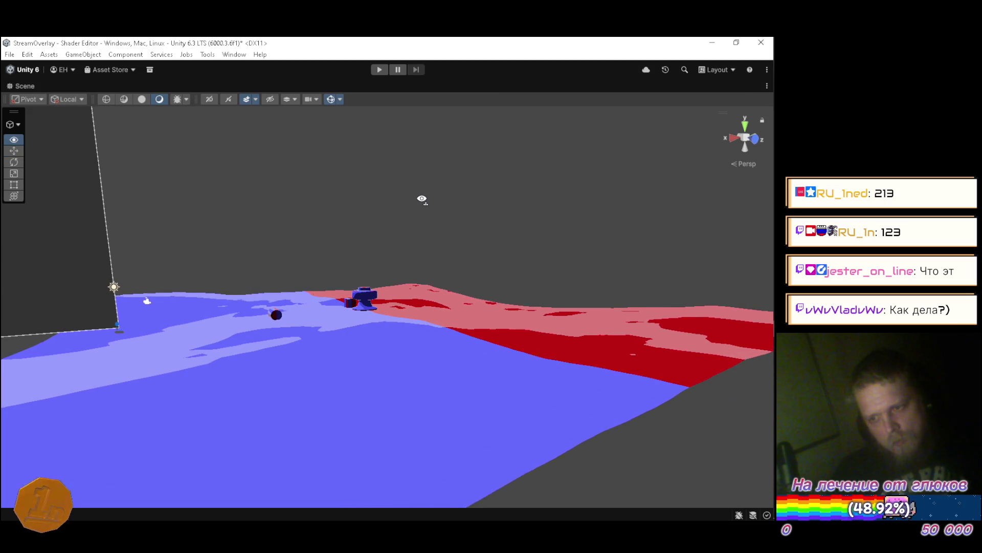
pyautogui.press('d')
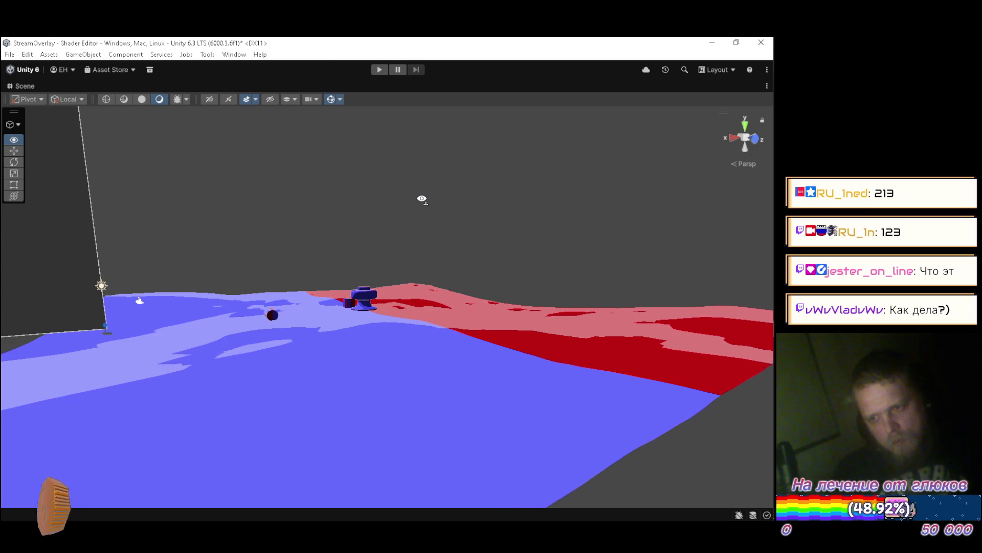
pyautogui.press('d')
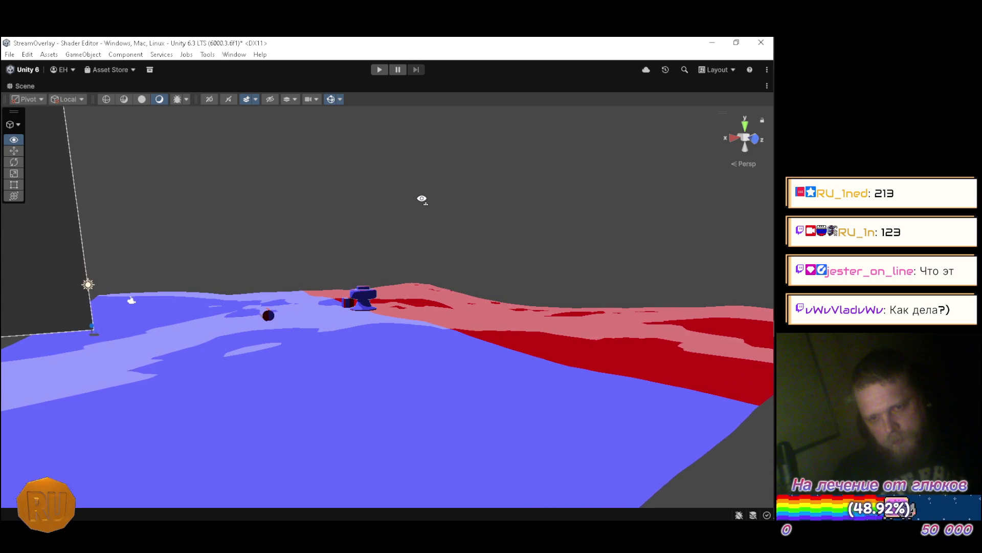
pyautogui.press('d')
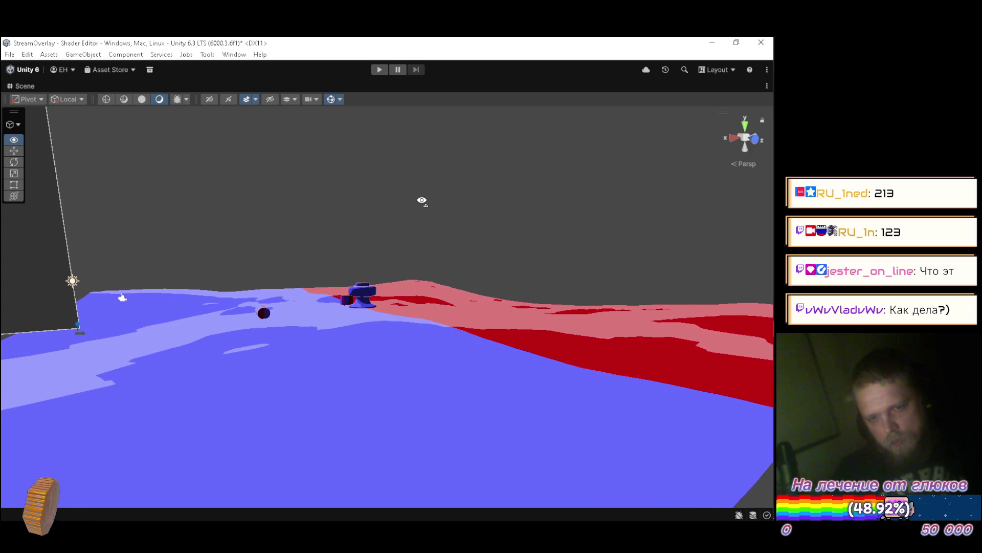
pyautogui.press('d')
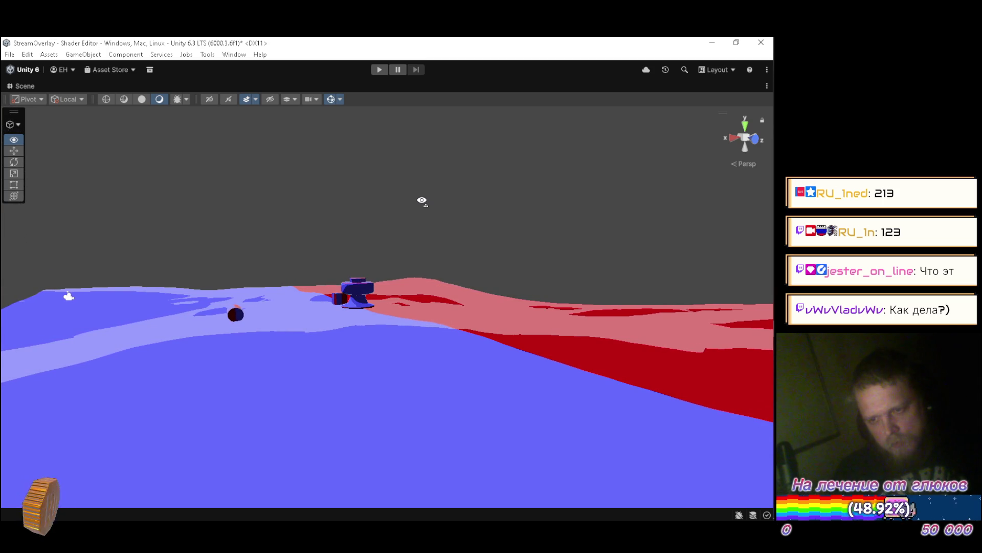
# Orbit and zoom around the terrain and light, then restore the full editor layout
pyautogui.moveTo(422, 200); pyautogui.dragTo(379, 204)
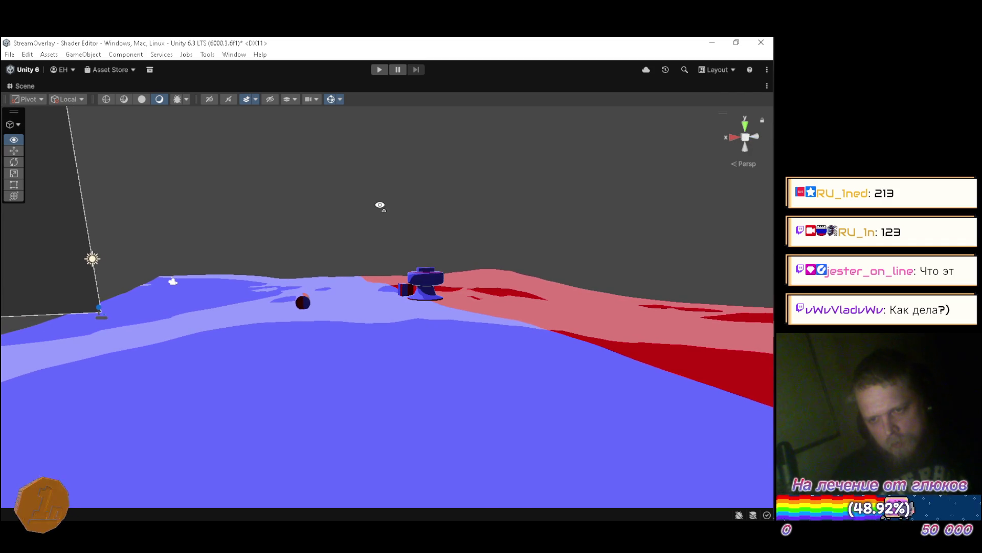
pyautogui.moveTo(379, 204)
pyautogui.mouseDown()
pyautogui.moveTo(378, 248)
pyautogui.moveTo(450, 245)
pyautogui.moveTo(404, 263)
pyautogui.moveTo(454, 252)
pyautogui.moveTo(383, 228)
pyautogui.moveTo(337, 274)
pyautogui.moveTo(351, 294)
pyautogui.moveTo(346, 320)
pyautogui.moveTo(314, 243)
pyautogui.moveTo(187, 233)
pyautogui.moveTo(287, 228)
pyautogui.moveTo(324, 241)
pyautogui.moveTo(335, 289)
pyautogui.mouseUp()
pyautogui.scroll(2, 378, 240)
pyautogui.scroll(-2, 314, 243)
pyautogui.scroll(5, 326, 256)
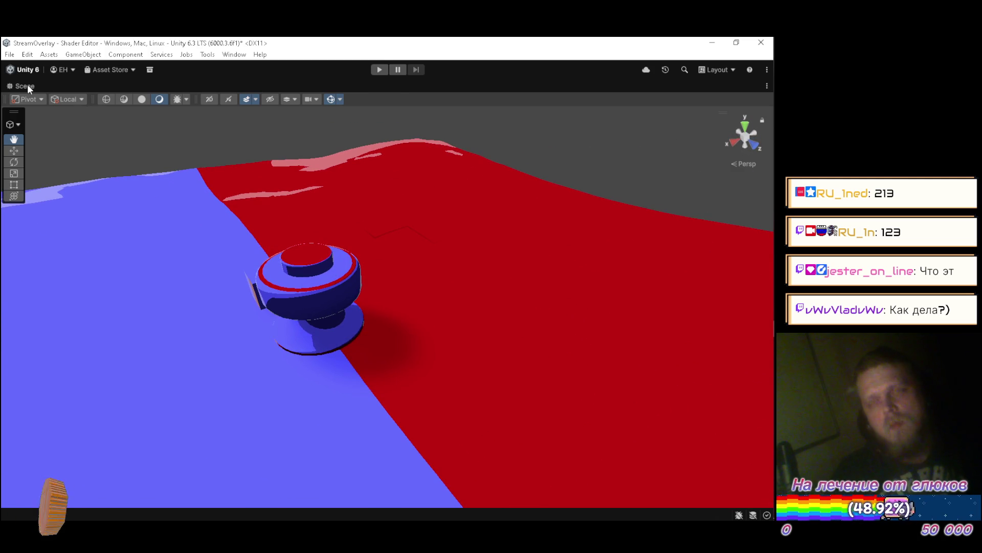
pyautogui.doubleClick(26, 84)
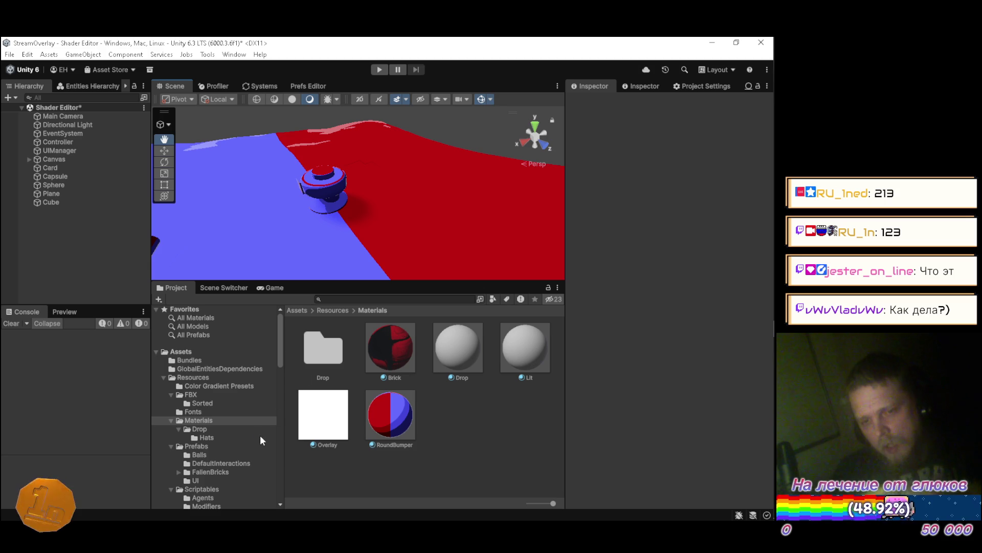
# Select PC_RPAsset in Assets/Settings/Default and set shadow cascade Split 1 to 2
pyautogui.scroll(-5, 256, 435)
pyautogui.scroll(-3, 241, 432)
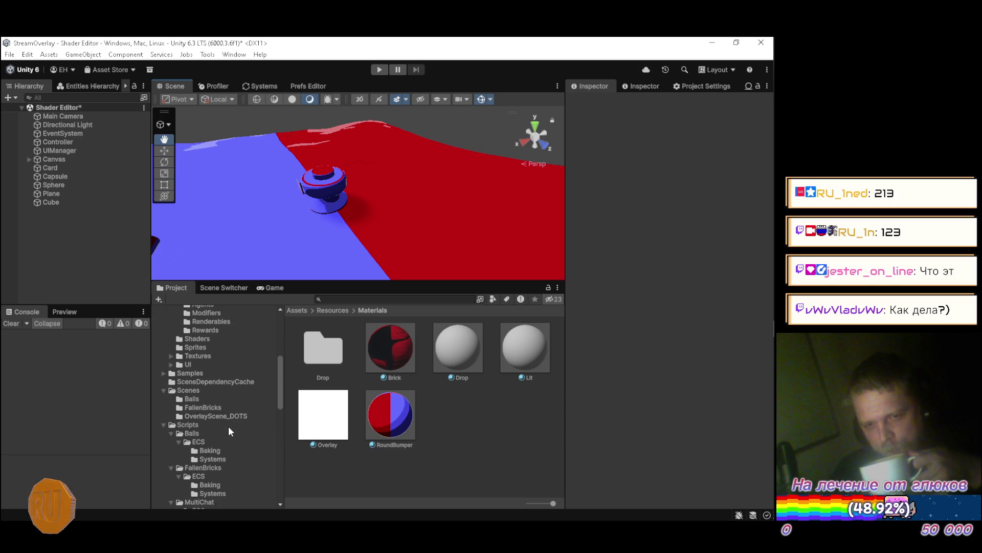
pyautogui.scroll(-4, 229, 417)
pyautogui.click(195, 465)
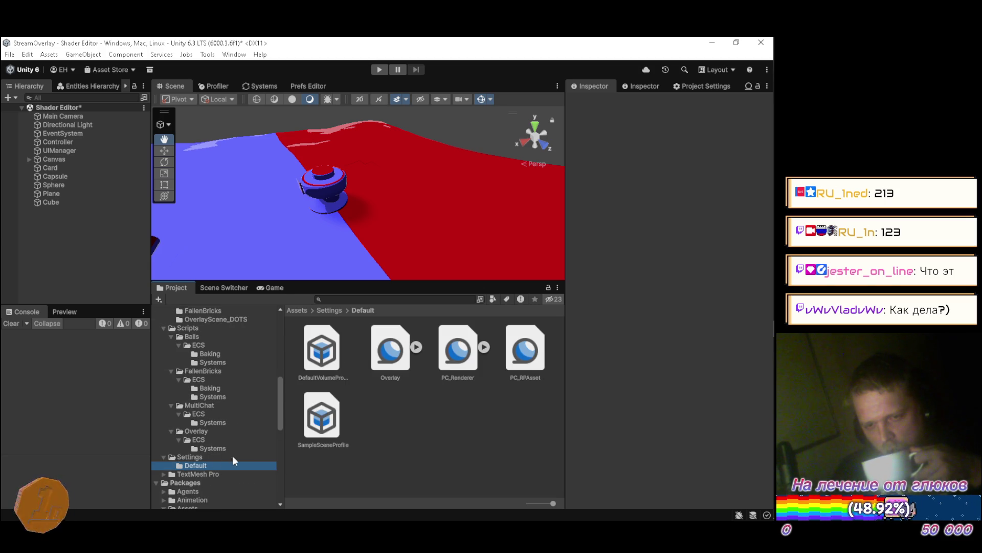
pyautogui.click(517, 352)
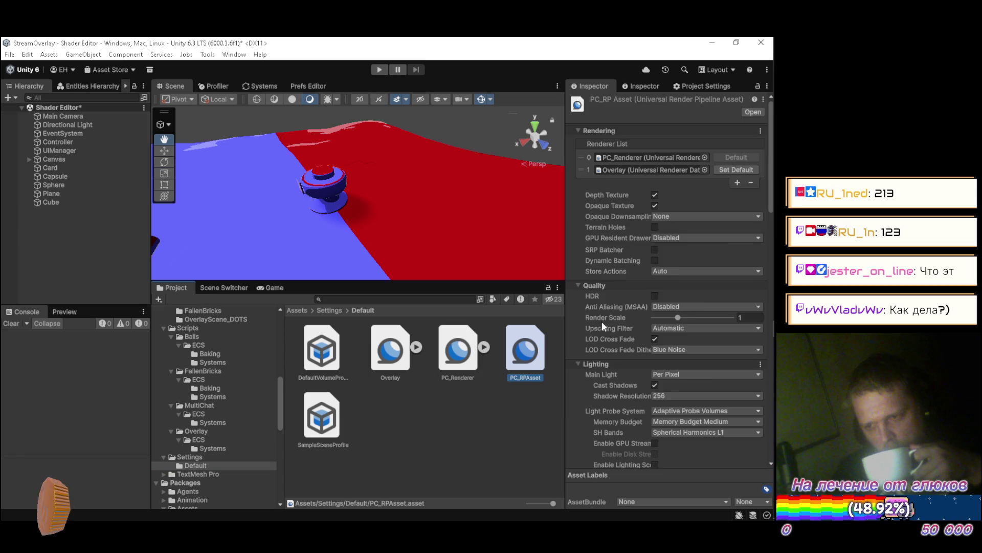
pyautogui.scroll(-10, 606, 320)
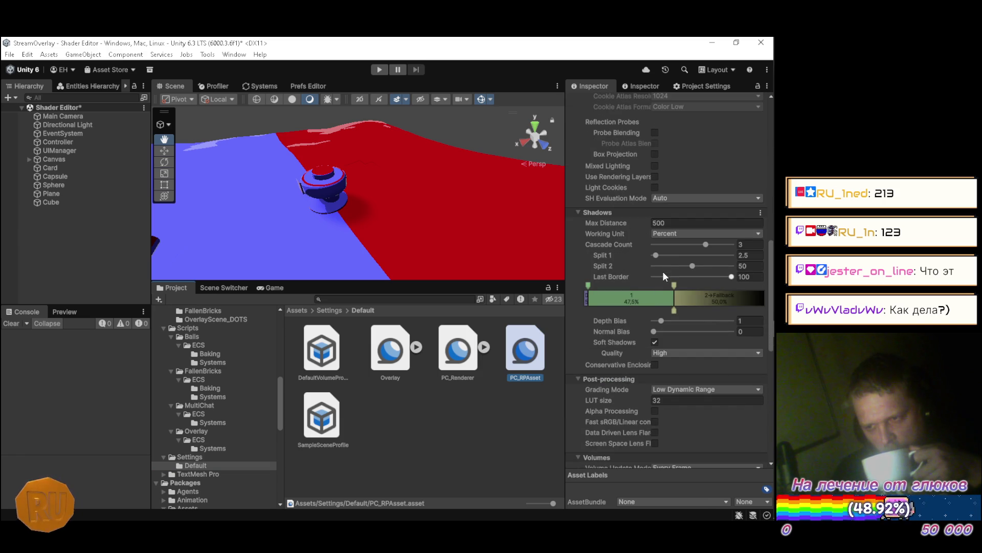
pyautogui.moveTo(656, 255); pyautogui.dragTo(657, 256)
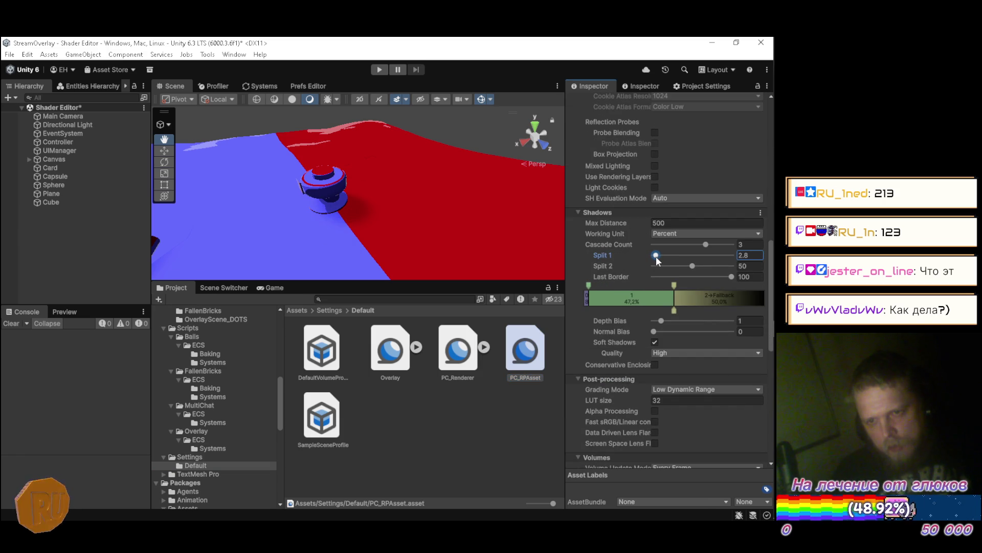
pyautogui.click(756, 255)
pyautogui.write('1')
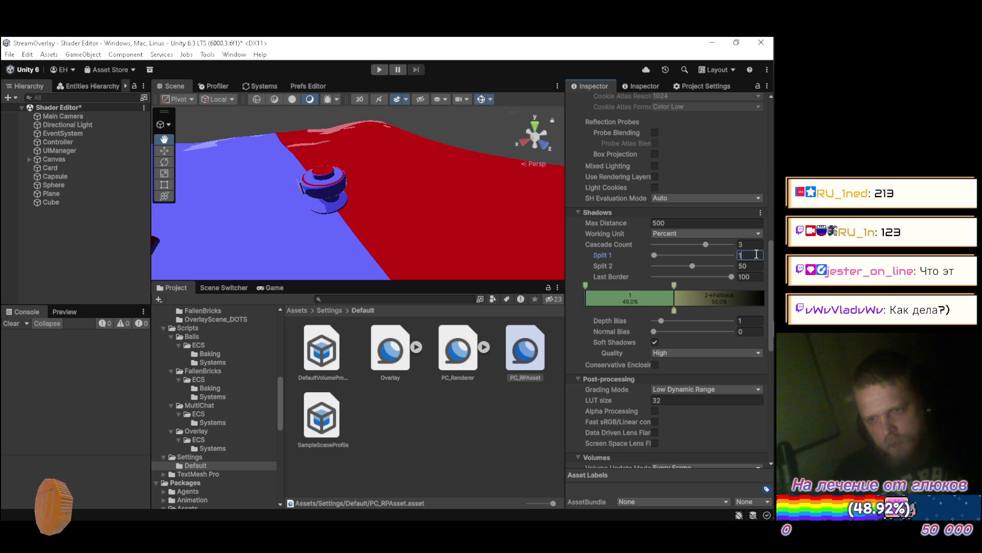
pyautogui.press('BackSpace')
pyautogui.write('2')
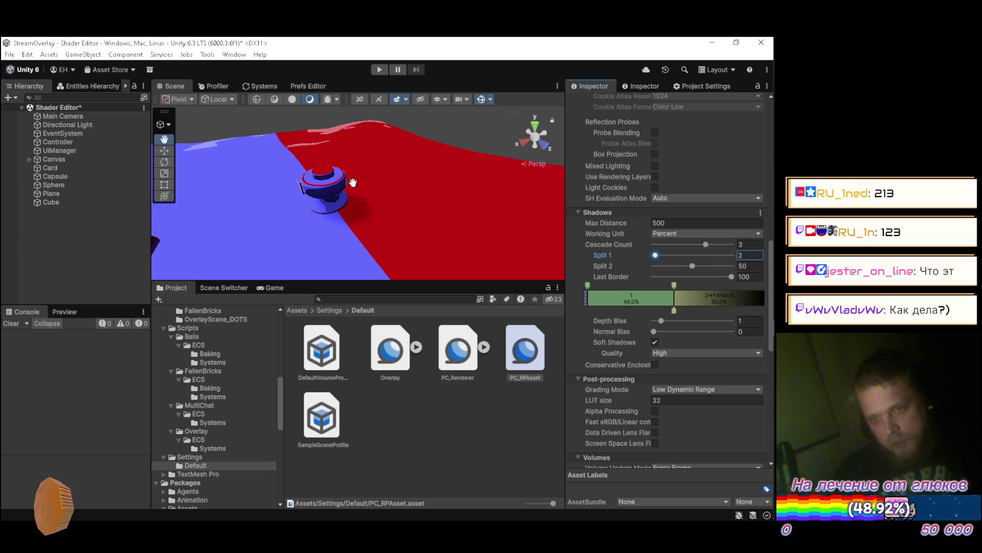
# Orbit the Scene view to inspect the new shadows on the bumper, then move to Blender
pyautogui.moveTo(416, 207)
pyautogui.mouseDown()
pyautogui.moveTo(429, 190)
pyautogui.moveTo(425, 176)
pyautogui.moveTo(326, 171)
pyautogui.moveTo(332, 166)
pyautogui.mouseUp()
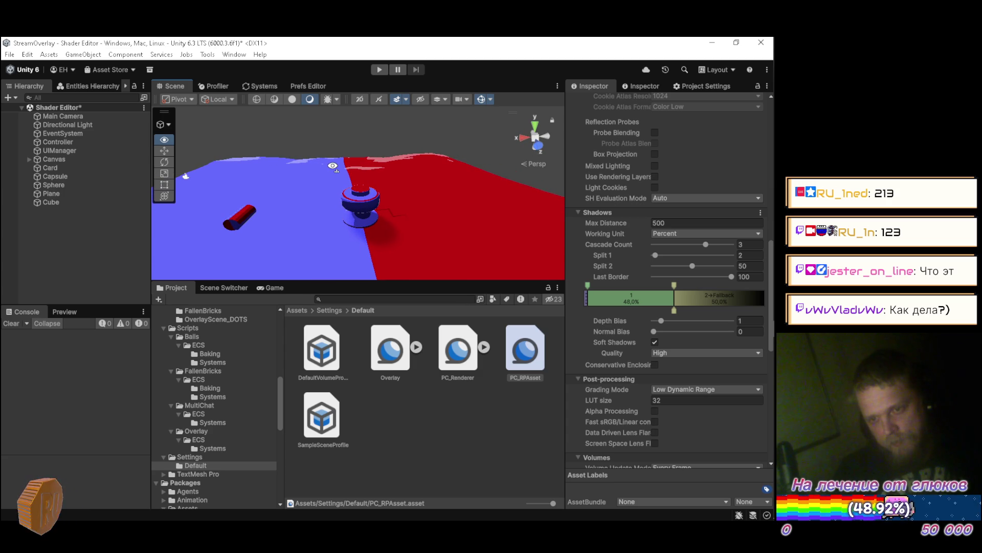
pyautogui.moveTo(333, 165)
pyautogui.mouseDown()
pyautogui.moveTo(333, 187)
pyautogui.moveTo(339, 146)
pyautogui.mouseUp()
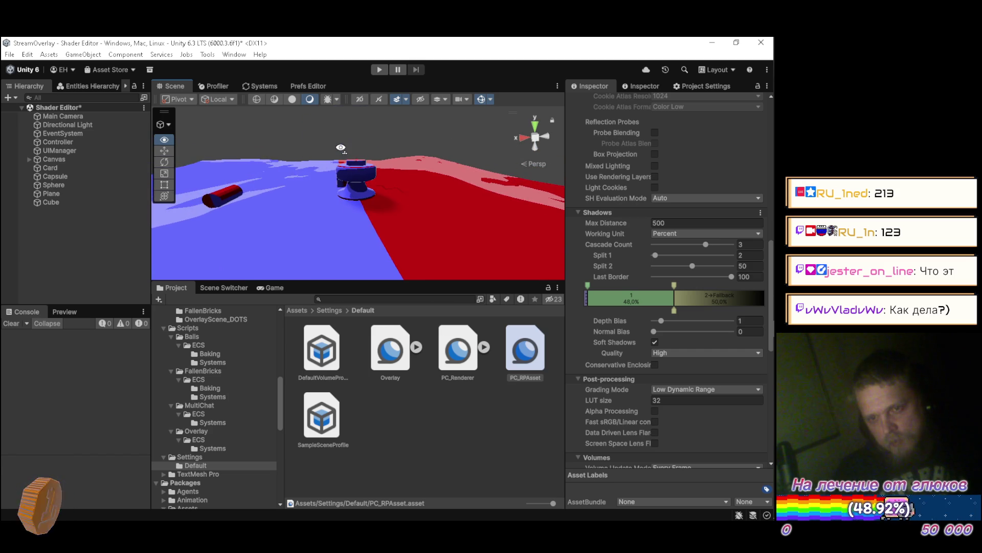
pyautogui.hotkey('alt', 'Tab')
pyautogui.moveTo(361, 191)
pyautogui.mouseDown()
pyautogui.moveTo(322, 145)
pyautogui.moveTo(405, 140)
pyautogui.moveTo(519, 202)
pyautogui.moveTo(528, 190)
pyautogui.moveTo(412, 189)
pyautogui.mouseUp()
# Recalculate normals on the whole Grid mesh, save Pinball.blend, and return to Unity
pyautogui.press('Tab')
pyautogui.press('a')
pyautogui.hotkey('shift', 'n')
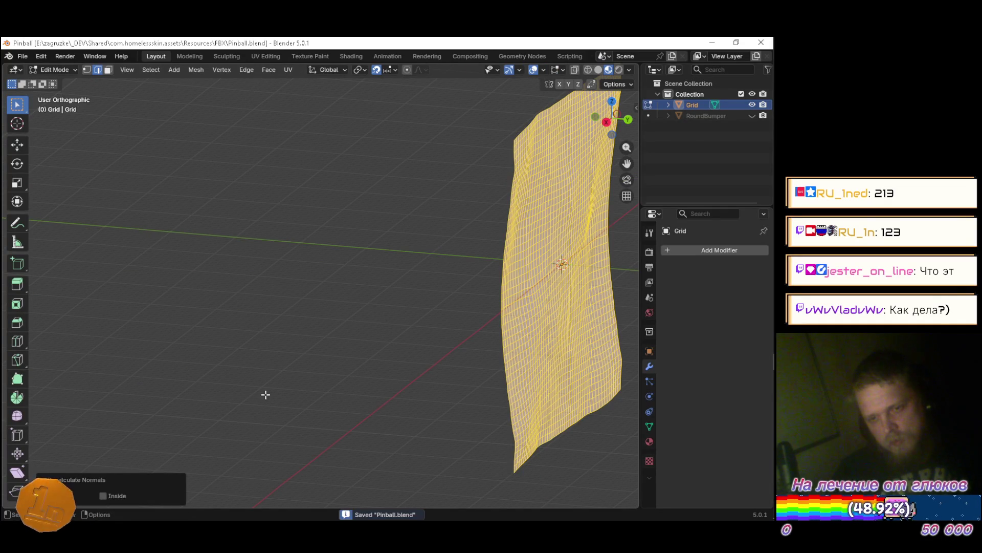
pyautogui.press('Tab')
pyautogui.hotkey('ctrl', 's')
pyautogui.hotkey('alt', 'Tab')
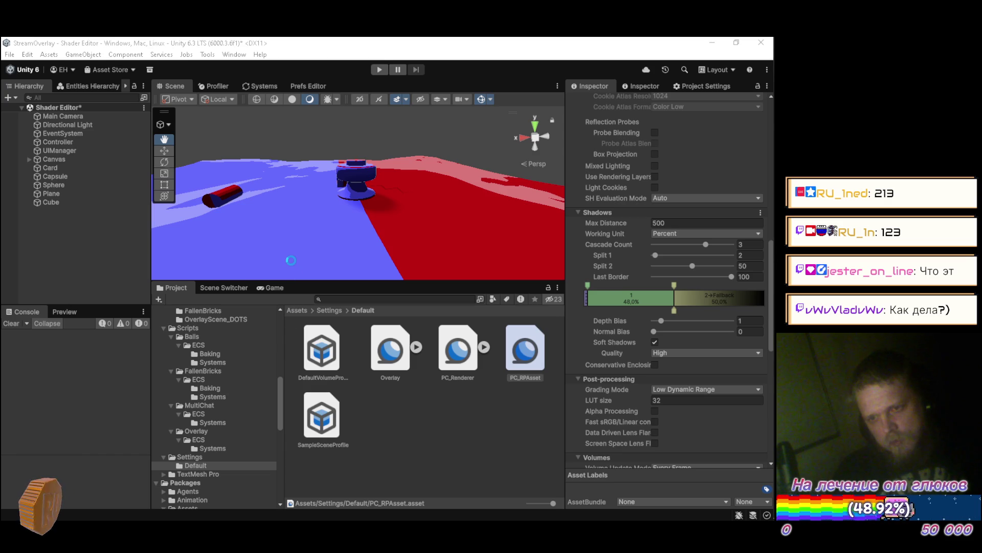
pyautogui.moveTo(333, 210)
pyautogui.mouseDown()
pyautogui.moveTo(328, 201)
pyautogui.moveTo(299, 226)
pyautogui.moveTo(307, 202)
pyautogui.moveTo(389, 195)
pyautogui.moveTo(323, 197)
pyautogui.moveTo(317, 209)
pyautogui.moveTo(357, 259)
pyautogui.moveTo(343, 245)
pyautogui.moveTo(362, 248)
pyautogui.mouseUp()
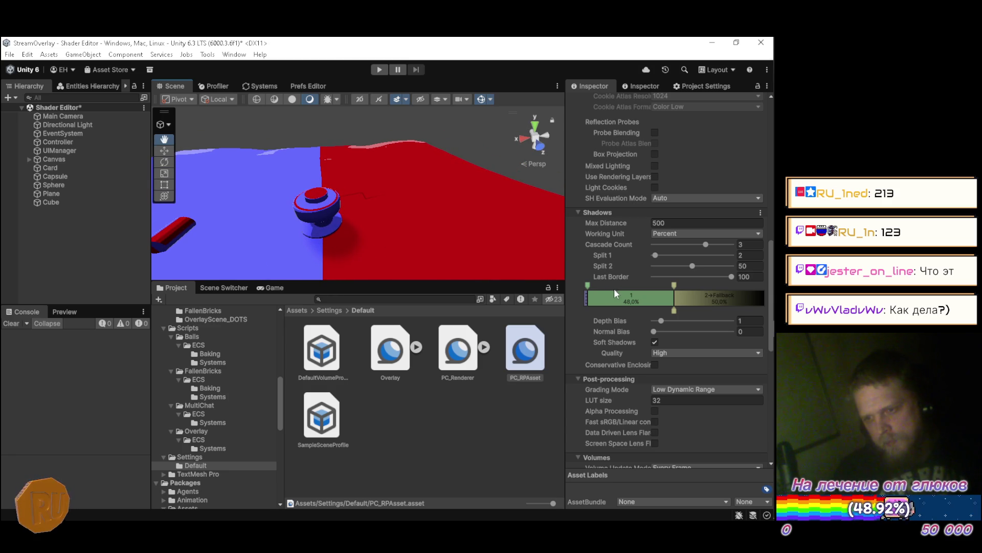
pyautogui.moveTo(588, 284)
pyautogui.mouseDown()
pyautogui.moveTo(603, 285)
pyautogui.moveTo(557, 273)
pyautogui.moveTo(572, 276)
pyautogui.mouseUp()
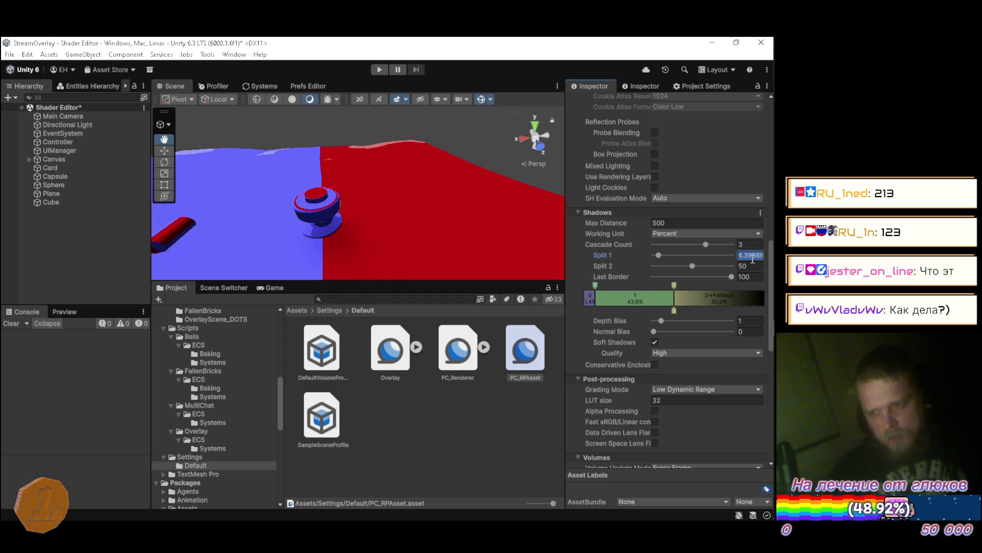
pyautogui.click(750, 255)
pyautogui.write('1')
pyautogui.press('BackSpace')
pyautogui.write('2')
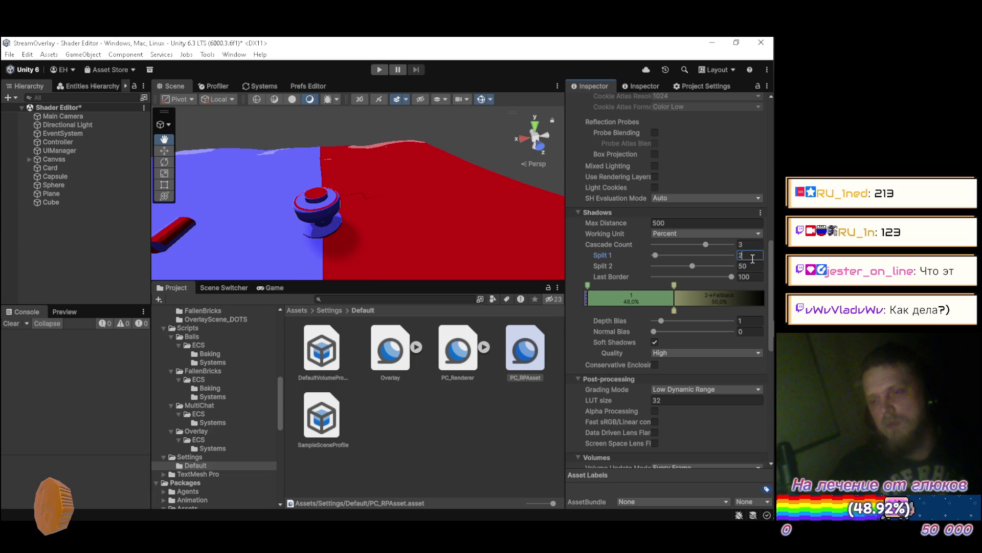
pyautogui.press('BackSpace')
pyautogui.write('2')
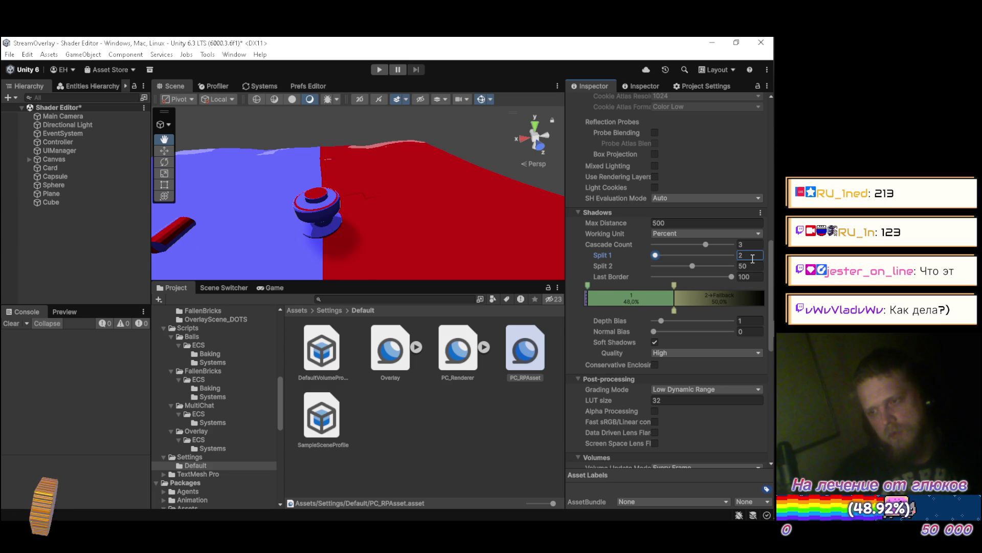
pyautogui.click(675, 223)
pyautogui.press('Home')
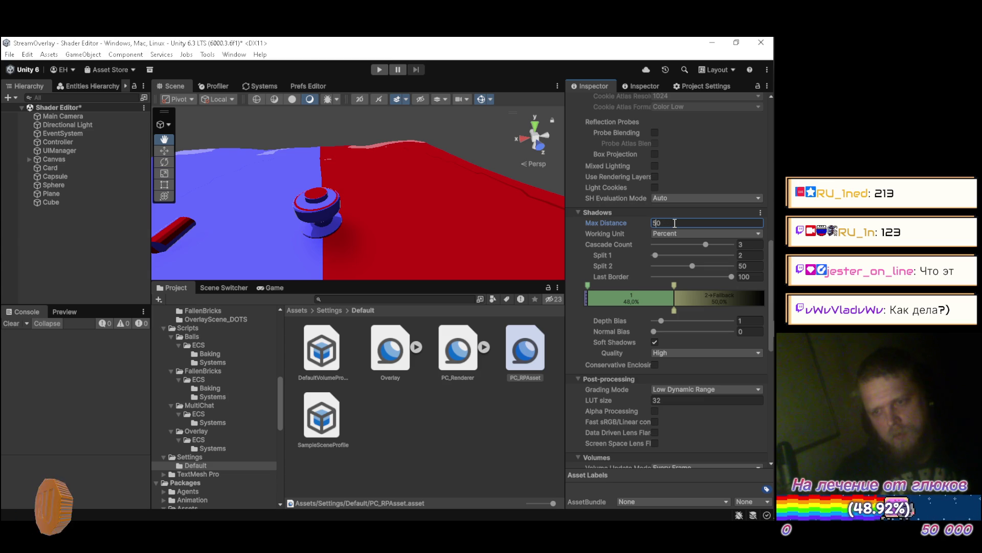
pyautogui.write('1')
pyautogui.press('BackSpace')
pyautogui.write('2')
pyautogui.press('BackSpace')
pyautogui.write('4')
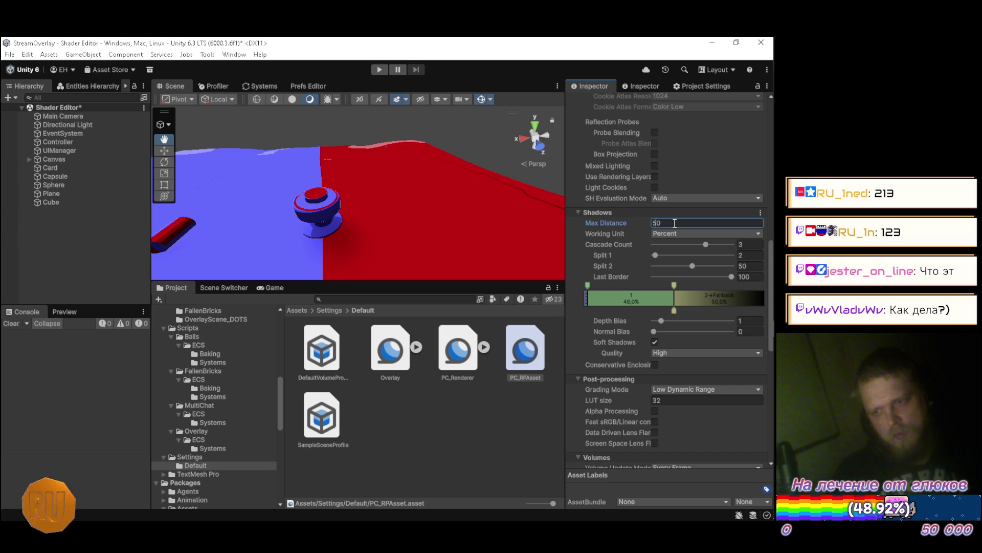
pyautogui.write('00')
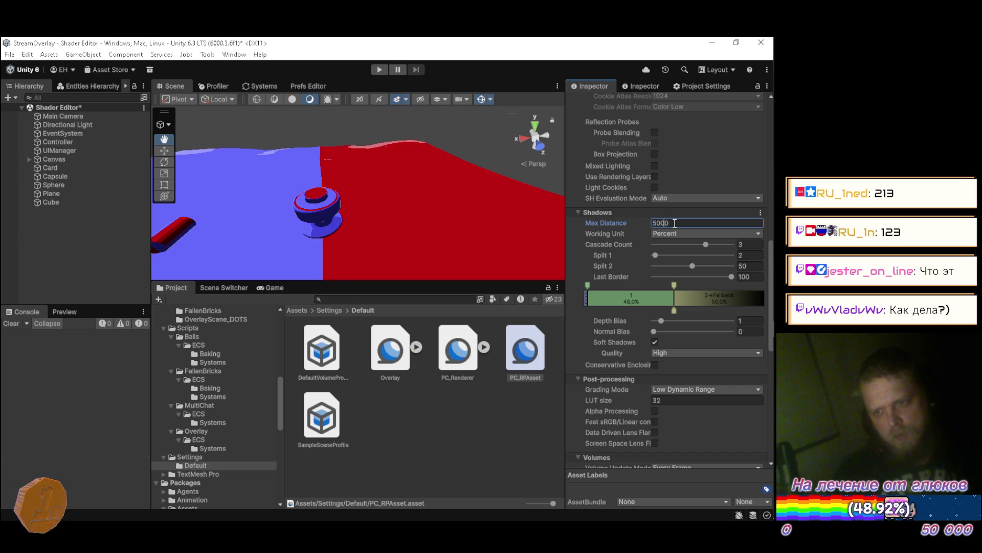
pyautogui.press('BackSpace')
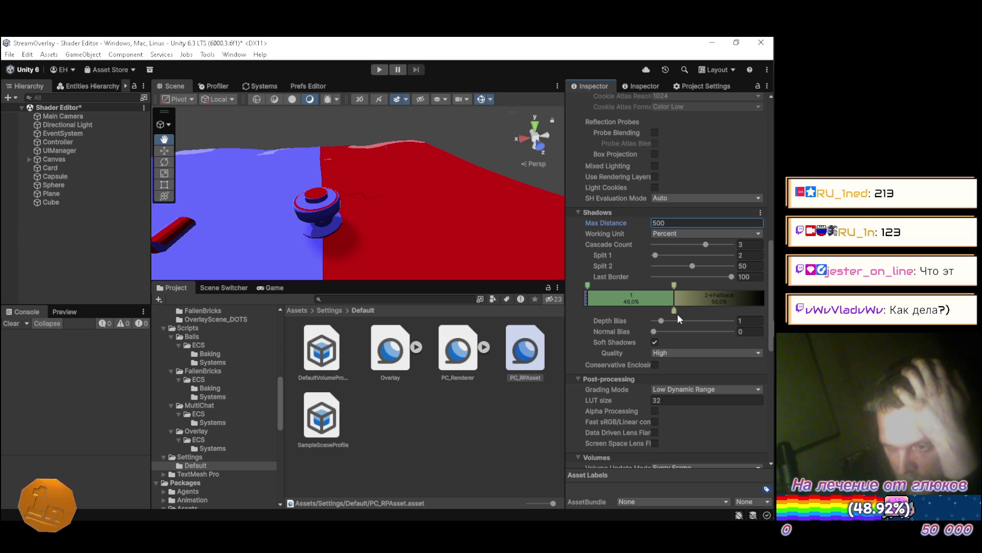
# Drag the shadow cascade borders to reshape the three cascades and lower the depth bias slightly
pyautogui.moveTo(673, 310)
pyautogui.mouseDown()
pyautogui.moveTo(745, 310)
pyautogui.moveTo(703, 309)
pyautogui.moveTo(737, 309)
pyautogui.moveTo(714, 307)
pyautogui.moveTo(691, 284)
pyautogui.moveTo(601, 295)
pyautogui.mouseUp()
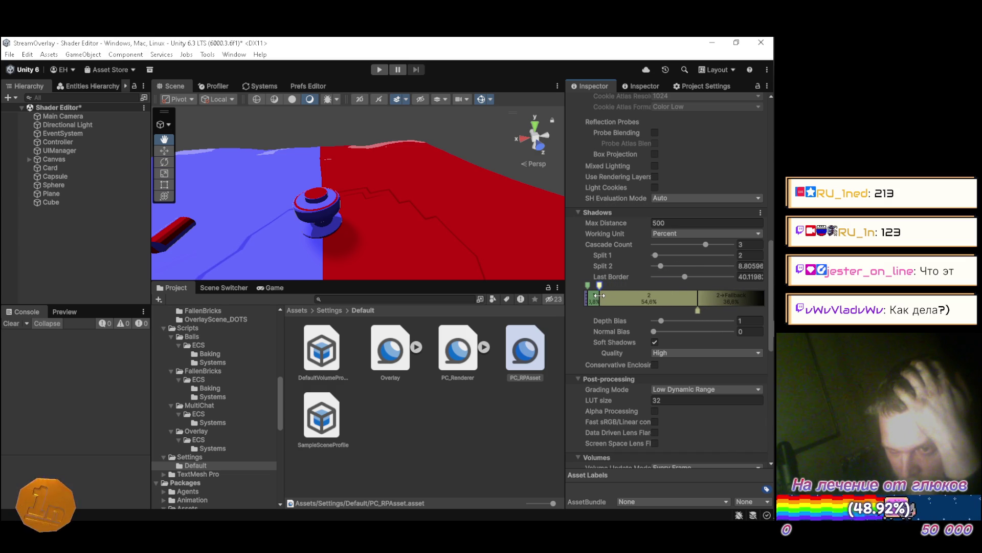
pyautogui.moveTo(599, 295)
pyautogui.mouseDown()
pyautogui.moveTo(714, 294)
pyautogui.moveTo(689, 294)
pyautogui.mouseUp()
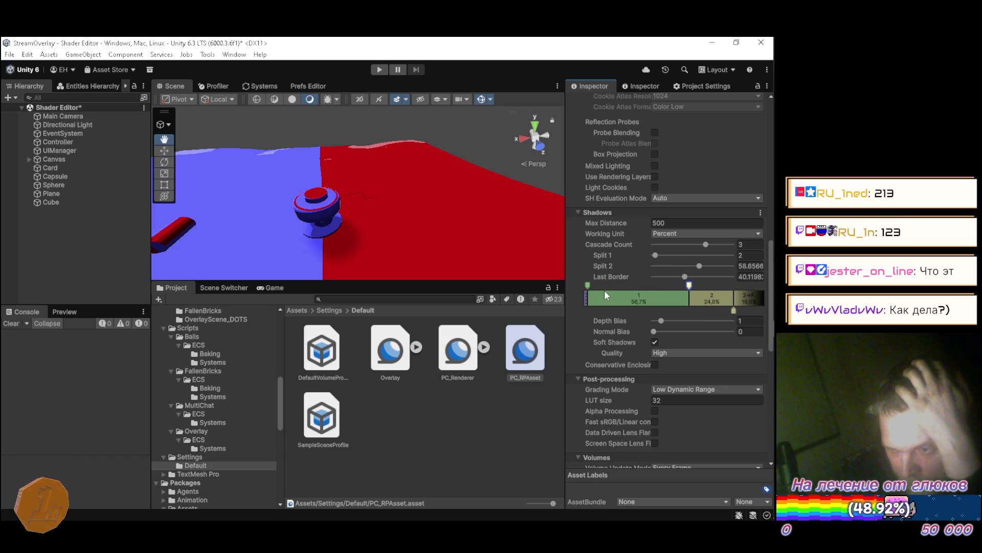
pyautogui.moveTo(589, 286)
pyautogui.mouseDown()
pyautogui.moveTo(683, 286)
pyautogui.moveTo(584, 293)
pyautogui.mouseUp()
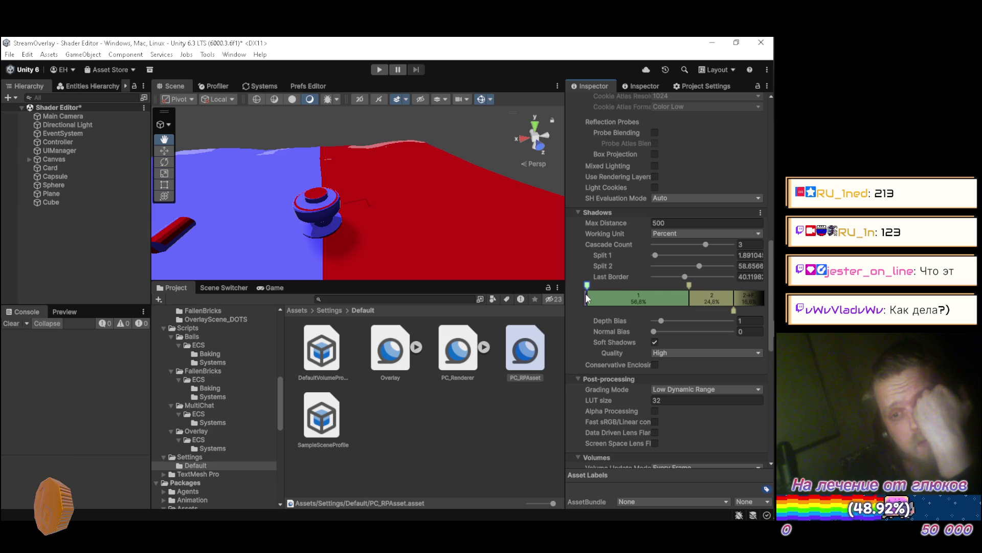
pyautogui.moveTo(659, 321); pyautogui.dragTo(655, 328)
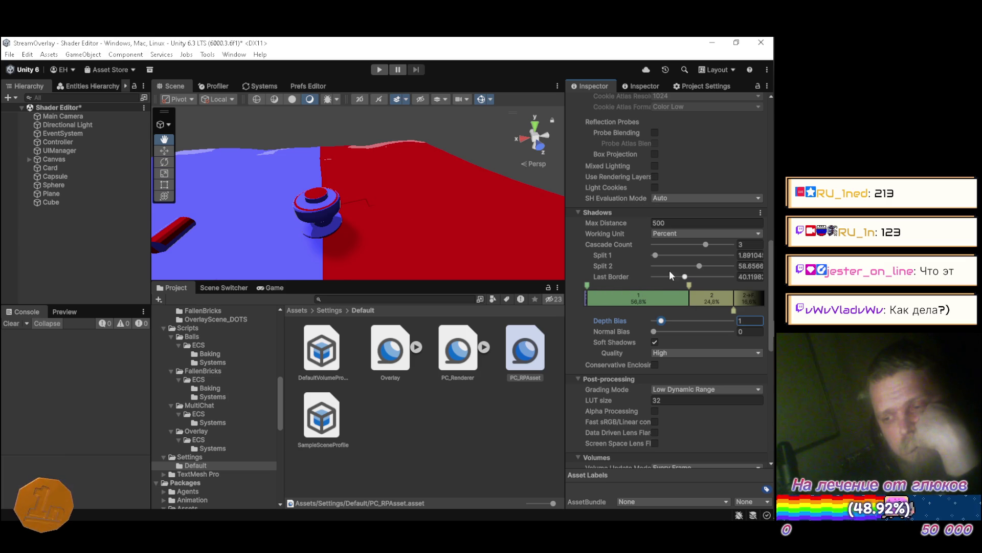
# Enter exact cascade values for Split 1 and Split 2, and set Last Border to 40
pyautogui.click(742, 255)
pyautogui.write('1')
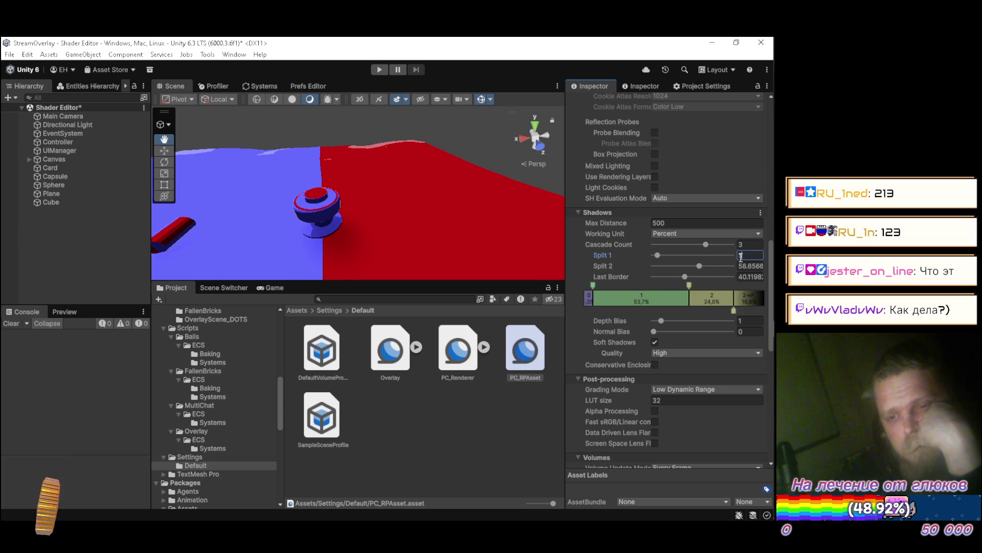
pyautogui.write('5')
pyautogui.click(747, 266)
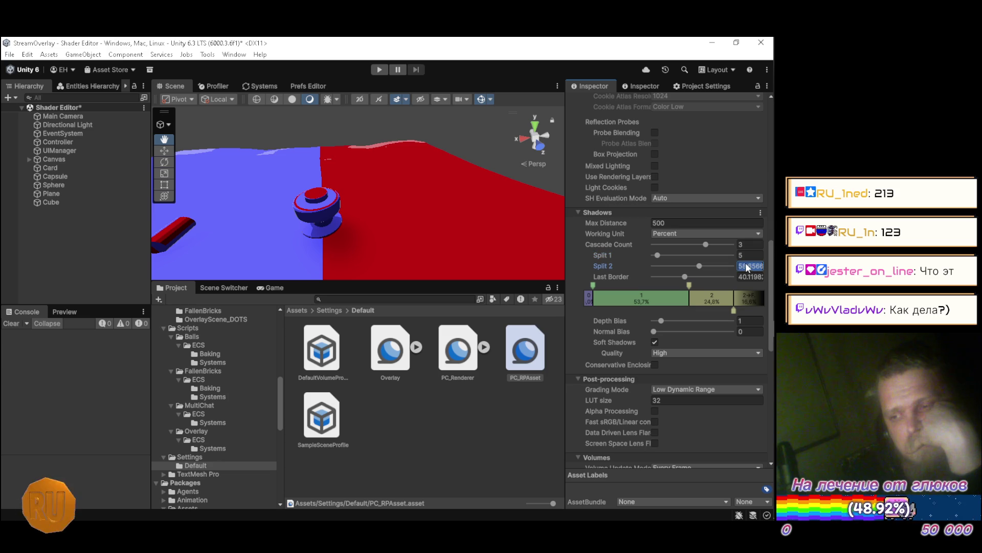
pyautogui.write('20')
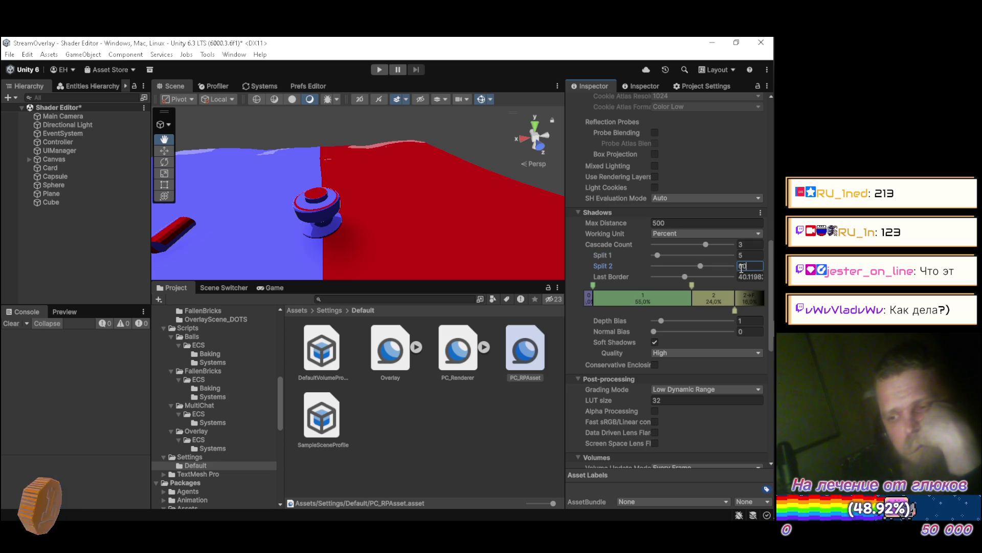
pyautogui.click(743, 276)
pyautogui.write('40')
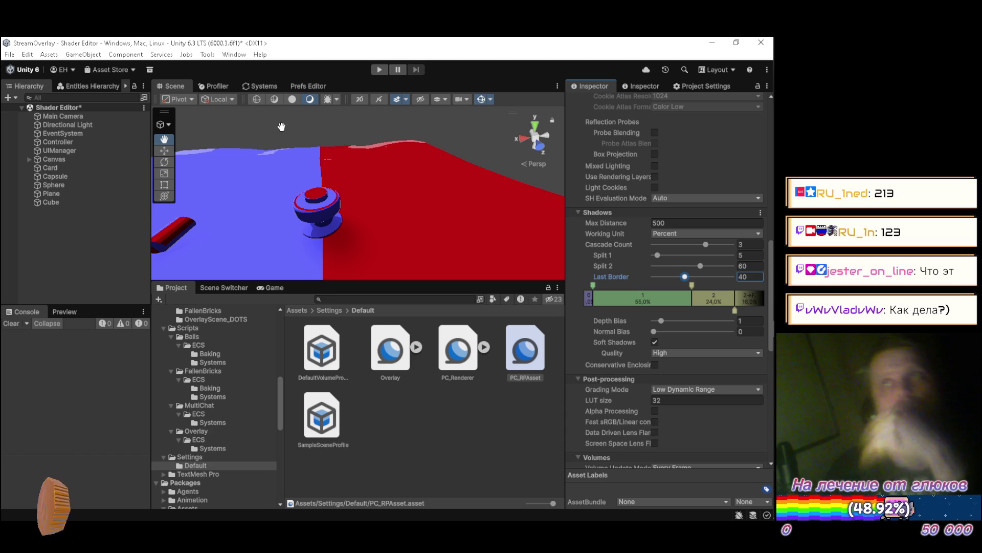
pyautogui.click(234, 54)
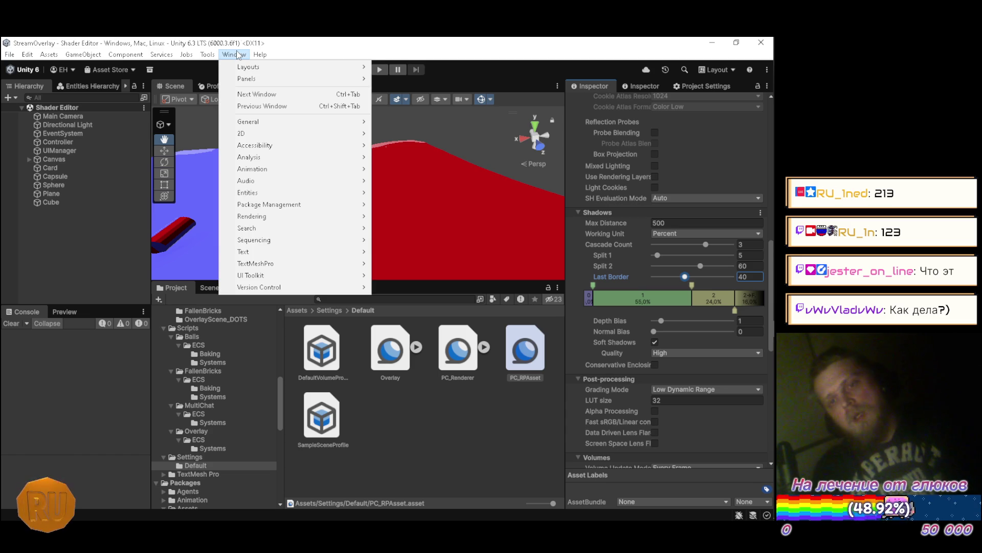
pyautogui.moveTo(313, 170)
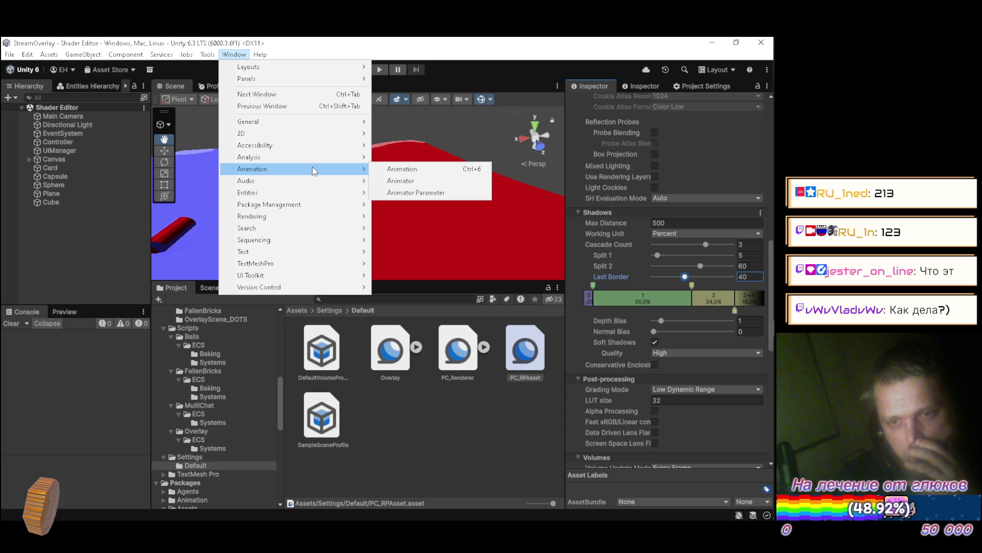
pyautogui.moveTo(334, 216)
pyautogui.click(399, 217)
pyautogui.moveTo(244, 173)
pyautogui.mouseDown()
pyautogui.moveTo(348, 179)
pyautogui.moveTo(589, 161)
pyautogui.mouseUp()
pyautogui.click(656, 191)
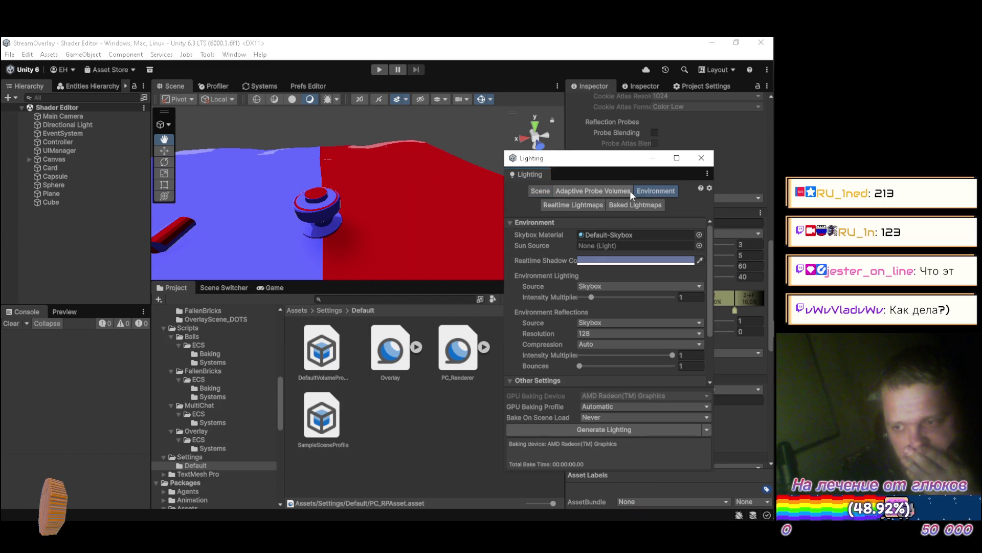
pyautogui.click(589, 260)
pyautogui.moveTo(621, 263)
pyautogui.mouseDown()
pyautogui.moveTo(618, 288)
pyautogui.moveTo(634, 266)
pyautogui.moveTo(596, 337)
pyautogui.mouseUp()
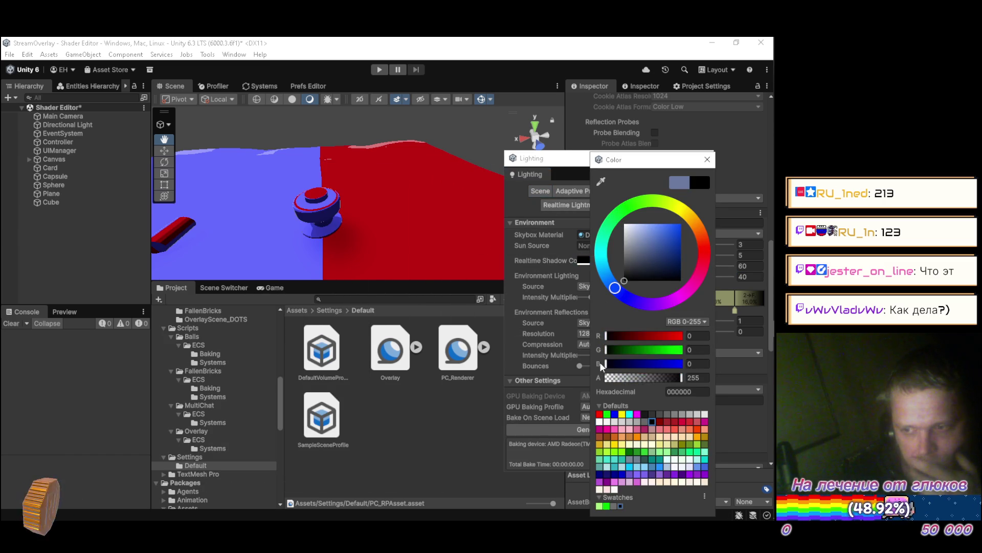
pyautogui.click(701, 161)
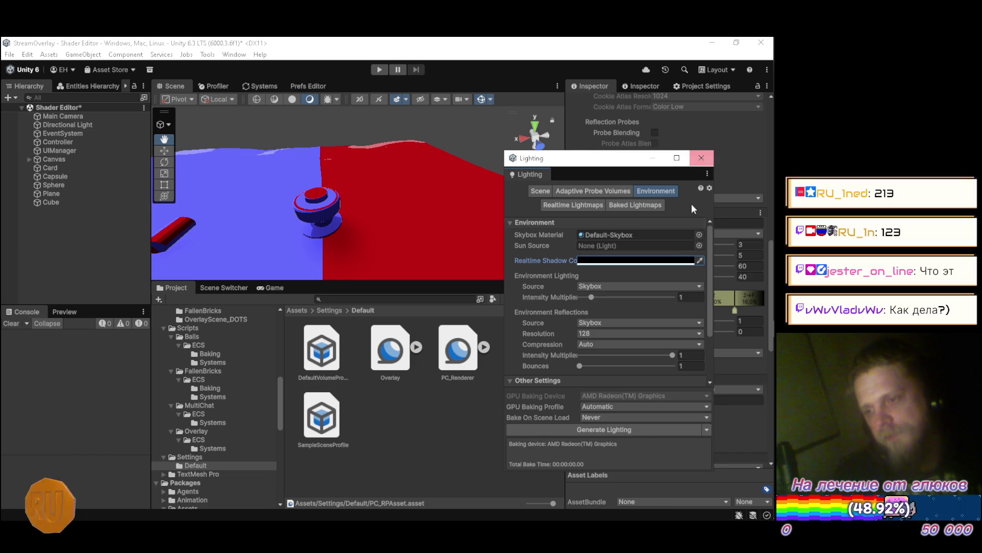
pyautogui.click(597, 287)
pyautogui.click(605, 310)
pyautogui.click(606, 286)
pyautogui.click(604, 322)
pyautogui.click(609, 287)
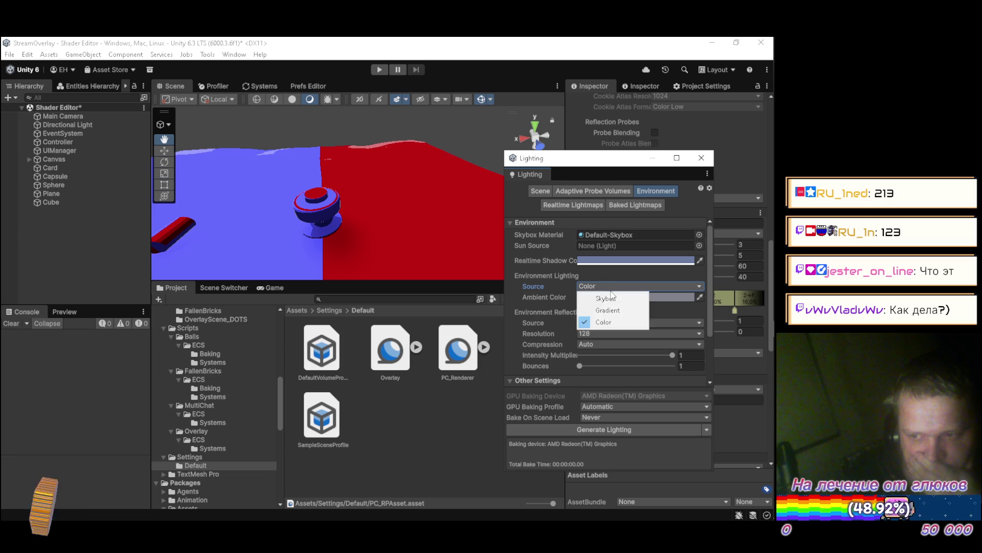
pyautogui.click(611, 299)
pyautogui.scroll(-3, 642, 276)
pyautogui.scroll(3, 641, 278)
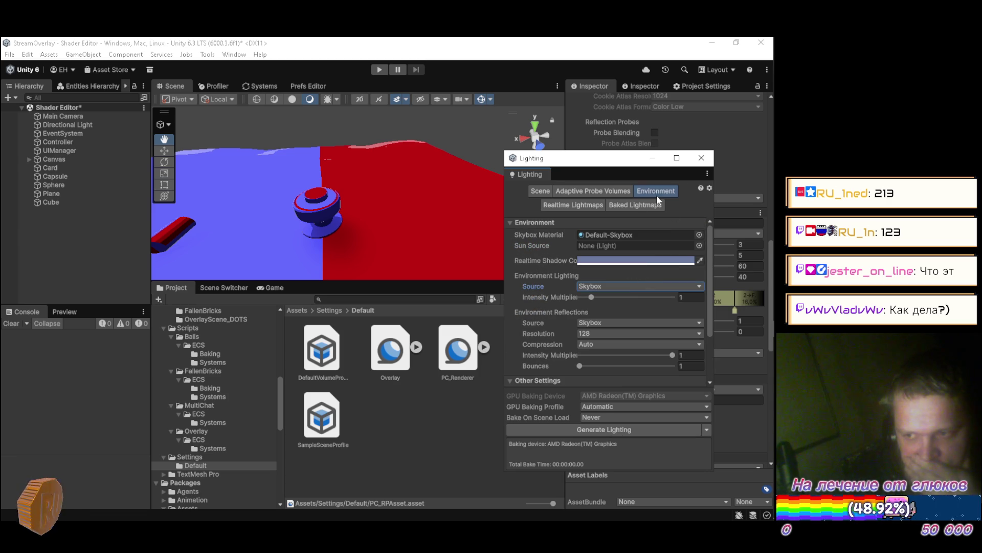
pyautogui.click(570, 204)
pyautogui.click(625, 205)
pyautogui.click(603, 190)
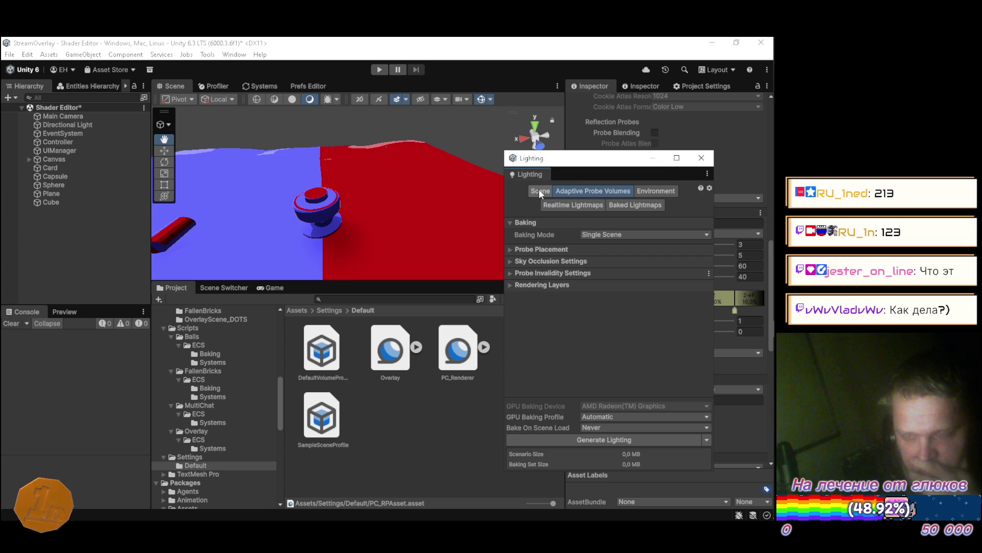
pyautogui.click(539, 188)
pyautogui.click(577, 188)
pyautogui.click(511, 285)
pyautogui.click(511, 284)
pyautogui.click(510, 273)
pyautogui.click(510, 274)
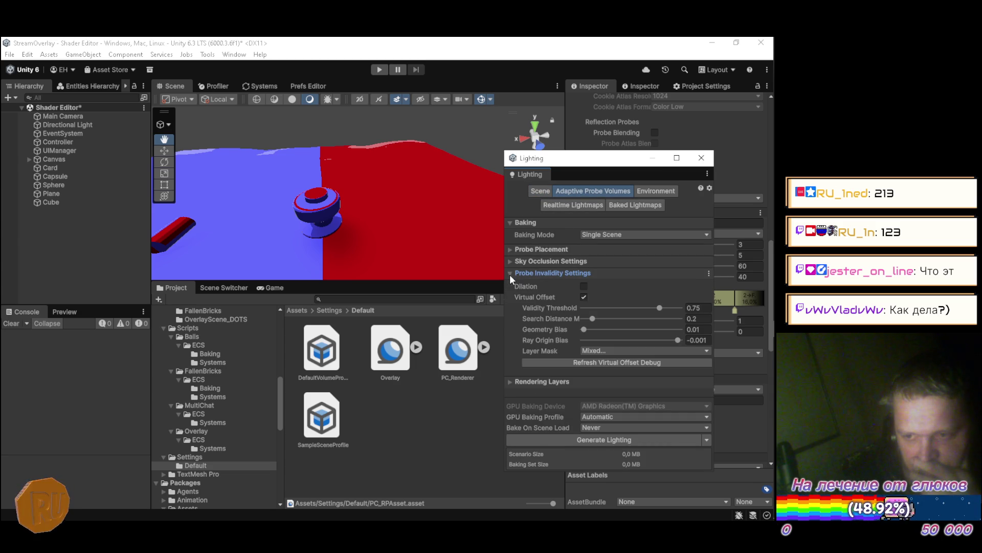
pyautogui.click(545, 192)
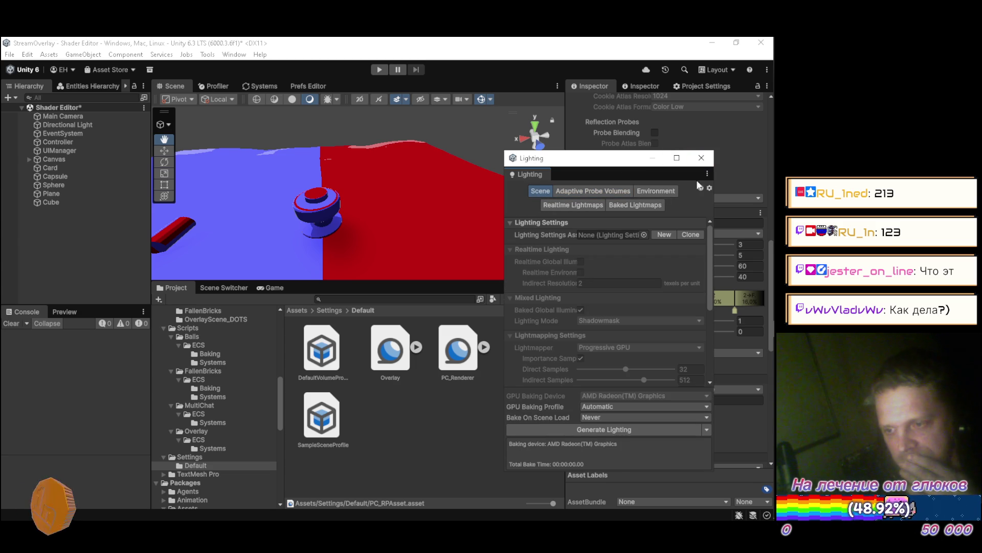
pyautogui.scroll(-5, 642, 279)
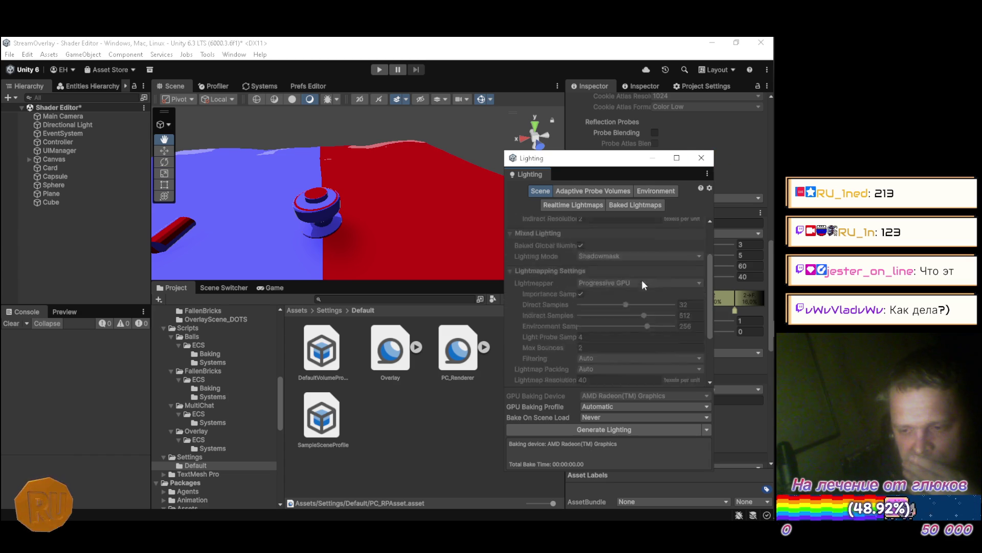
pyautogui.scroll(5, 655, 271)
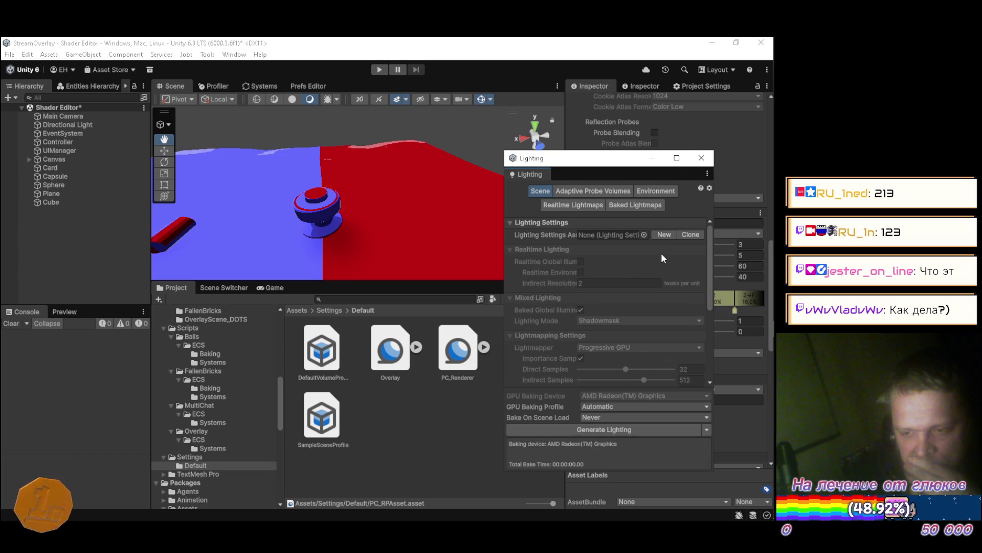
pyautogui.click(701, 158)
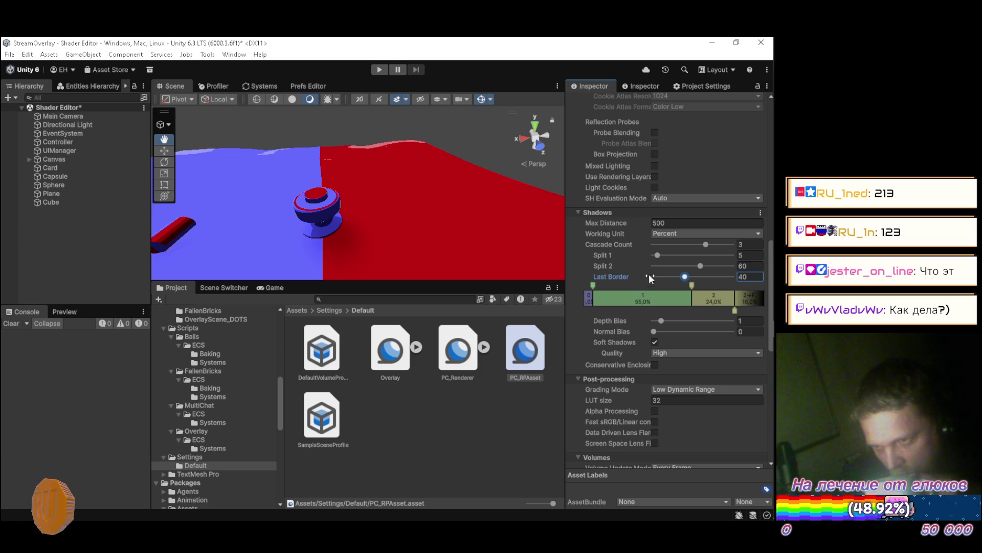
# Toggle Main Light Cast Shadows off and on, then set Shadow Resolution to 4096
pyautogui.scroll(10, 644, 268)
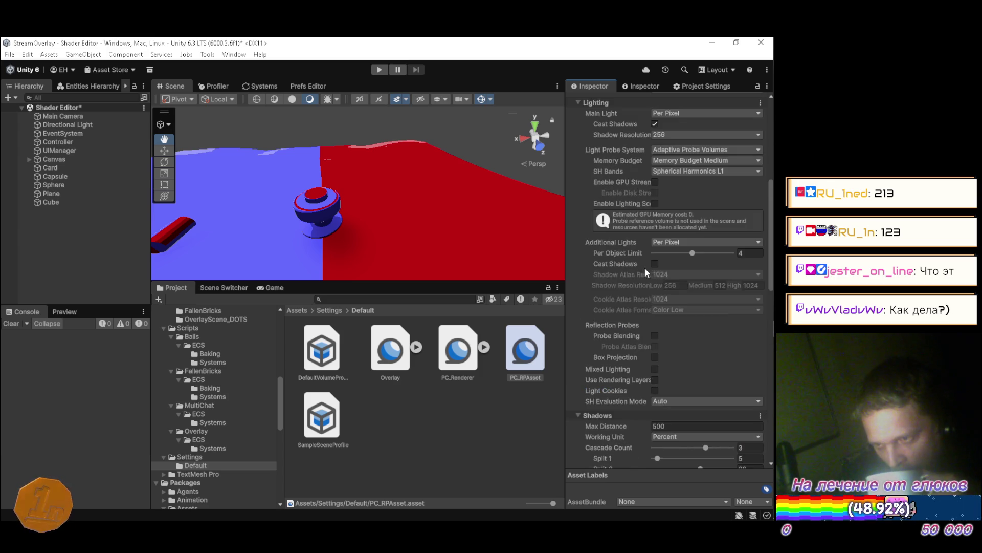
pyautogui.click(655, 240)
pyautogui.click(654, 240)
pyautogui.click(669, 248)
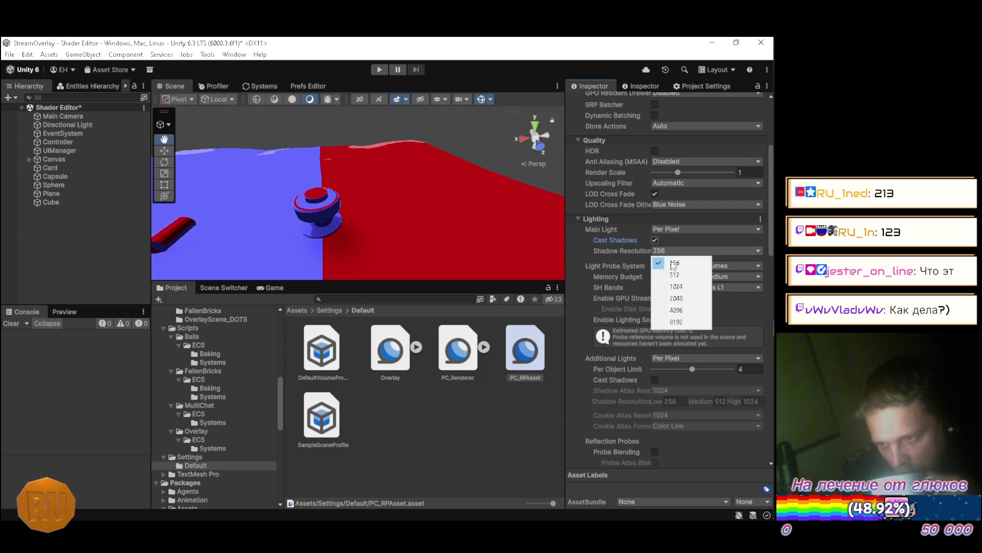
pyautogui.click(677, 311)
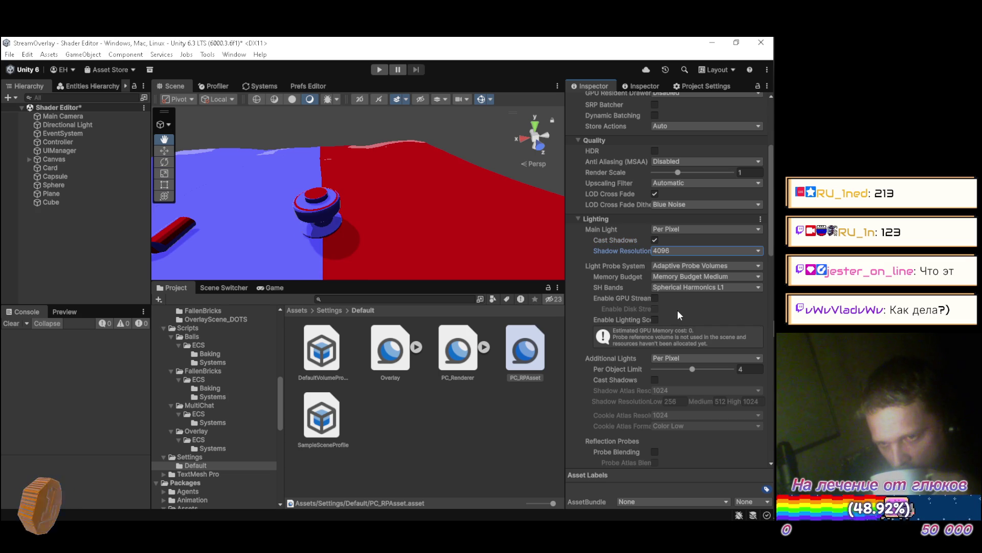
pyautogui.click(670, 251)
pyautogui.click(672, 318)
pyautogui.click(665, 251)
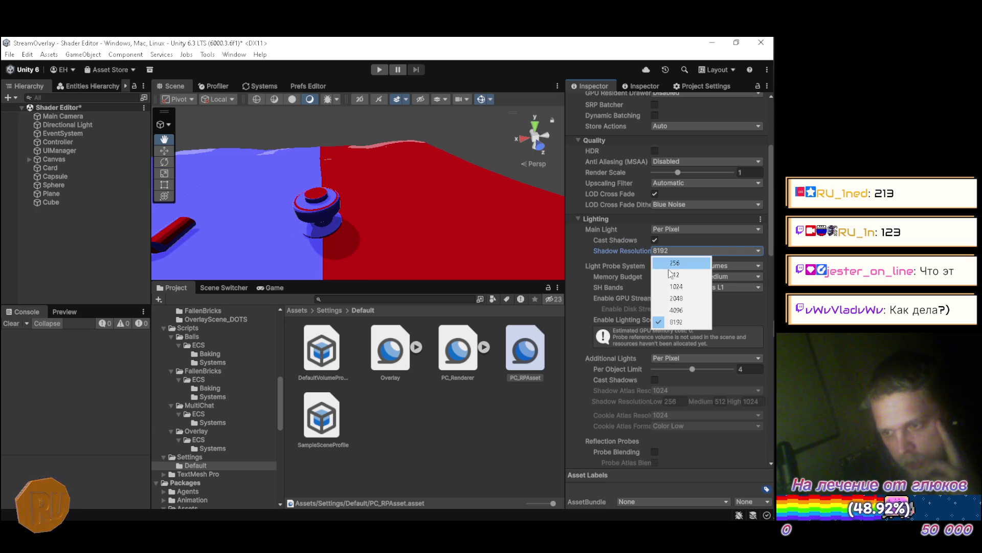
pyautogui.click(672, 317)
pyautogui.moveTo(552, 258)
pyautogui.mouseDown()
pyautogui.moveTo(328, 153)
pyautogui.moveTo(406, 220)
pyautogui.moveTo(461, 195)
pyautogui.moveTo(465, 143)
pyautogui.moveTo(380, 142)
pyautogui.mouseUp()
pyautogui.scroll(-5, 381, 141)
pyautogui.scroll(2, 380, 141)
pyautogui.scroll(-2, 380, 141)
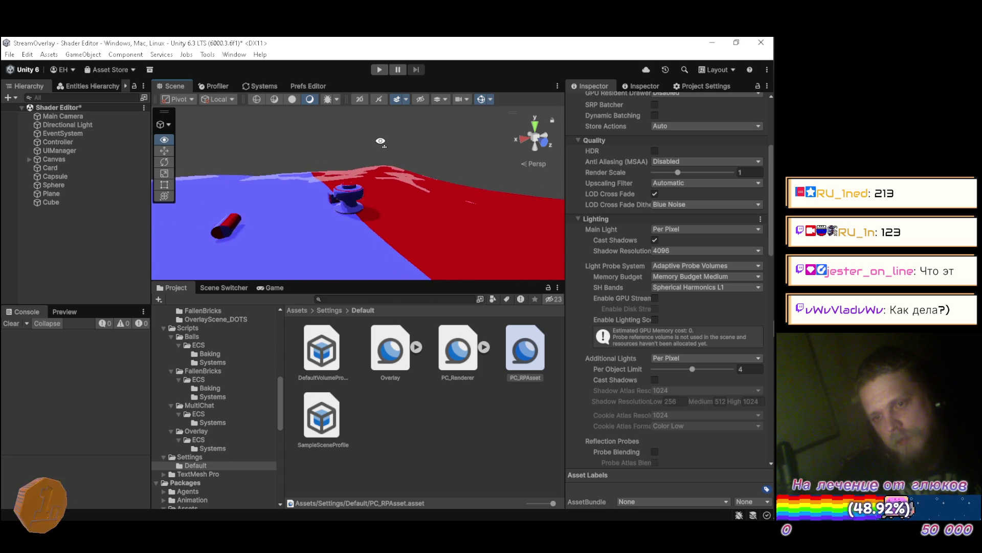
pyautogui.scroll(5, 383, 163)
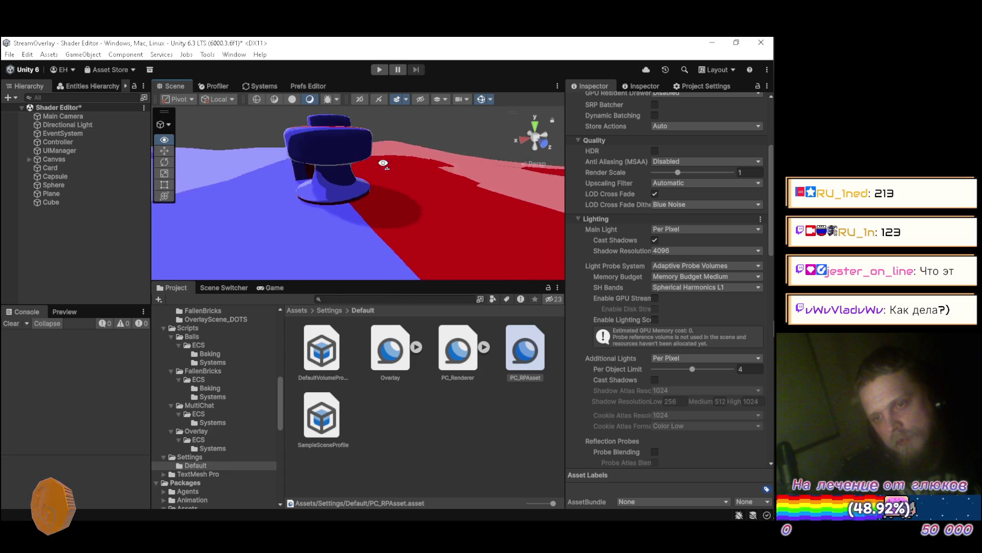
pyautogui.moveTo(383, 163)
pyautogui.mouseDown()
pyautogui.moveTo(407, 228)
pyautogui.moveTo(442, 244)
pyautogui.mouseUp()
pyautogui.scroll(-5, 442, 244)
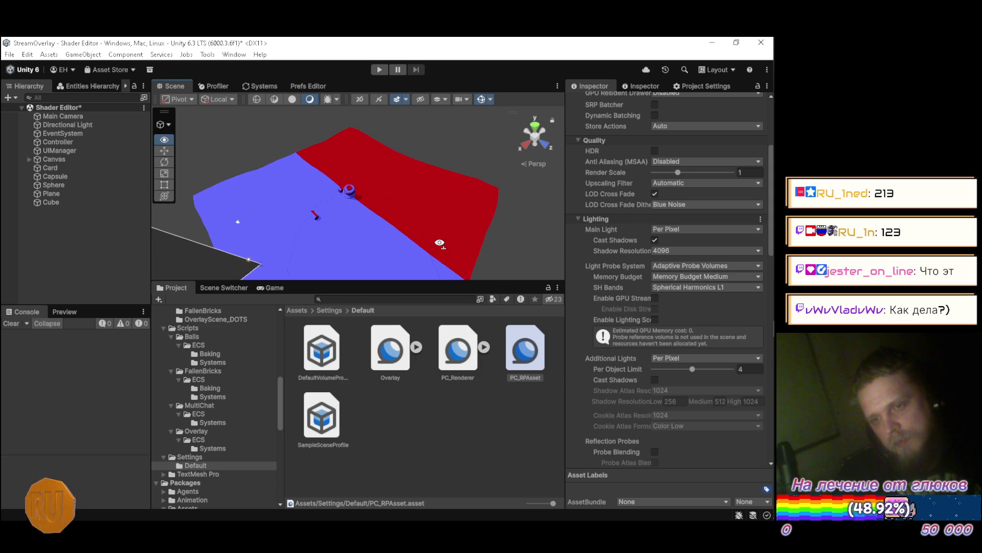
pyautogui.moveTo(439, 243)
pyautogui.mouseDown()
pyautogui.moveTo(436, 293)
pyautogui.moveTo(436, 259)
pyautogui.mouseUp()
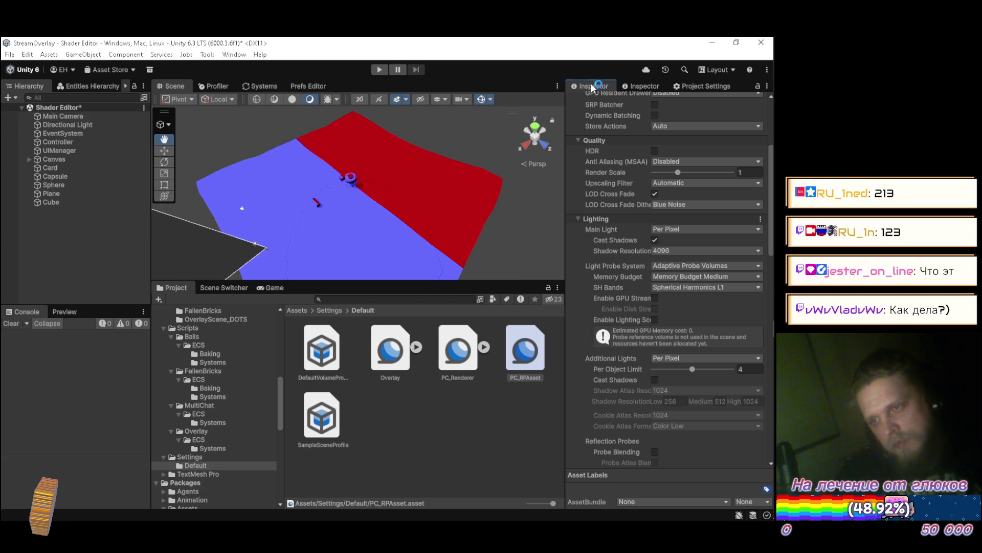
pyautogui.moveTo(596, 208)
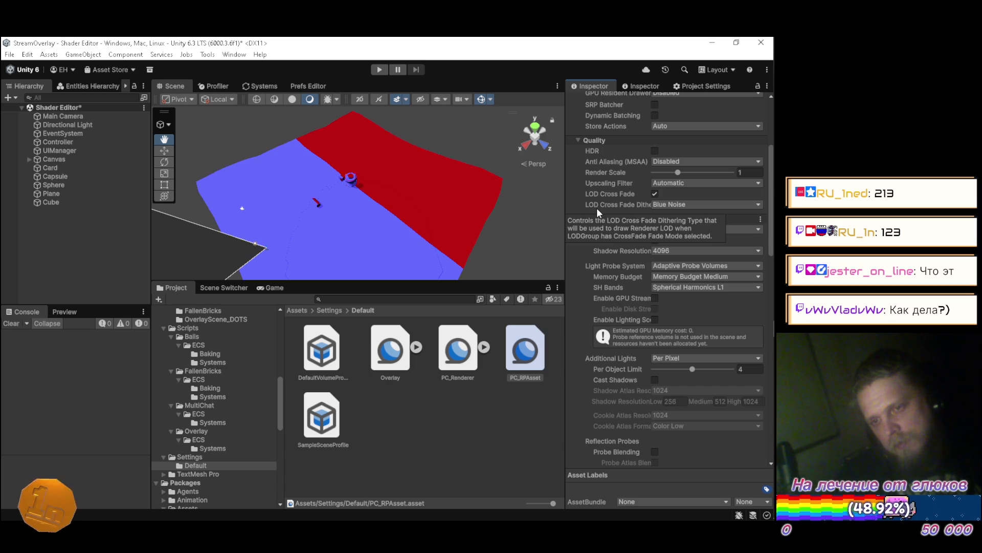
pyautogui.scroll(-6, 600, 211)
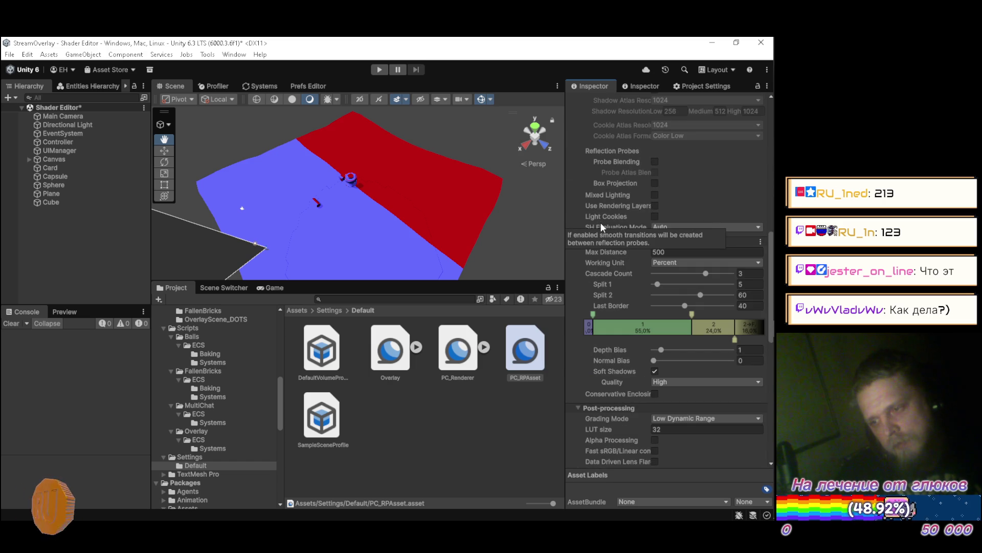
# Set the second cascade split to 60 and nudge the first split slightly further out
pyautogui.moveTo(702, 295)
pyautogui.mouseDown()
pyautogui.moveTo(716, 295)
pyautogui.moveTo(682, 297)
pyautogui.moveTo(703, 297)
pyautogui.mouseUp()
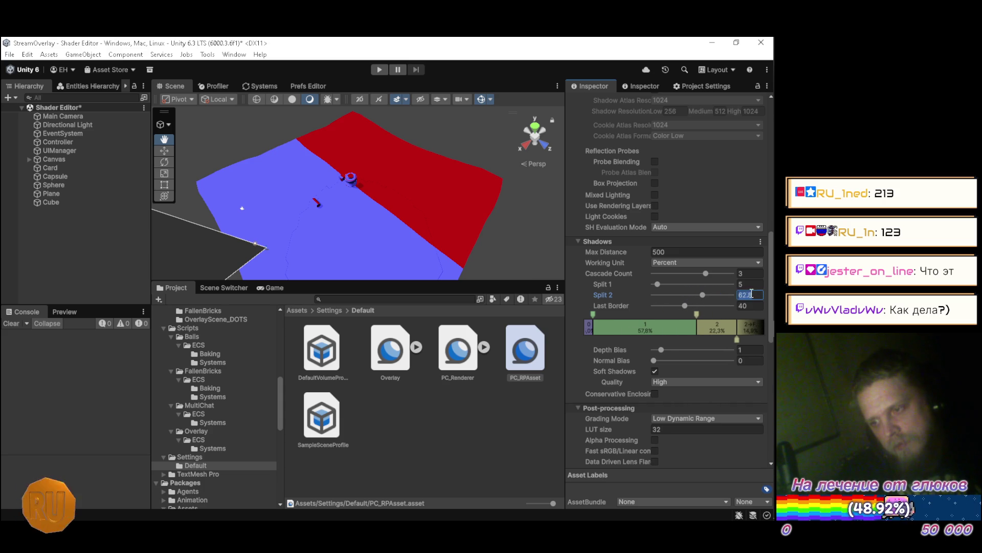
pyautogui.write('60')
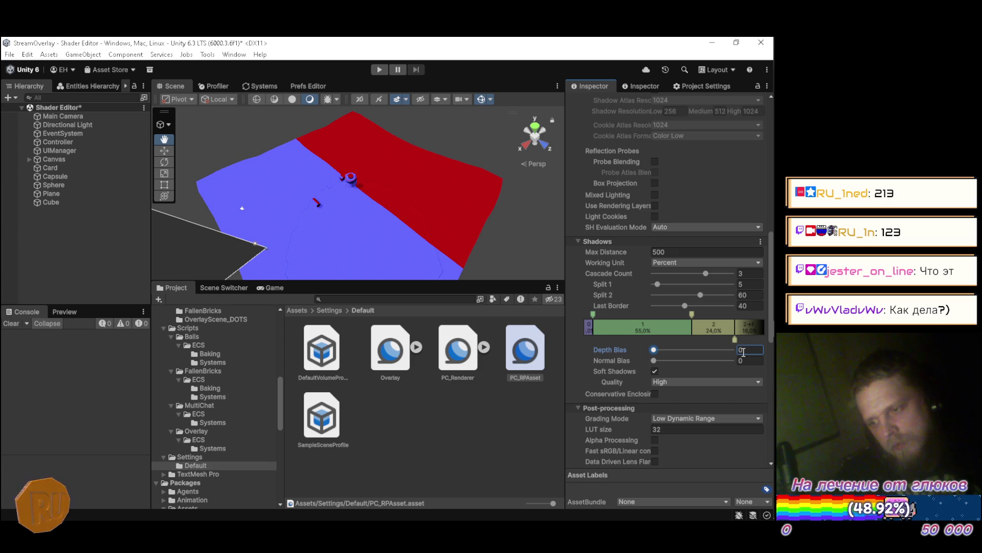
pyautogui.moveTo(661, 287); pyautogui.dragTo(676, 284)
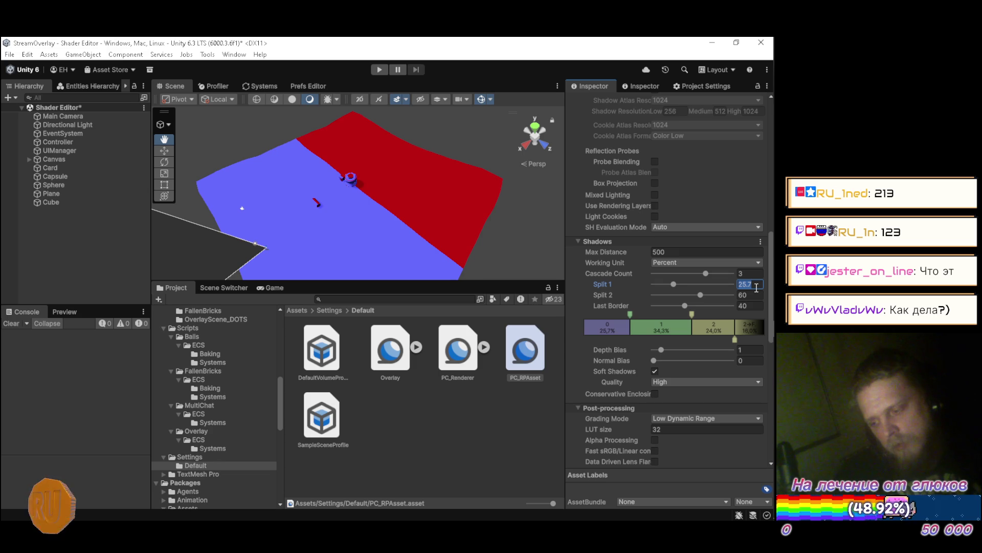
# Fly the camera toward and away from the bumper to inspect its shading, then switch to YouTube Music
pyautogui.press('s')
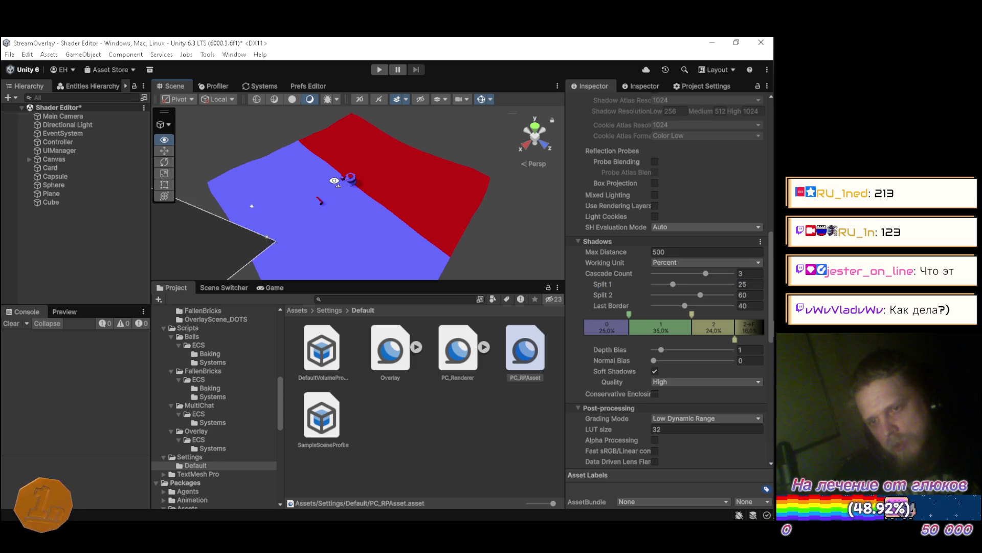
pyautogui.press('s')
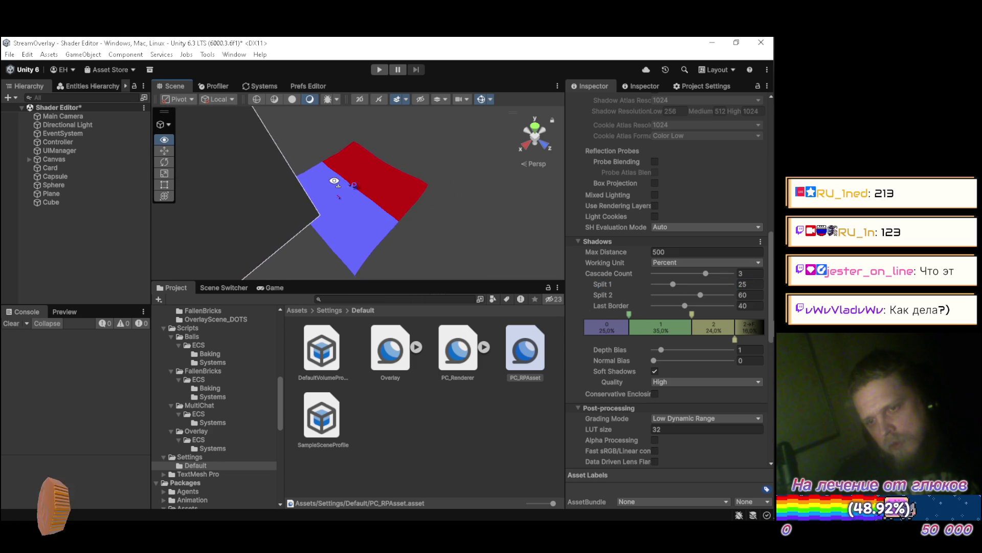
pyautogui.press('w')
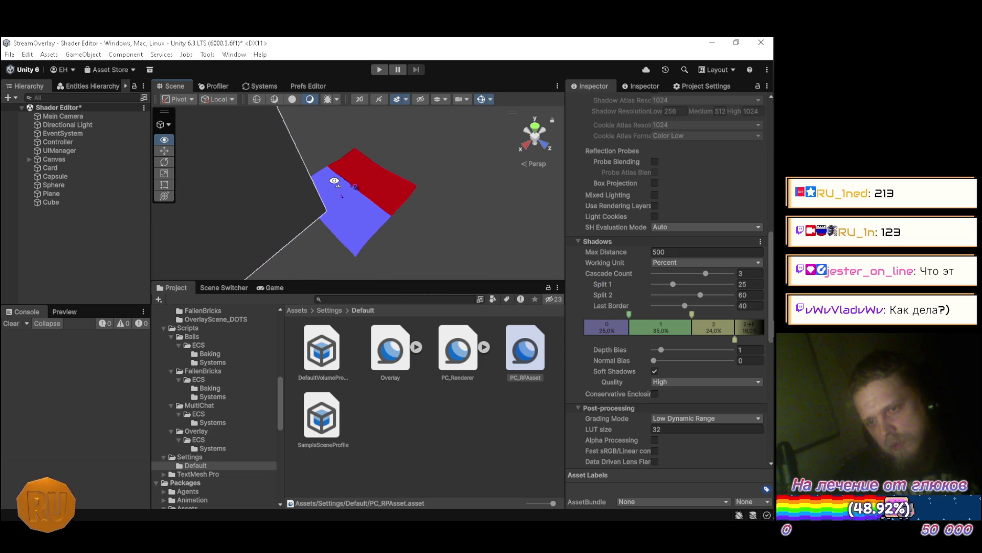
pyautogui.press('w')
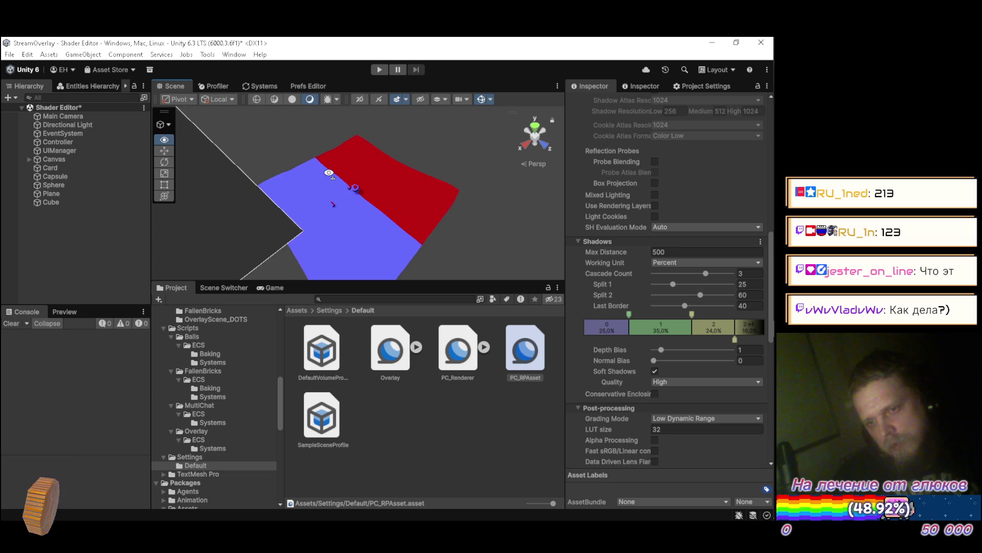
pyautogui.press('w')
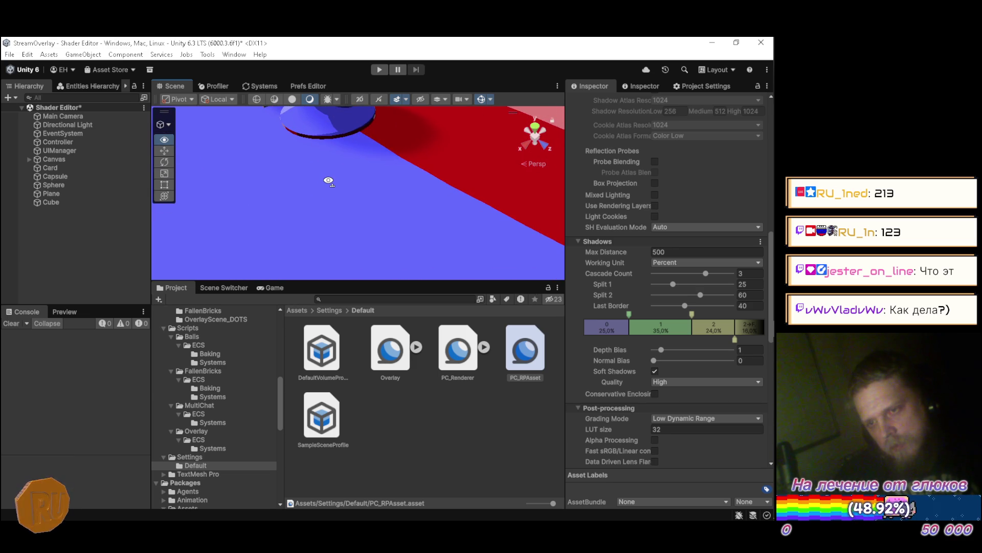
pyautogui.press('s')
pyautogui.press('w')
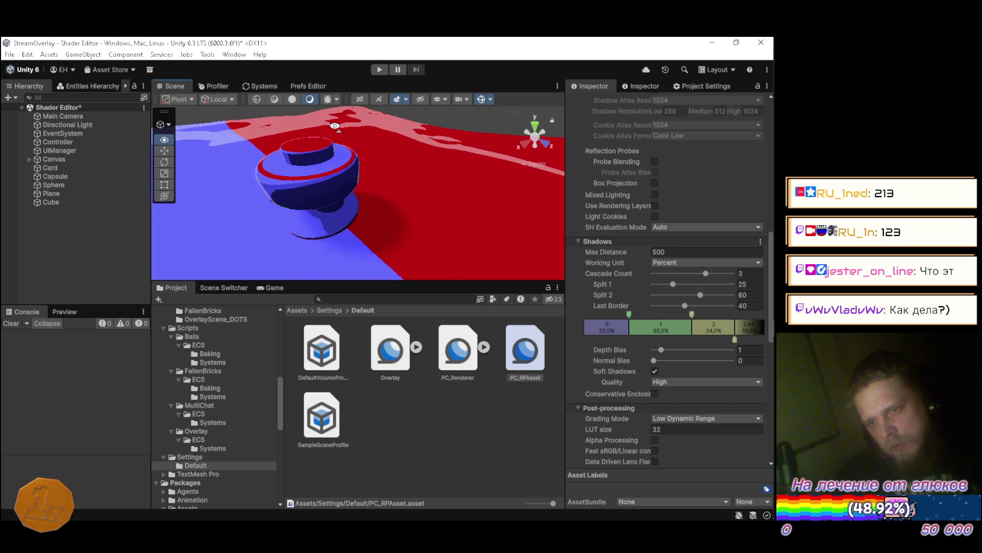
pyautogui.press('s')
pyautogui.hotkey('alt', 'Tab')
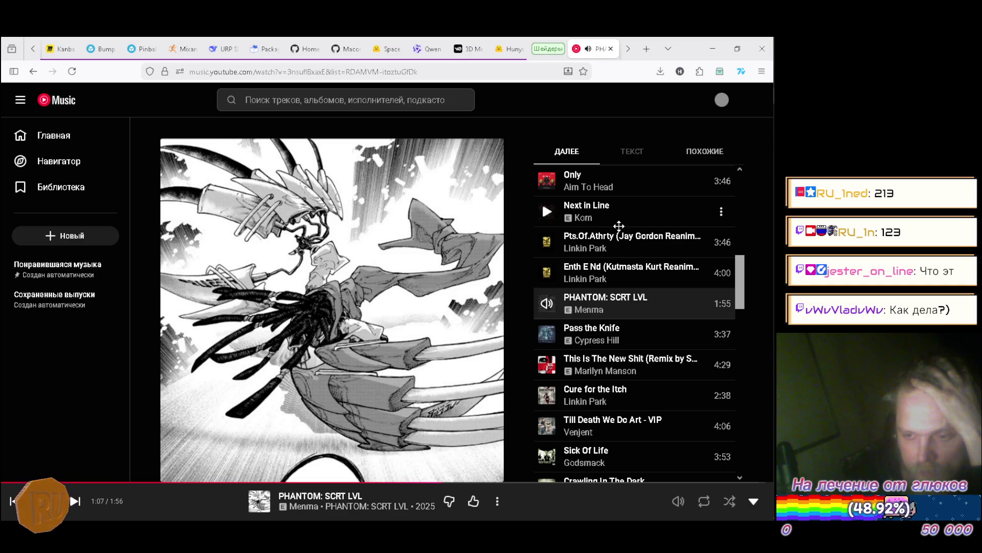
# Play the This Is The New Shit remix from the Up Next queue and return to Unity
pyautogui.click(547, 365)
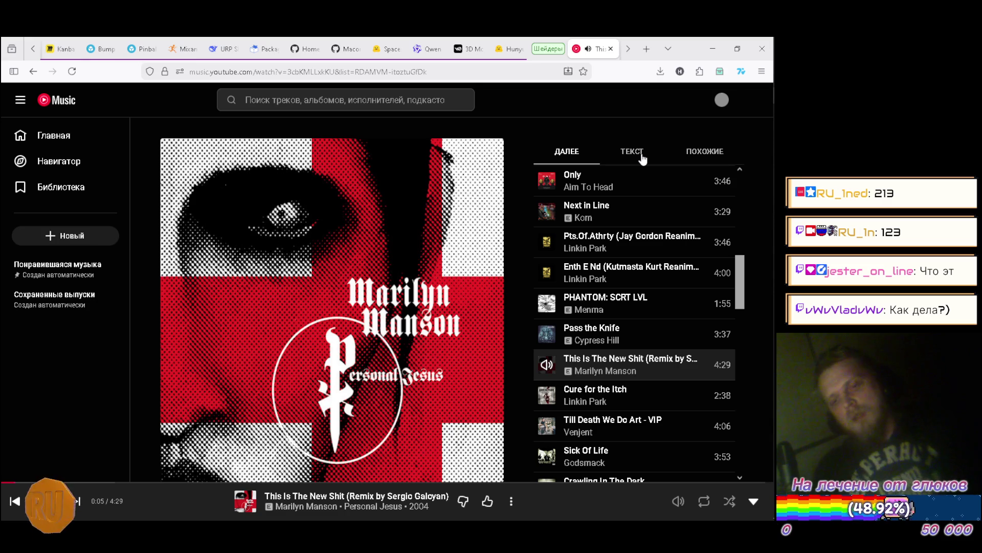
pyautogui.hotkey('alt', 'Tab')
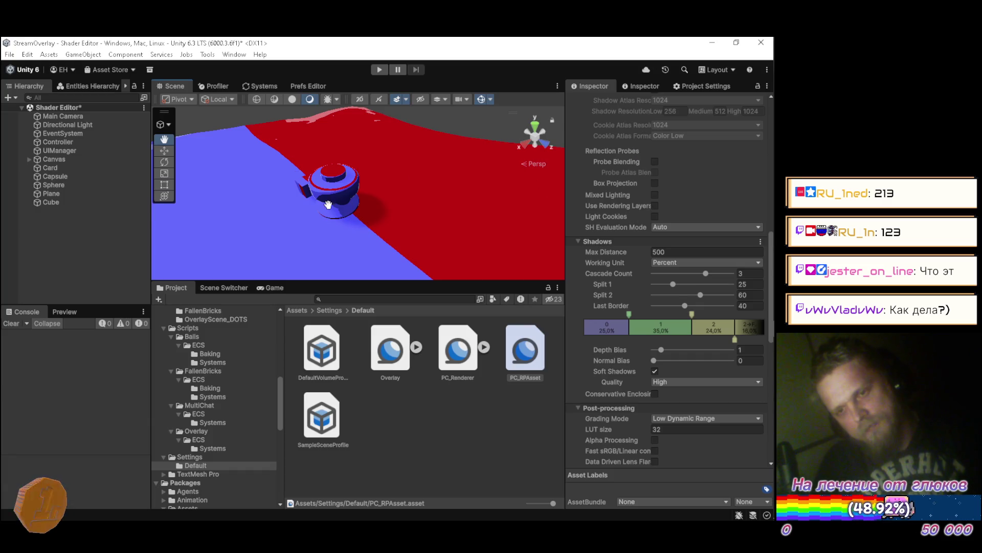
pyautogui.moveTo(327, 125)
pyautogui.mouseDown()
pyautogui.moveTo(414, 161)
pyautogui.moveTo(389, 167)
pyautogui.moveTo(426, 173)
pyautogui.mouseUp()
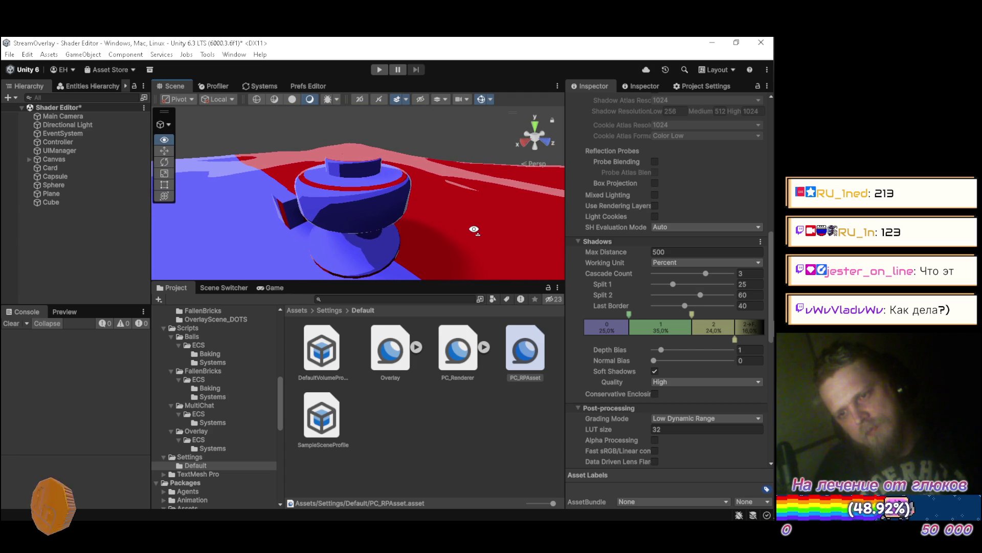
pyautogui.moveTo(474, 230)
pyautogui.mouseDown()
pyautogui.moveTo(492, 250)
pyautogui.moveTo(485, 234)
pyautogui.moveTo(487, 252)
pyautogui.moveTo(287, 221)
pyautogui.moveTo(492, 230)
pyautogui.mouseUp()
pyautogui.scroll(-2, 299, 219)
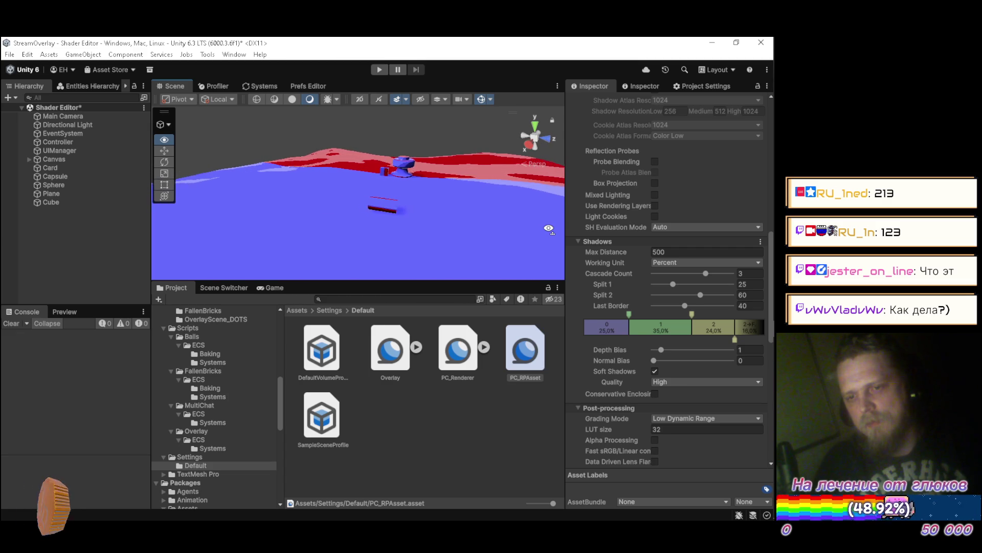
pyautogui.moveTo(451, 217)
pyautogui.mouseDown()
pyautogui.moveTo(239, 207)
pyautogui.moveTo(243, 229)
pyautogui.mouseUp()
pyautogui.moveTo(248, 193)
pyautogui.mouseDown()
pyautogui.moveTo(249, 164)
pyautogui.moveTo(314, 151)
pyautogui.moveTo(378, 156)
pyautogui.moveTo(269, 153)
pyautogui.moveTo(344, 170)
pyautogui.mouseUp()
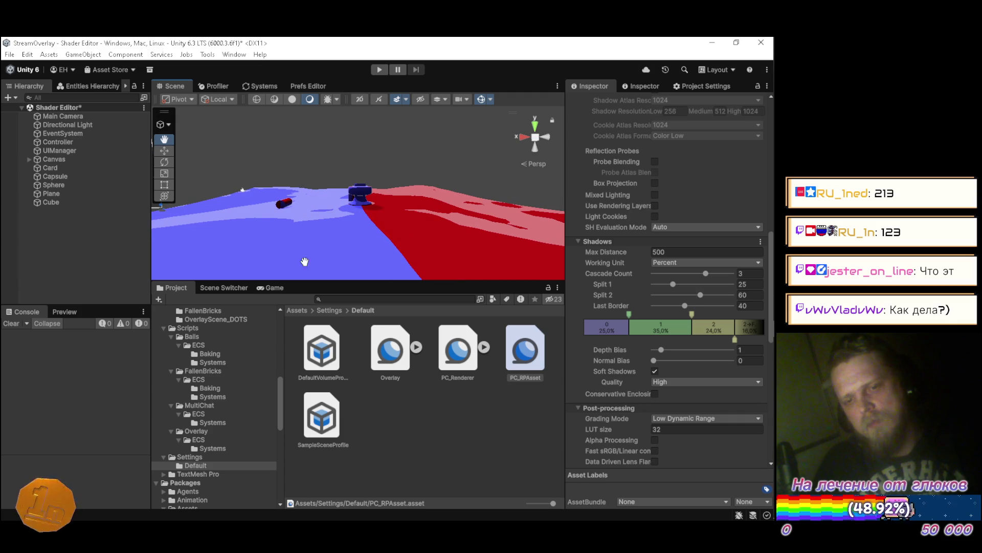
# Select the Cube's RoundBumper material and set its Outline Color to dark grey RGB 40, 40, 40
pyautogui.click(77, 204)
pyautogui.click(681, 236)
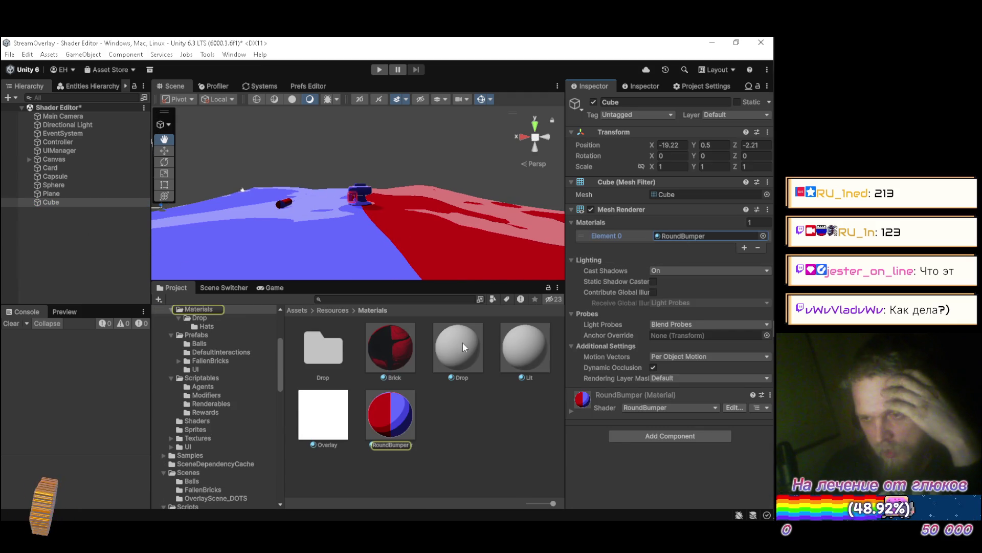
pyautogui.click(387, 413)
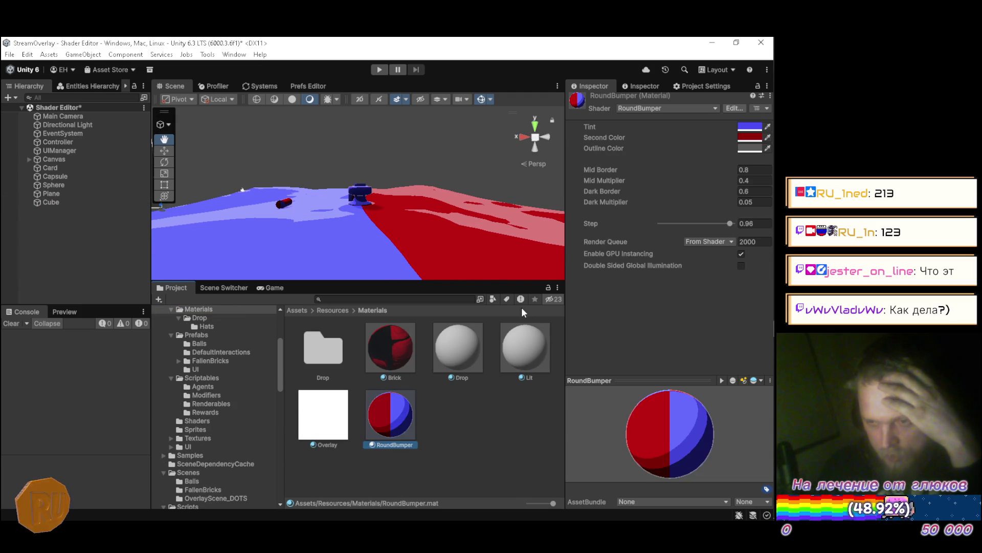
pyautogui.click(744, 148)
pyautogui.moveTo(686, 242)
pyautogui.mouseDown()
pyautogui.moveTo(665, 259)
pyautogui.moveTo(664, 223)
pyautogui.mouseUp()
pyautogui.moveTo(679, 206)
pyautogui.mouseDown()
pyautogui.moveTo(649, 220)
pyautogui.moveTo(641, 241)
pyautogui.moveTo(637, 187)
pyautogui.moveTo(626, 253)
pyautogui.mouseUp()
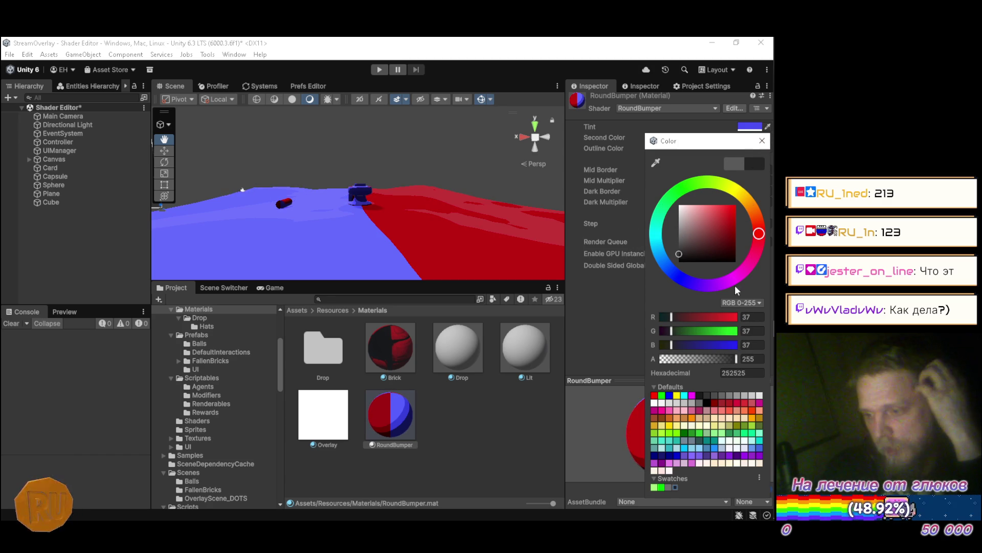
pyautogui.click(759, 316)
pyautogui.write('40')
pyautogui.press('Tab')
pyautogui.write('40')
pyautogui.press('Tab')
pyautogui.write('40')
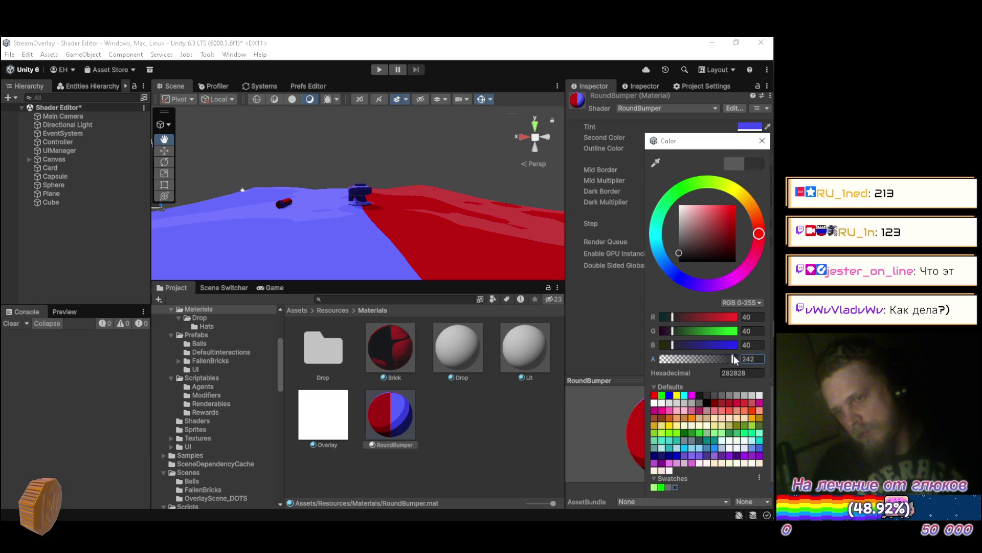
pyautogui.click(762, 141)
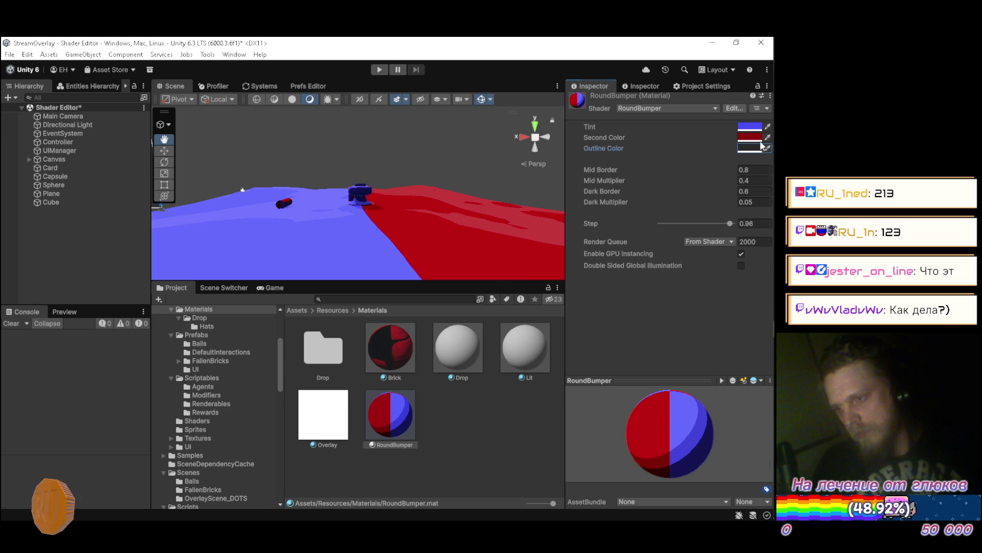
# Adjust the RoundBumper material's Step slider to 0.975
pyautogui.moveTo(484, 224)
pyautogui.mouseDown()
pyautogui.moveTo(257, 217)
pyautogui.moveTo(292, 208)
pyautogui.moveTo(300, 219)
pyautogui.moveTo(298, 204)
pyautogui.moveTo(288, 207)
pyautogui.moveTo(304, 198)
pyautogui.moveTo(476, 233)
pyautogui.moveTo(463, 235)
pyautogui.moveTo(454, 213)
pyautogui.moveTo(417, 205)
pyautogui.moveTo(340, 228)
pyautogui.moveTo(435, 262)
pyautogui.moveTo(466, 248)
pyautogui.mouseUp()
pyautogui.scroll(-3, 358, 210)
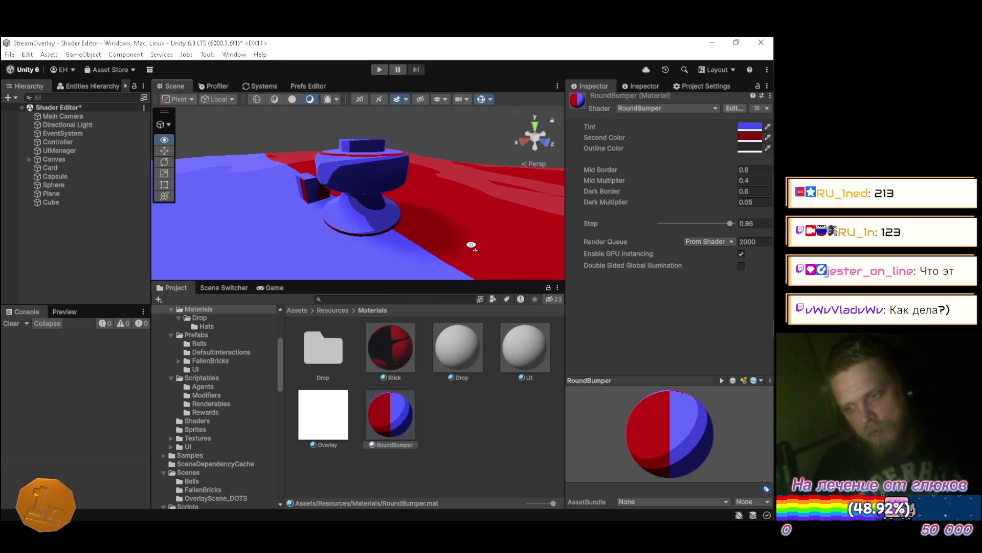
pyautogui.moveTo(730, 226); pyautogui.dragTo(727, 223)
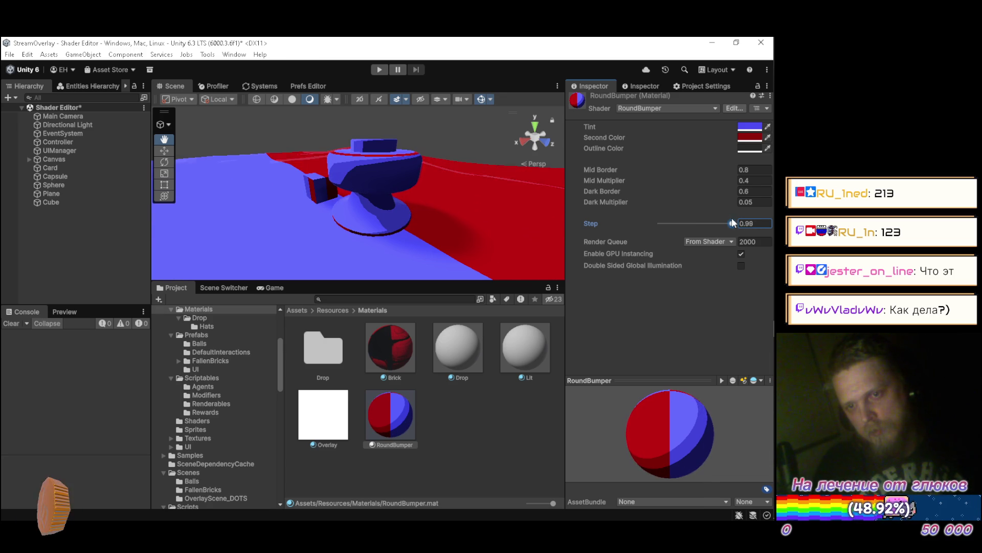
pyautogui.moveTo(731, 222); pyautogui.dragTo(732, 221)
pyautogui.moveTo(366, 154)
pyautogui.mouseDown()
pyautogui.moveTo(364, 145)
pyautogui.moveTo(366, 161)
pyautogui.moveTo(360, 150)
pyautogui.moveTo(341, 154)
pyautogui.moveTo(492, 168)
pyautogui.moveTo(461, 151)
pyautogui.moveTo(248, 130)
pyautogui.moveTo(408, 150)
pyautogui.moveTo(372, 164)
pyautogui.mouseUp()
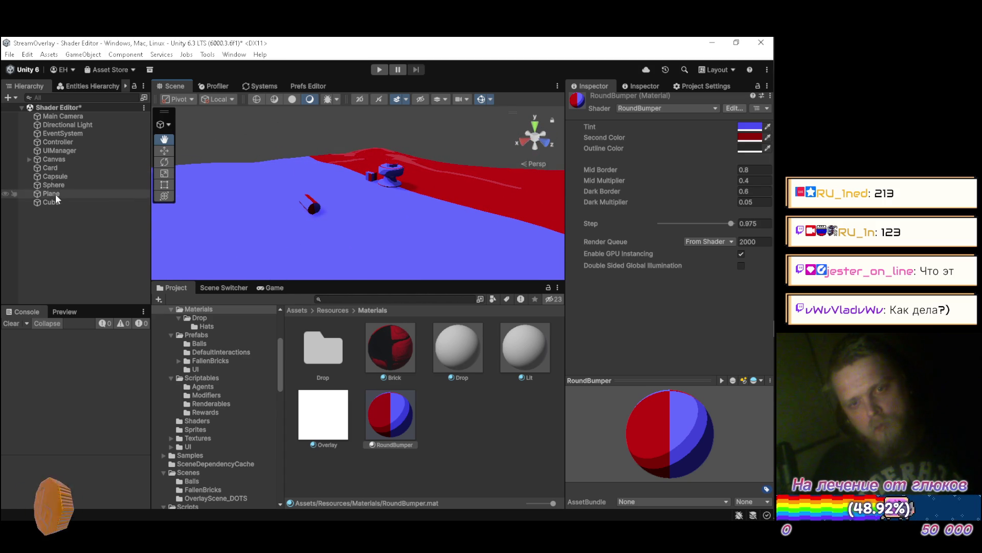
# Rotate the Plane about 10 degrees on its X axis, then deselect it
pyautogui.click(141, 194)
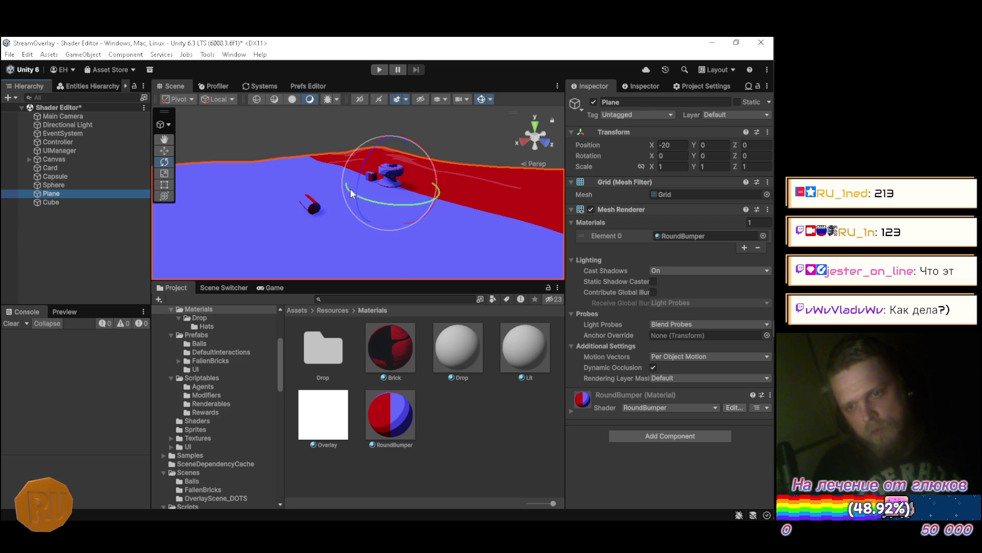
pyautogui.moveTo(436, 191)
pyautogui.mouseDown()
pyautogui.moveTo(403, 165)
pyautogui.moveTo(422, 203)
pyautogui.moveTo(419, 240)
pyautogui.moveTo(419, 226)
pyautogui.moveTo(309, 170)
pyautogui.moveTo(127, 179)
pyautogui.moveTo(285, 219)
pyautogui.mouseUp()
pyautogui.click(107, 248)
# View the tilted plane from a low side angle in a maximized Scene view, then restore the layout
pyautogui.moveTo(317, 169)
pyautogui.mouseDown()
pyautogui.moveTo(419, 121)
pyautogui.moveTo(450, 154)
pyautogui.moveTo(528, 193)
pyautogui.moveTo(501, 213)
pyautogui.moveTo(437, 225)
pyautogui.moveTo(379, 226)
pyautogui.moveTo(389, 208)
pyautogui.moveTo(384, 258)
pyautogui.moveTo(391, 236)
pyautogui.moveTo(375, 204)
pyautogui.moveTo(366, 204)
pyautogui.moveTo(381, 146)
pyautogui.moveTo(380, 175)
pyautogui.moveTo(397, 189)
pyautogui.moveTo(520, 193)
pyautogui.moveTo(358, 184)
pyautogui.moveTo(127, 199)
pyautogui.moveTo(77, 193)
pyautogui.moveTo(94, 217)
pyautogui.moveTo(339, 201)
pyautogui.moveTo(408, 217)
pyautogui.moveTo(394, 225)
pyautogui.mouseUp()
pyautogui.doubleClick(188, 86)
pyautogui.doubleClick(26, 87)
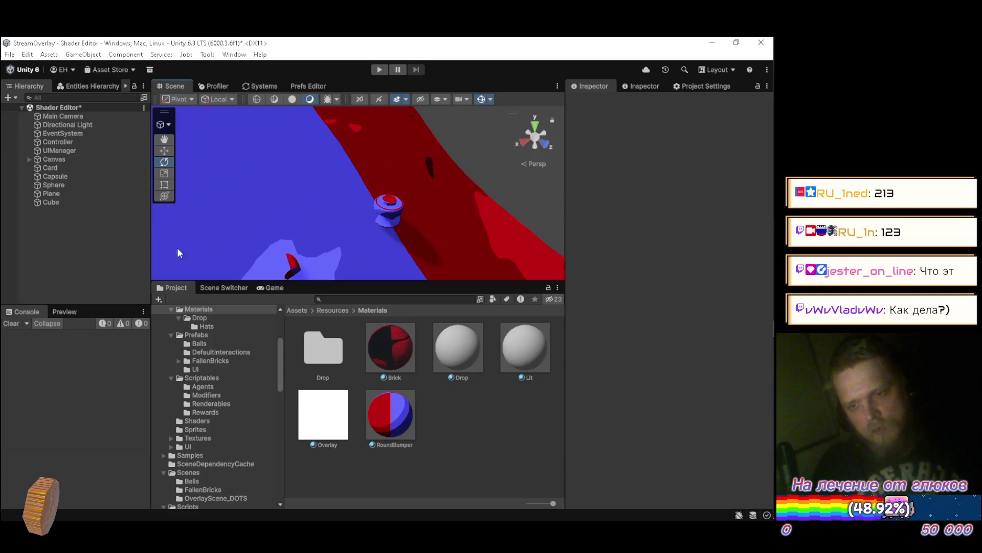
pyautogui.click(379, 409)
# Set the RoundBumper Tint to white (FFFFFF) and orbit to check the now-white areas
pyautogui.click(750, 130)
pyautogui.moveTo(725, 201); pyautogui.dragTo(510, 148)
pyautogui.click(571, 210)
pyautogui.moveTo(307, 179)
pyautogui.mouseDown()
pyautogui.moveTo(232, 175)
pyautogui.moveTo(291, 196)
pyautogui.mouseUp()
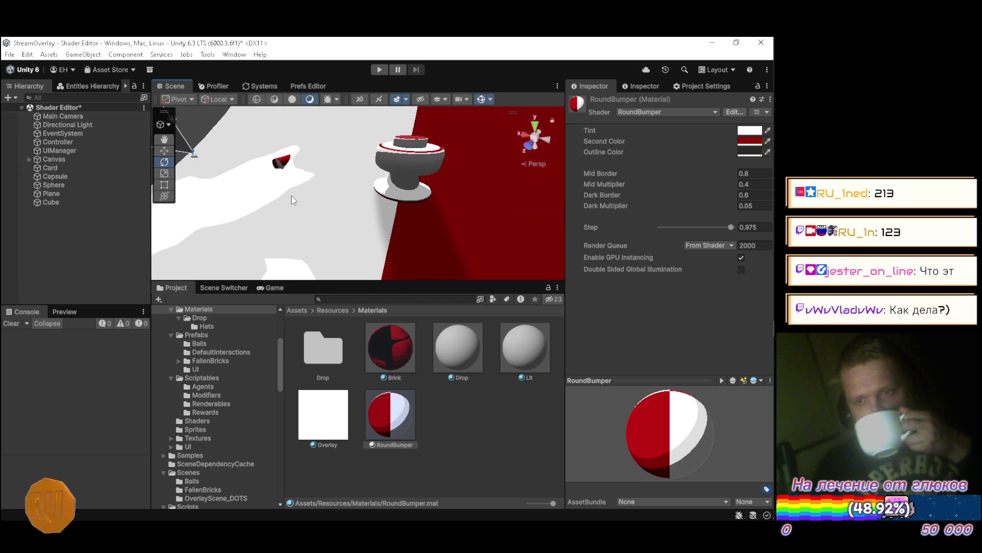
pyautogui.moveTo(342, 207)
pyautogui.mouseDown()
pyautogui.moveTo(450, 247)
pyautogui.moveTo(441, 229)
pyautogui.mouseUp()
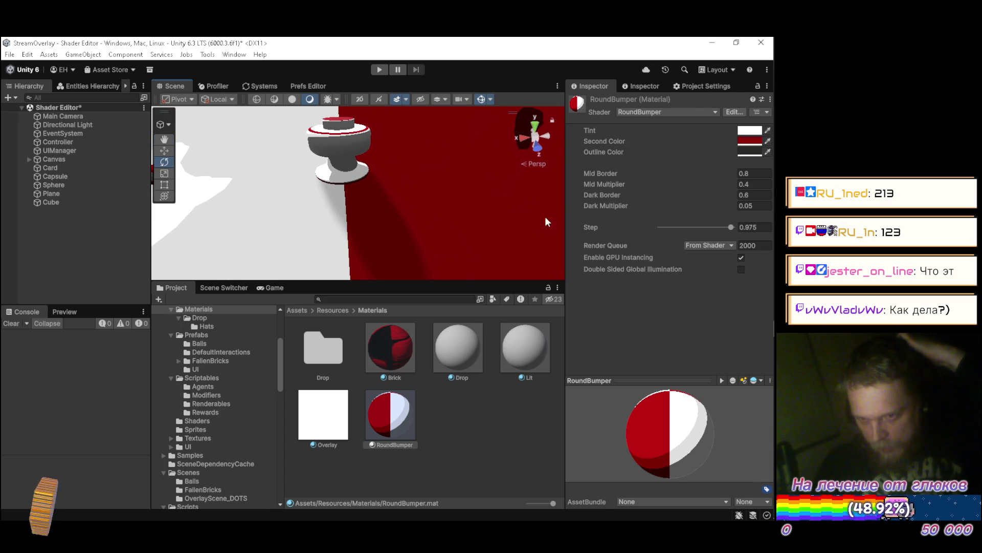
pyautogui.scroll(-10, 225, 453)
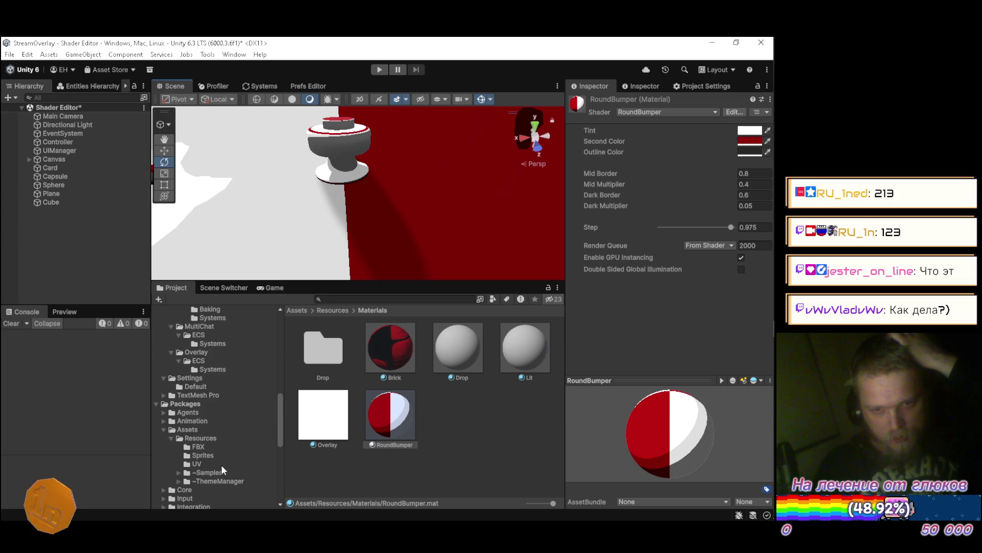
pyautogui.click(217, 387)
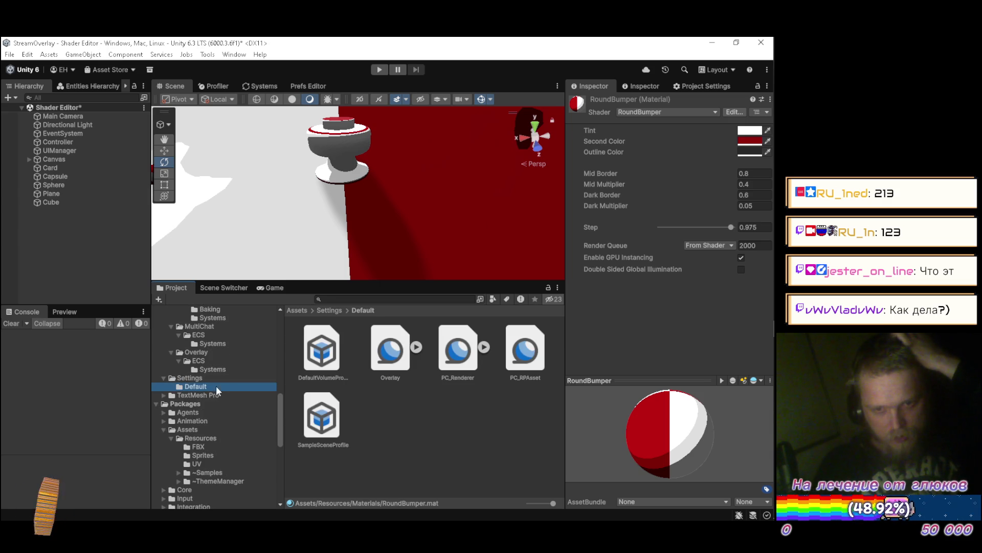
# Select PC_RPAsset and set the soft shadow quality to Low to inspect the result
pyautogui.click(525, 351)
pyautogui.scroll(-10, 626, 302)
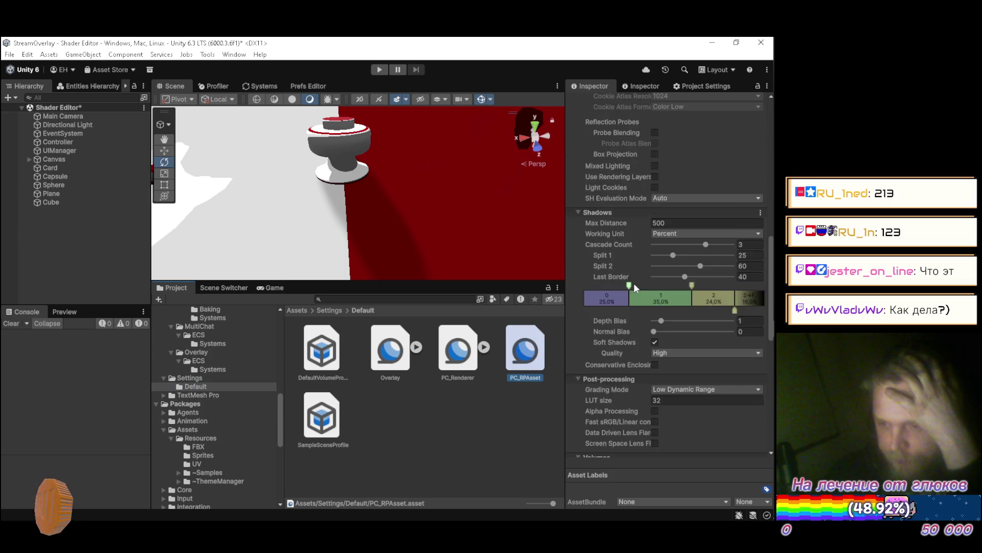
pyautogui.click(682, 266)
pyautogui.click(678, 279)
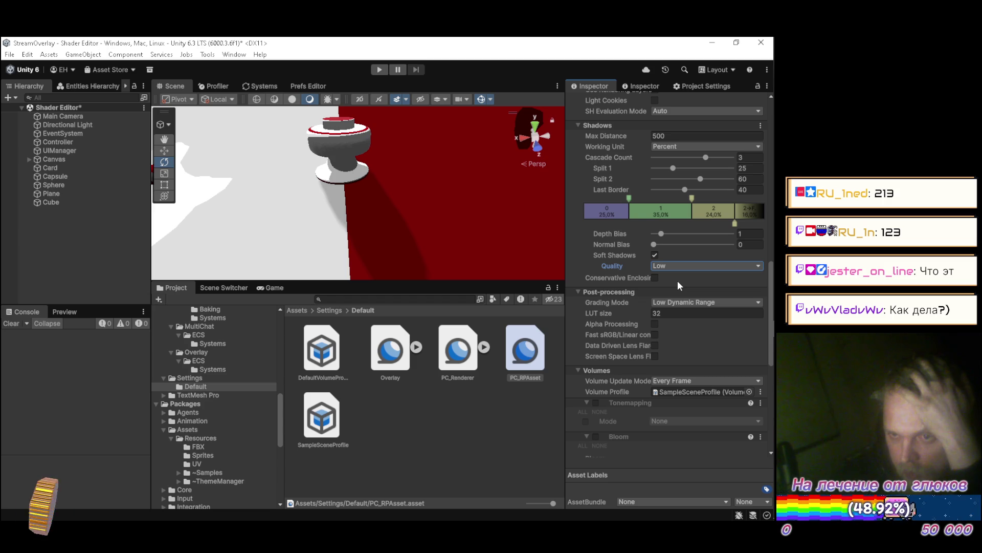
pyautogui.moveTo(327, 214)
pyautogui.mouseDown()
pyautogui.moveTo(538, 170)
pyautogui.moveTo(546, 122)
pyautogui.moveTo(521, 95)
pyautogui.moveTo(495, 98)
pyautogui.mouseUp()
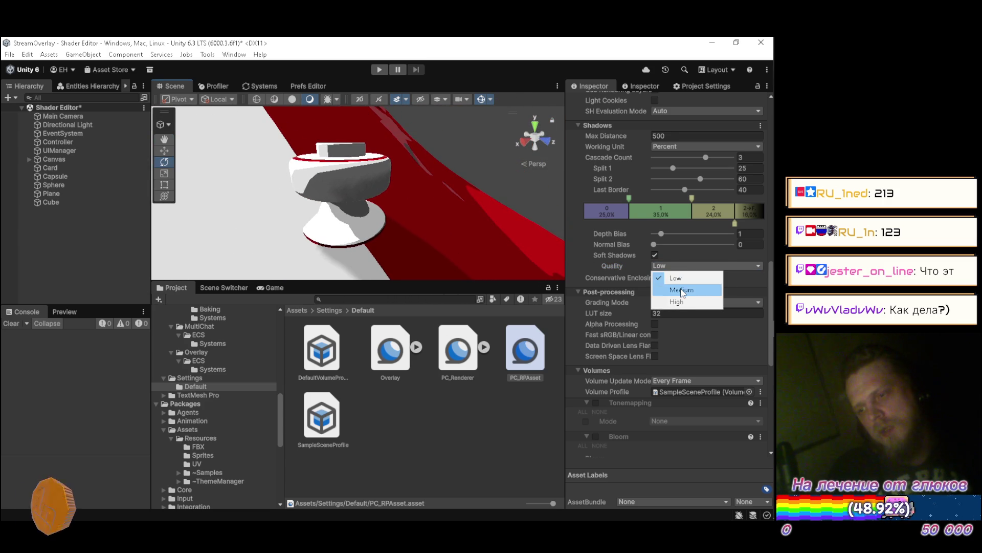
# Compare with Soft Shadows off, turn them back on, and return quality to High
pyautogui.click(655, 255)
pyautogui.moveTo(307, 205)
pyautogui.mouseDown()
pyautogui.moveTo(352, 178)
pyautogui.moveTo(263, 215)
pyautogui.moveTo(259, 202)
pyautogui.moveTo(271, 240)
pyautogui.moveTo(377, 264)
pyautogui.mouseUp()
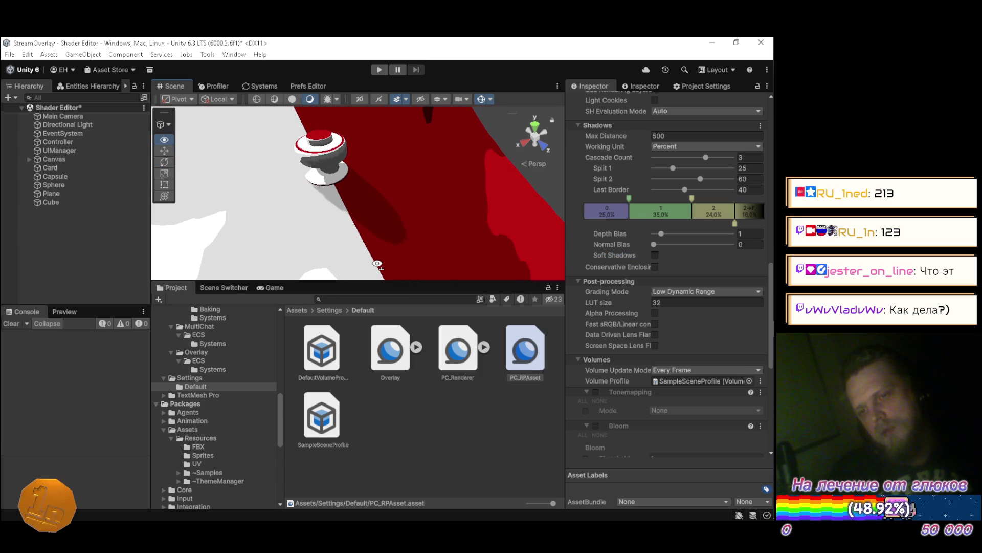
pyautogui.click(657, 256)
pyautogui.click(670, 266)
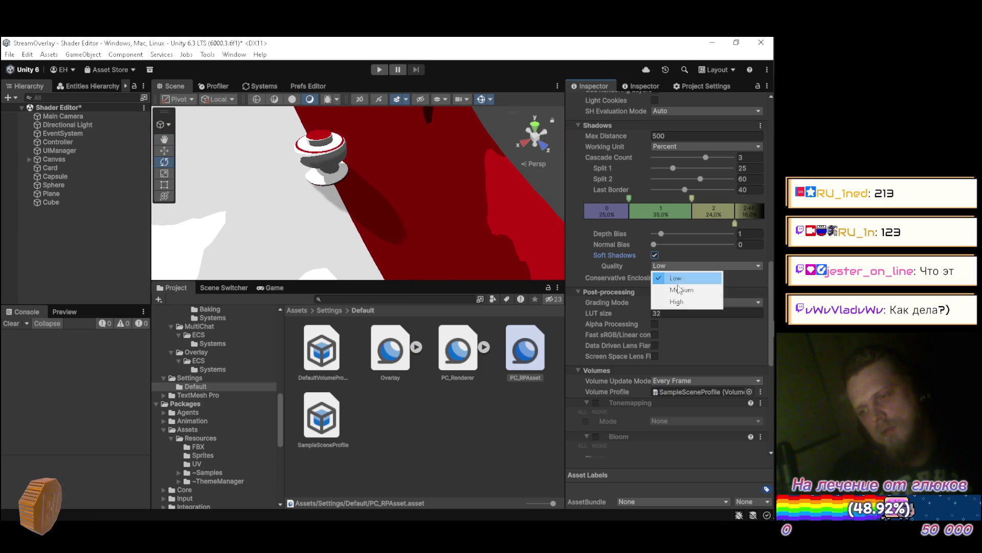
pyautogui.scroll(6, 672, 274)
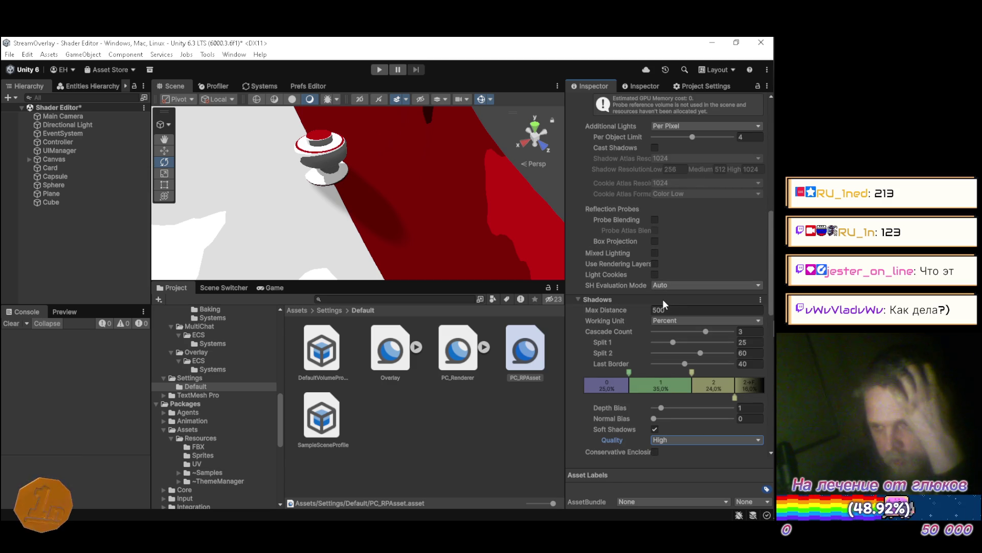
pyautogui.scroll(-3, 662, 299)
pyautogui.scroll(-8, 627, 301)
pyautogui.scroll(18, 629, 301)
pyautogui.scroll(6, 634, 300)
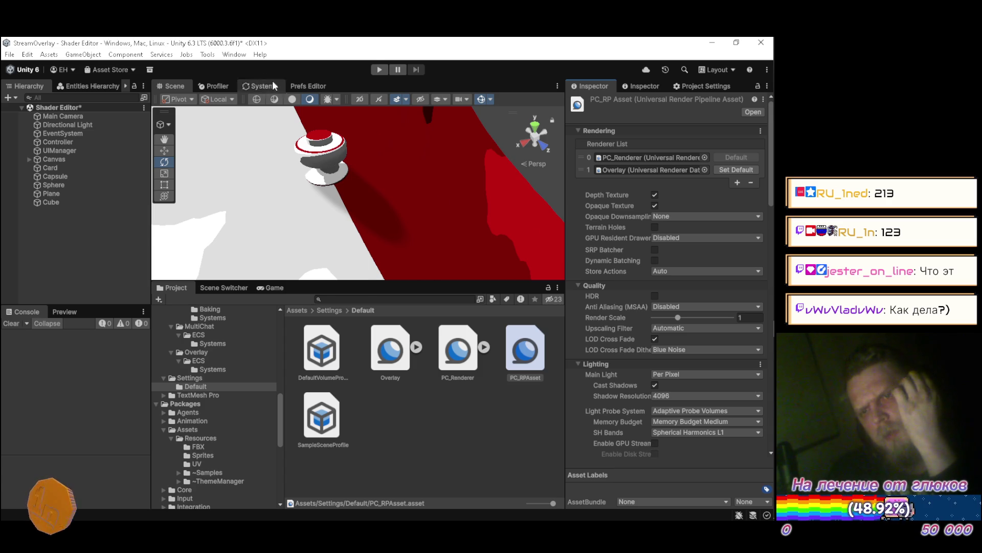
pyautogui.click(235, 55)
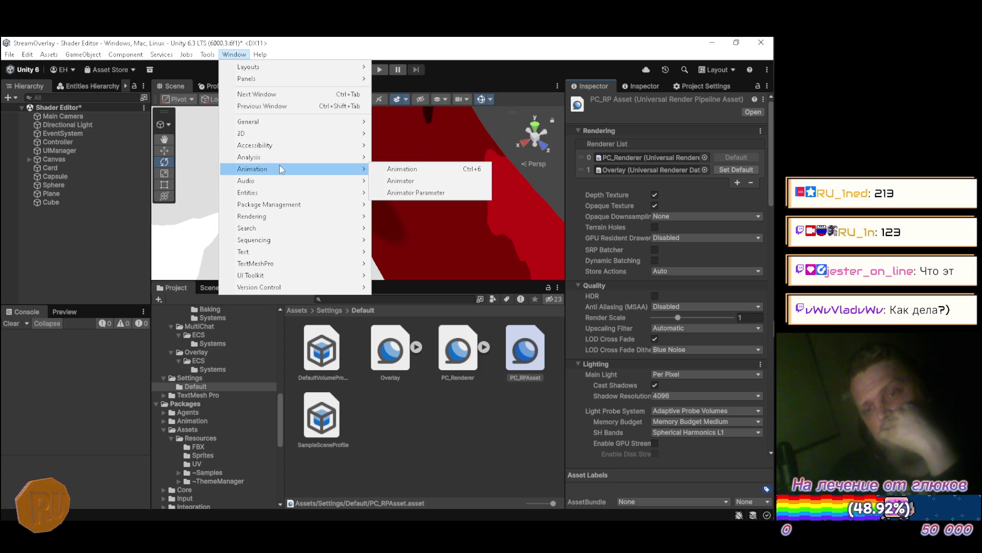
pyautogui.moveTo(324, 221)
pyautogui.click(400, 216)
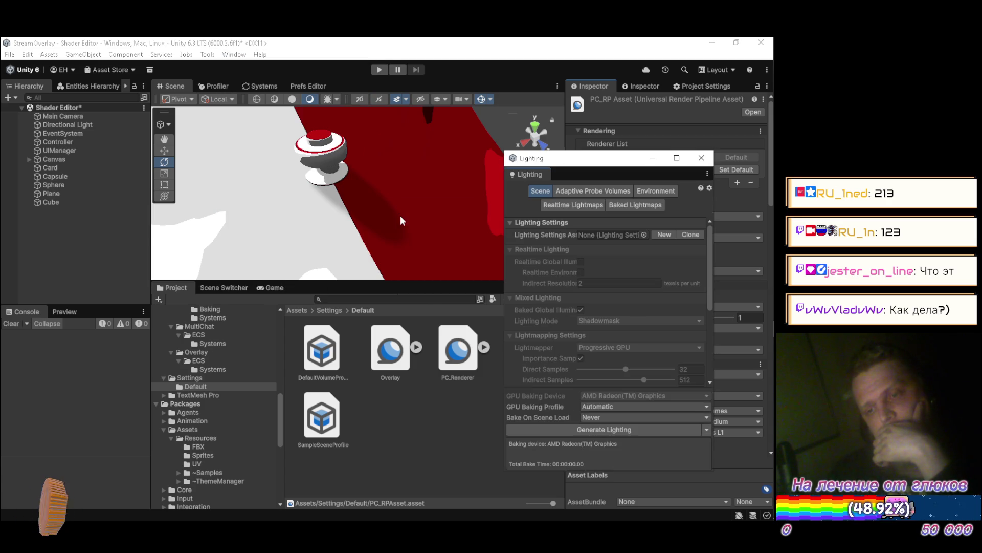
pyautogui.click(644, 193)
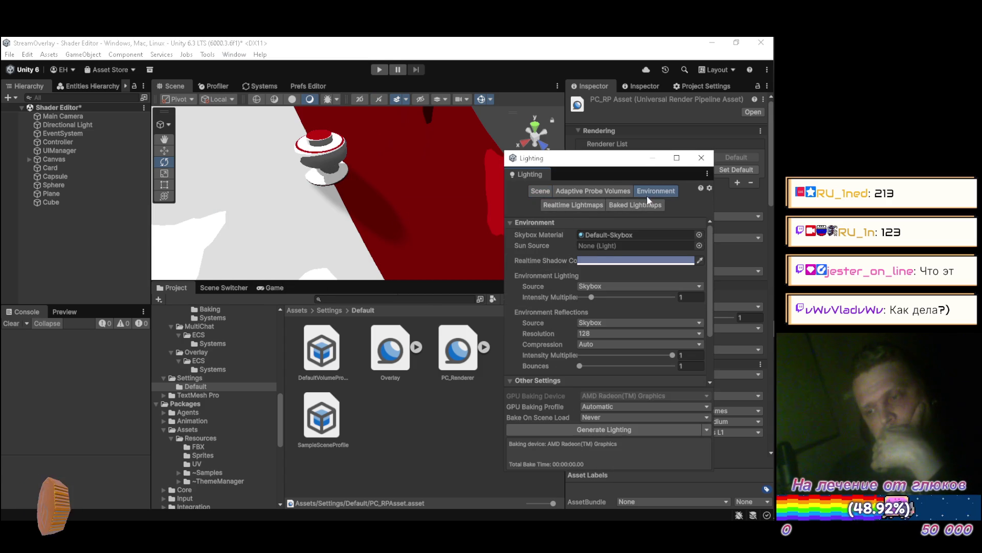
pyautogui.click(600, 259)
pyautogui.moveTo(649, 239)
pyautogui.mouseDown()
pyautogui.moveTo(609, 296)
pyautogui.moveTo(699, 198)
pyautogui.moveTo(728, 357)
pyautogui.moveTo(370, 231)
pyautogui.moveTo(617, 156)
pyautogui.moveTo(753, 182)
pyautogui.moveTo(685, 284)
pyautogui.moveTo(750, 198)
pyautogui.mouseUp()
pyautogui.click(656, 421)
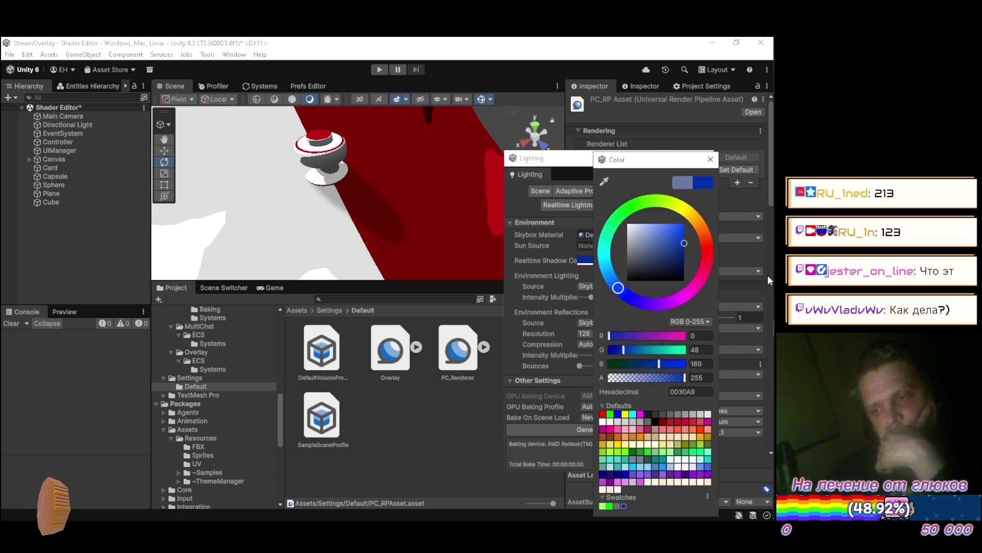
pyautogui.click(603, 421)
pyautogui.click(682, 182)
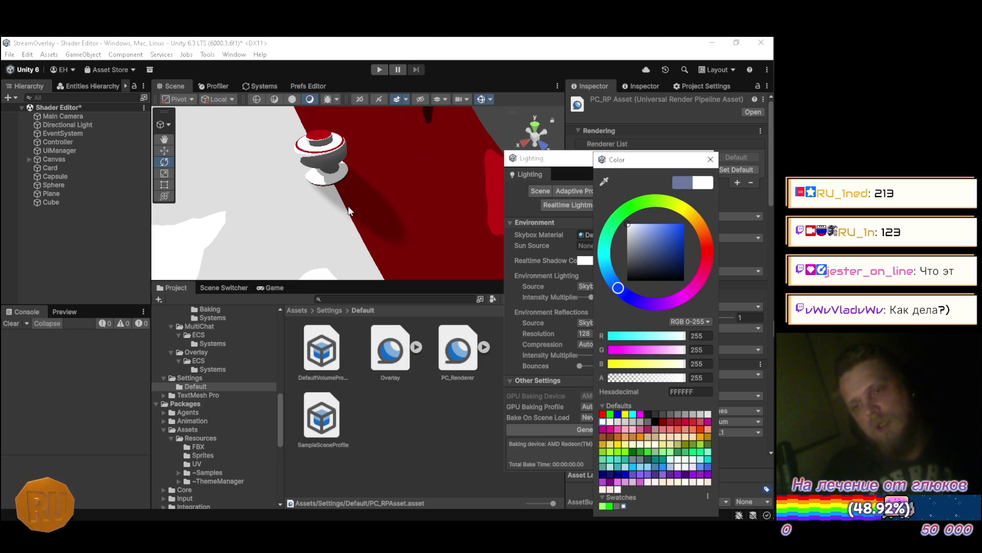
pyautogui.click(709, 160)
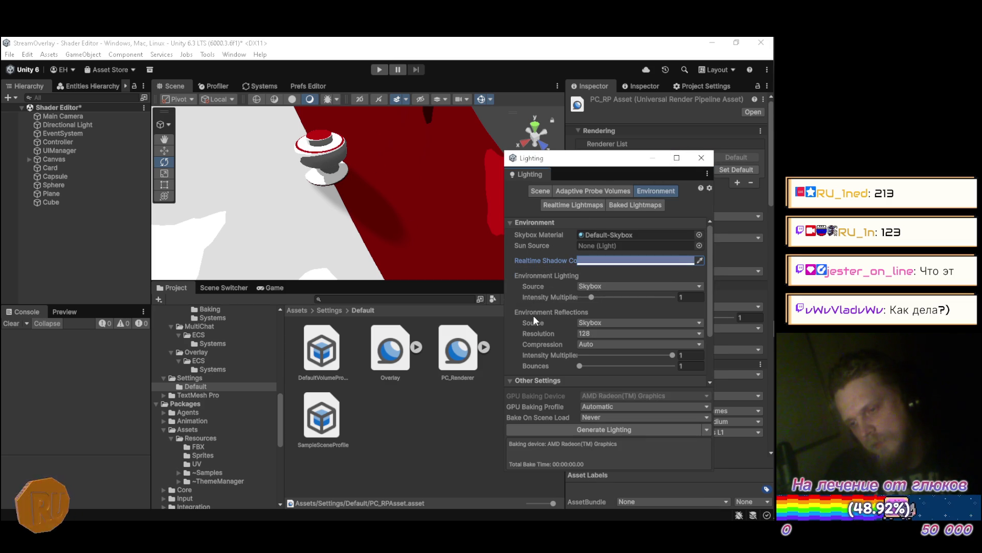
pyautogui.scroll(-3, 533, 316)
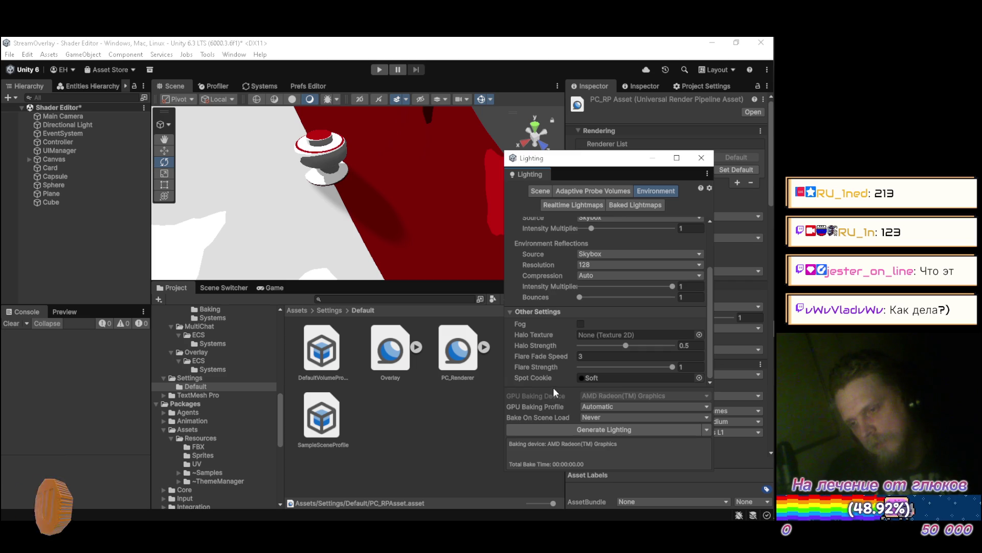
pyautogui.scroll(3, 572, 361)
pyautogui.scroll(-3, 572, 353)
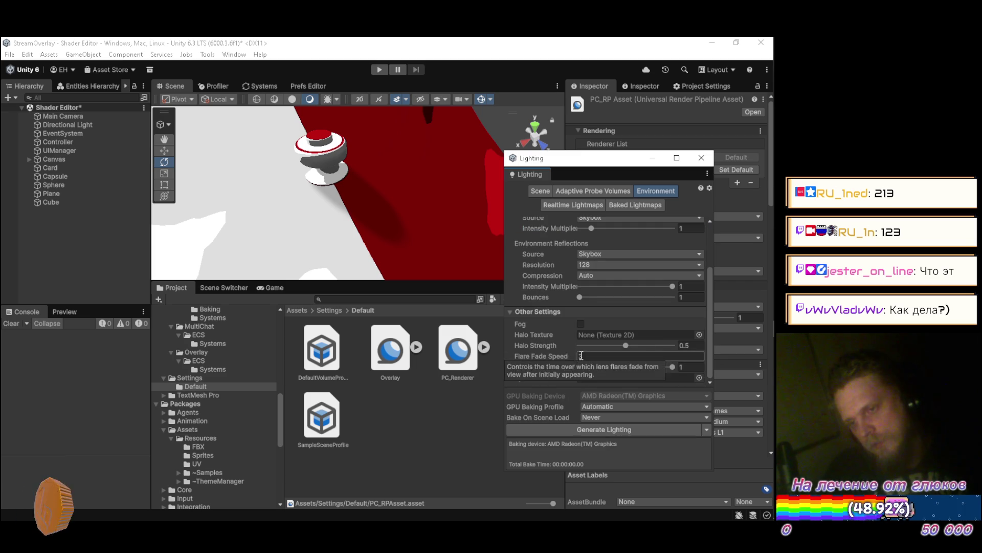
pyautogui.click(580, 324)
pyautogui.click(579, 323)
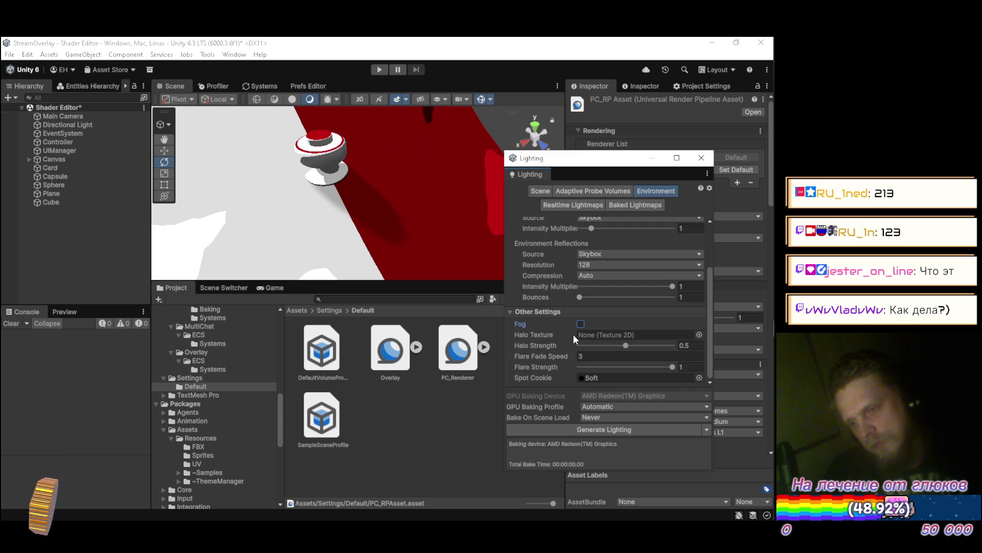
pyautogui.scroll(3, 550, 281)
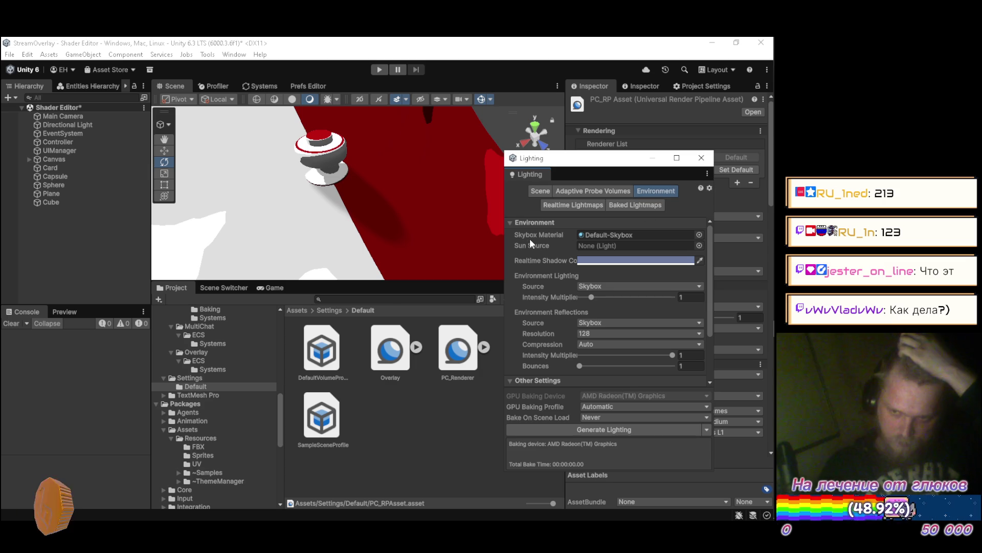
pyautogui.moveTo(503, 237); pyautogui.dragTo(453, 242)
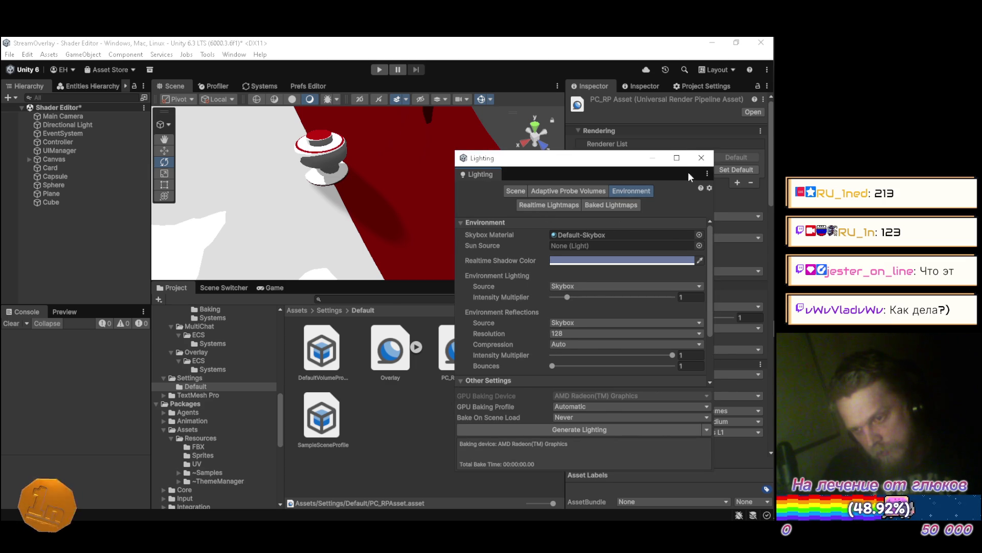
pyautogui.click(701, 157)
pyautogui.moveTo(295, 170)
pyautogui.mouseDown()
pyautogui.moveTo(374, 155)
pyautogui.moveTo(378, 127)
pyautogui.mouseUp()
pyautogui.press('w')
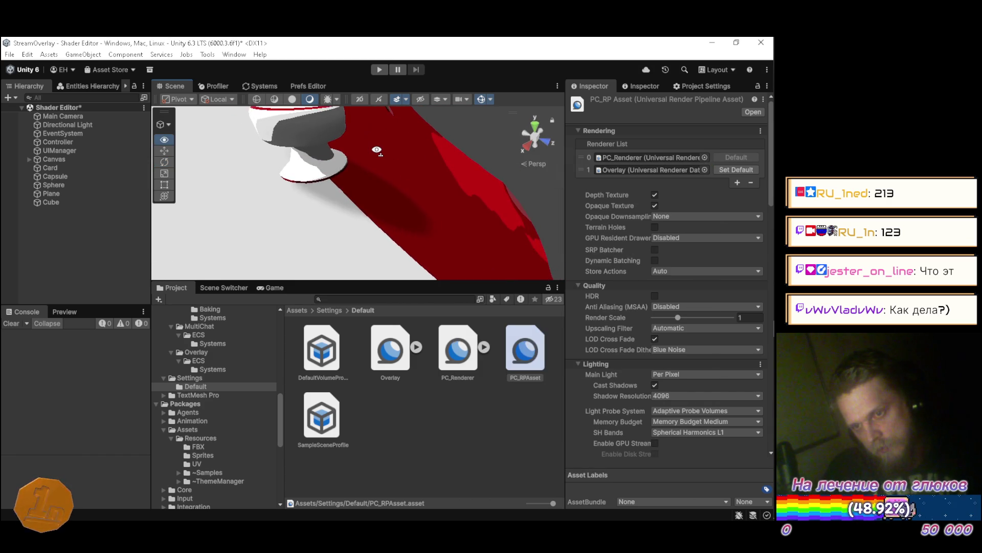
pyautogui.press('s')
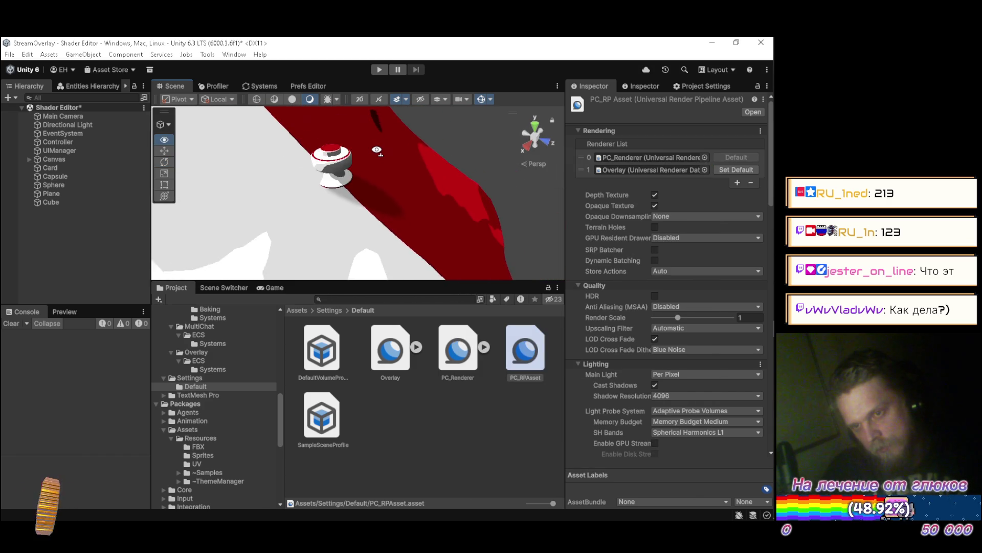
pyautogui.press('w')
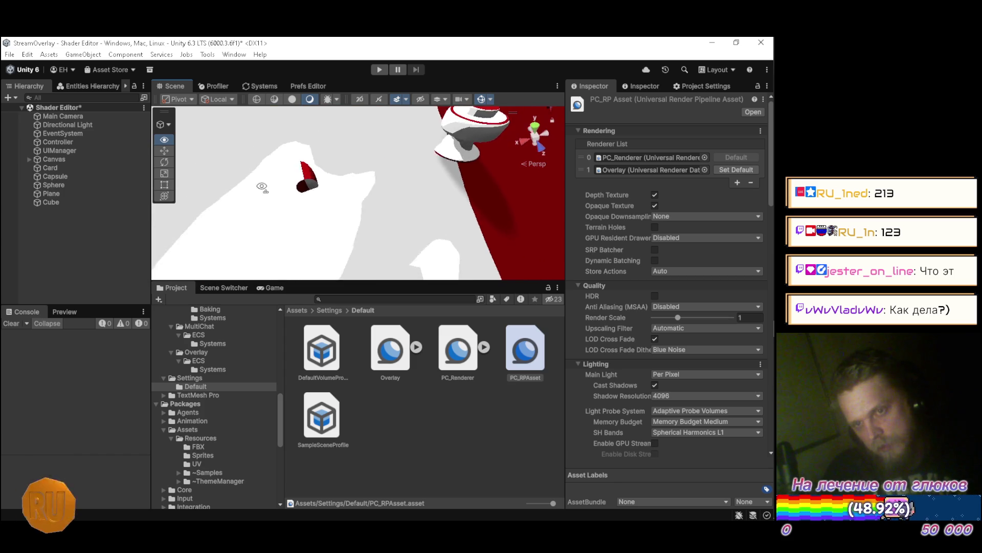
pyautogui.press('w')
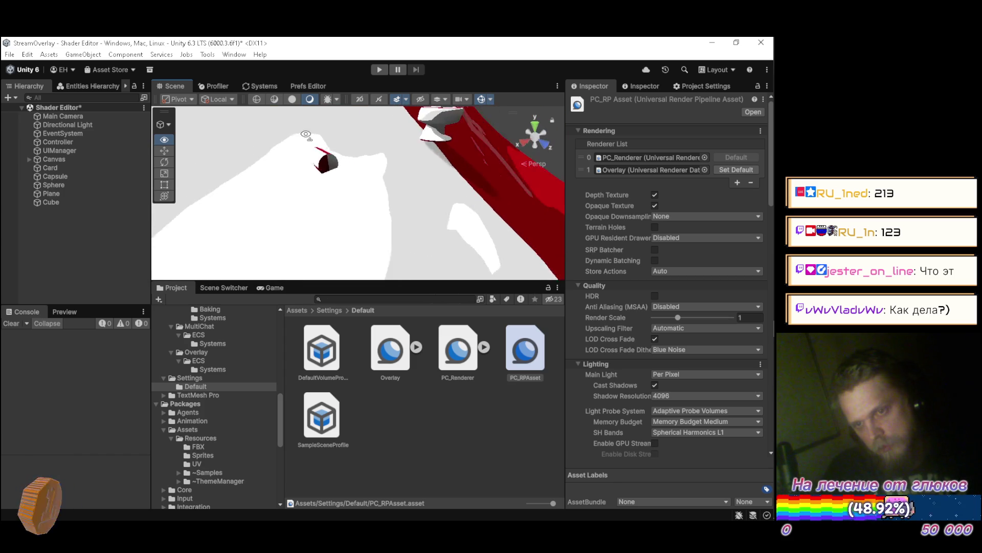
pyautogui.press('w')
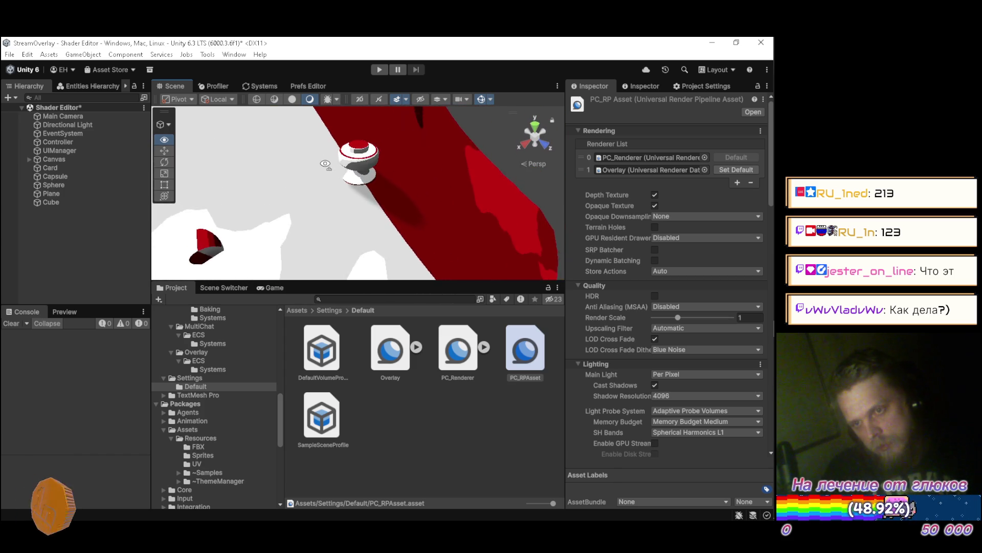
pyautogui.press('w')
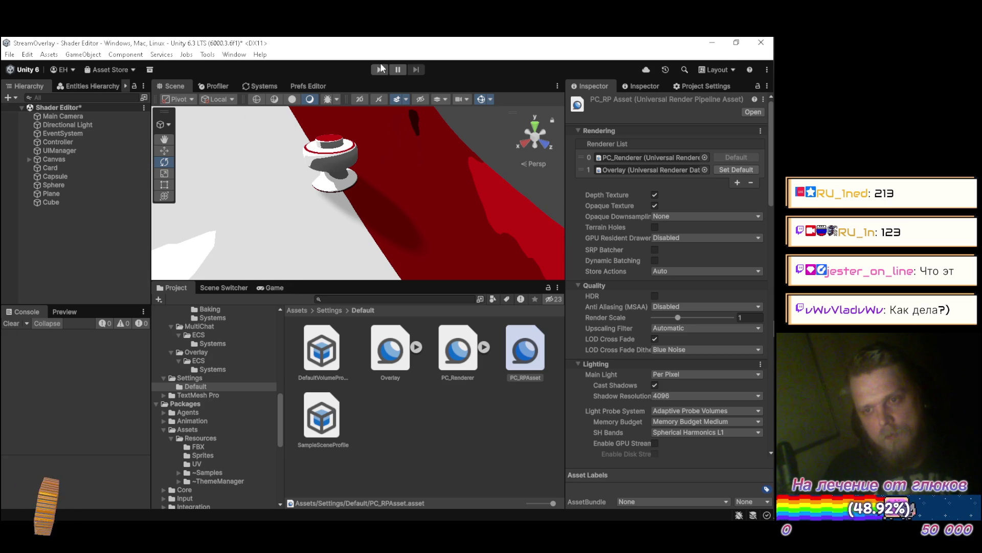
# Run the scene and open Resources/Shaders/RoundBumper.shader in the in-game shader editor
pyautogui.click(380, 70)
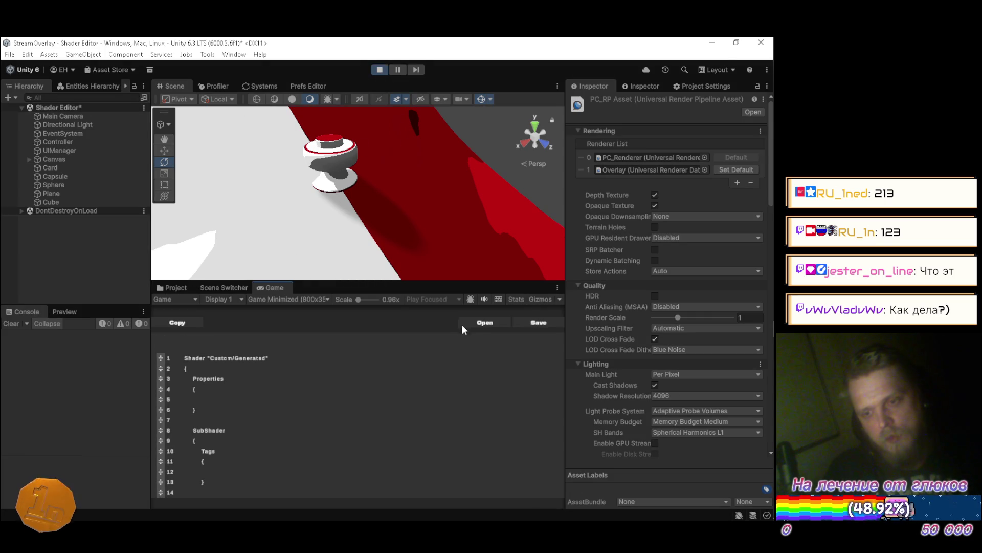
pyautogui.click(481, 323)
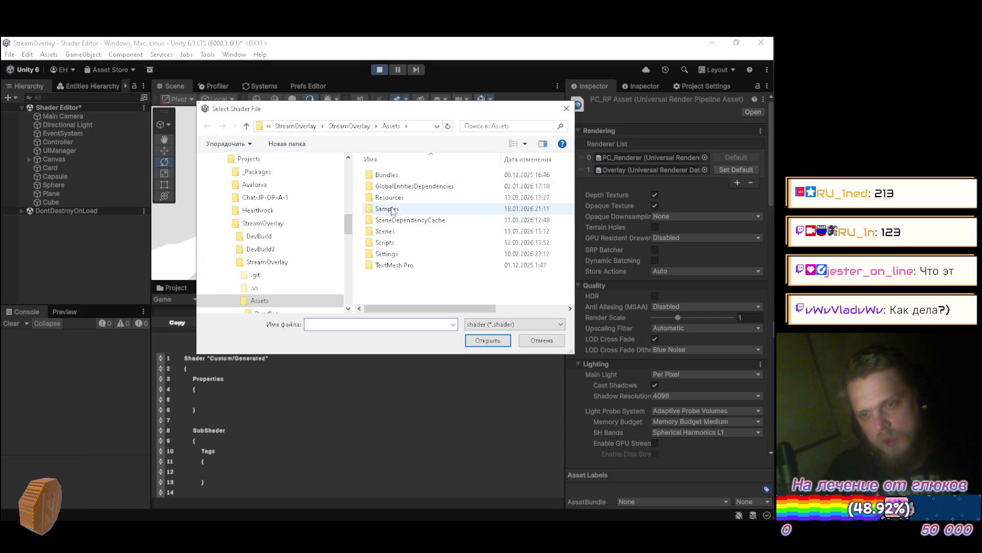
pyautogui.doubleClick(389, 197)
pyautogui.doubleClick(391, 244)
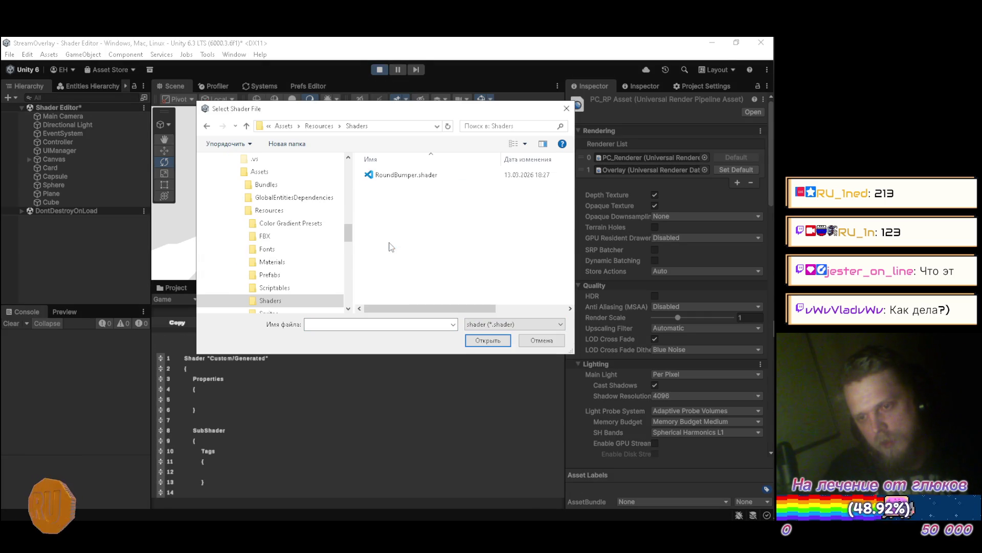
pyautogui.click(401, 176)
pyautogui.click(488, 340)
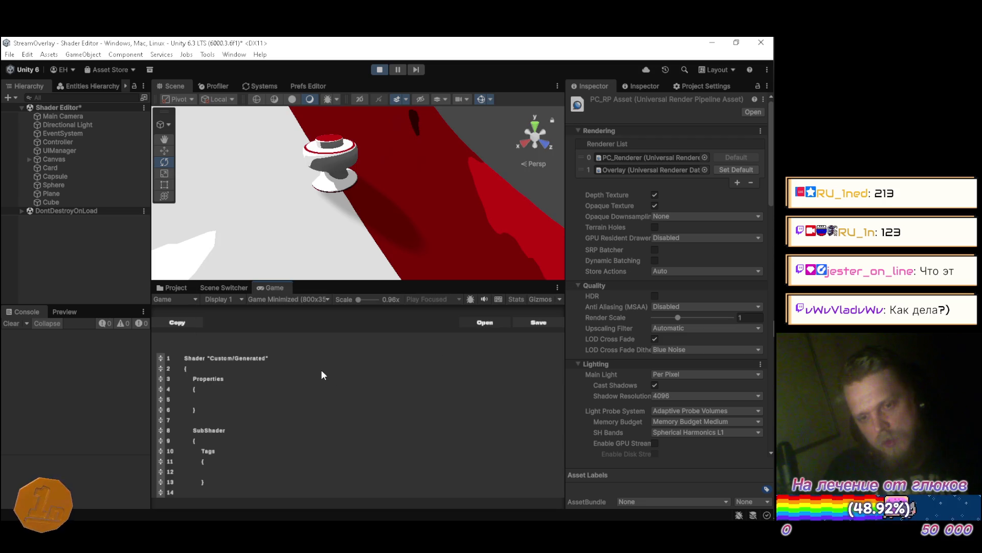
# Scroll down to line 127 and begin editing its 0.85 shadow attenuation factor
pyautogui.scroll(-6, 307, 389)
pyautogui.scroll(-10, 299, 414)
pyautogui.scroll(-12, 298, 418)
pyautogui.scroll(-6, 300, 418)
pyautogui.scroll(-2, 300, 417)
pyautogui.scroll(-3, 300, 416)
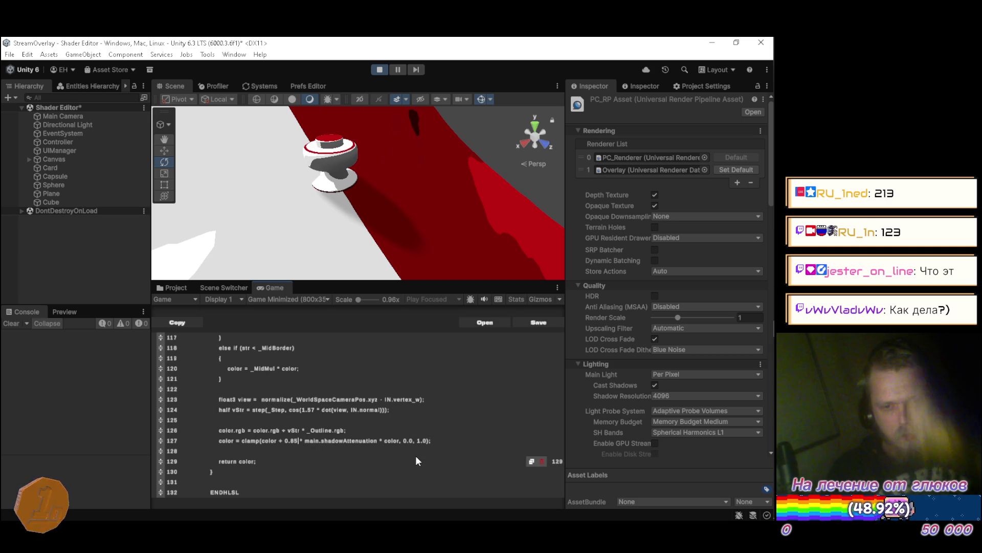
pyautogui.press('Left')
pyautogui.press('Left')
pyautogui.press('BackSpace')
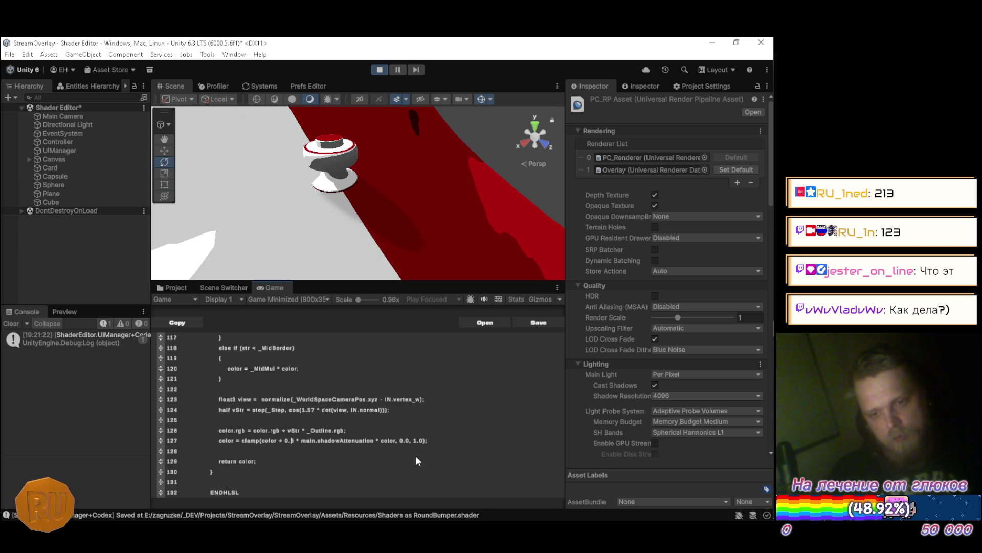
# Try a 2.0 multiplier and then a 1.0 constant on line 127, then save the shader
pyautogui.press('BackSpace')
pyautogui.press('BackSpace')
pyautogui.press('BackSpace')
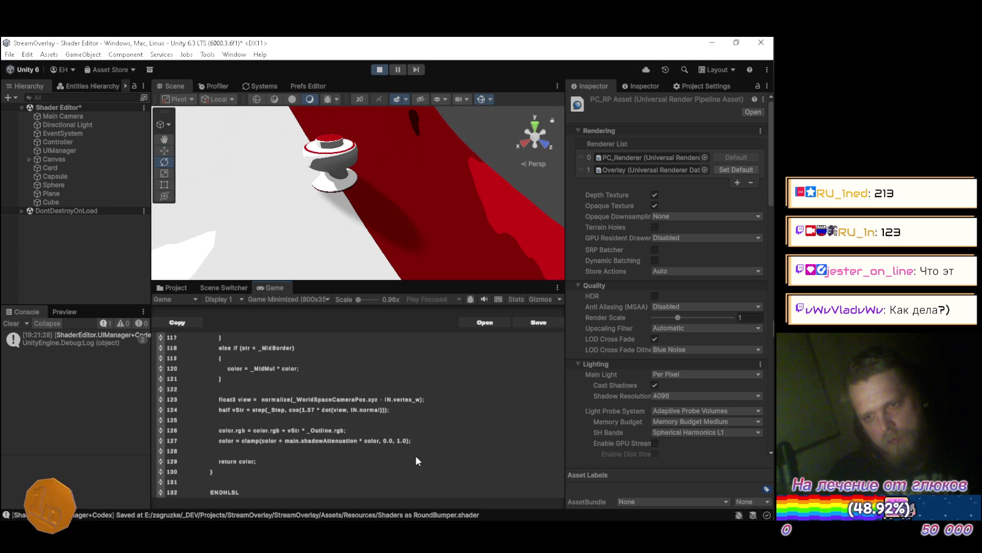
pyautogui.write('2.0')
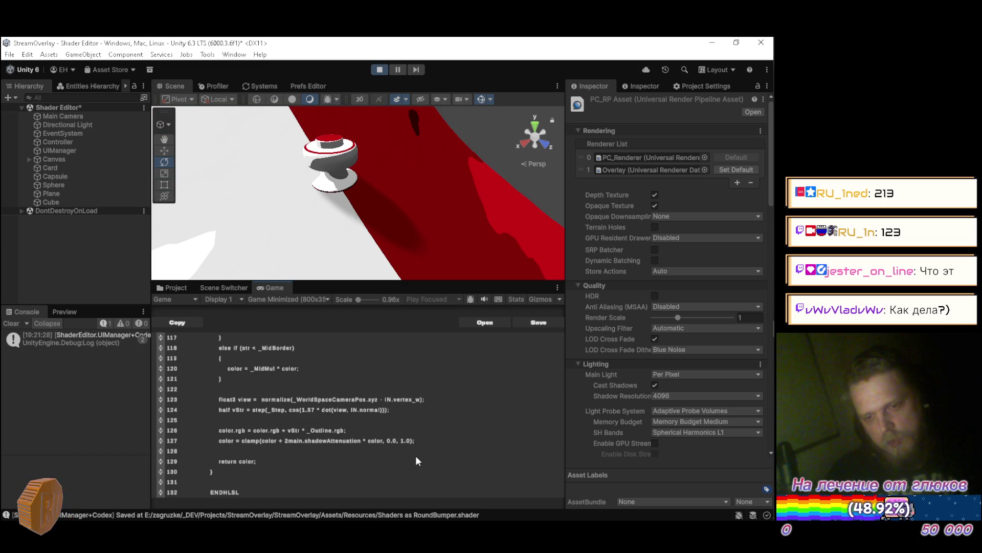
pyautogui.write(' *')
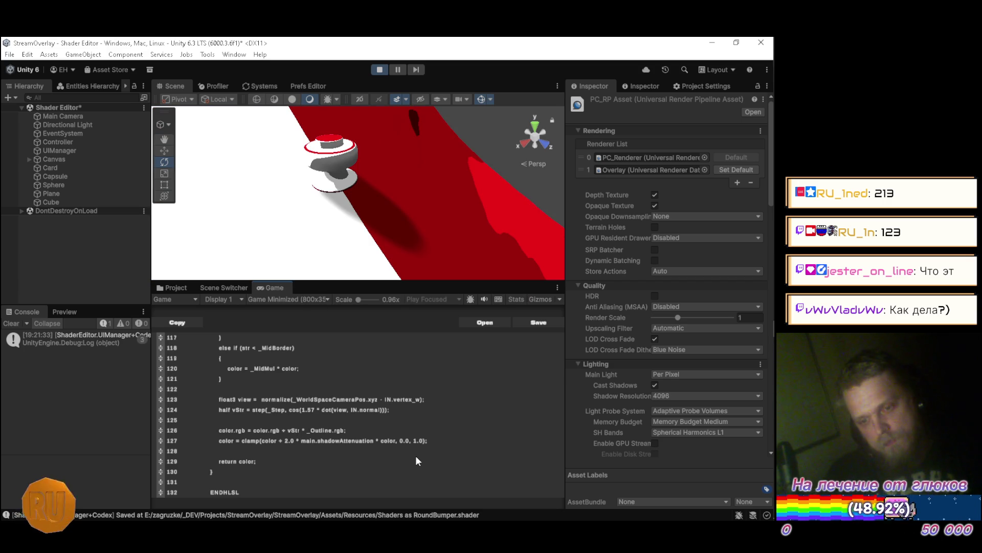
pyautogui.press('BackSpace')
pyautogui.press('BackSpace')
pyautogui.press('Left')
pyautogui.write('1.')
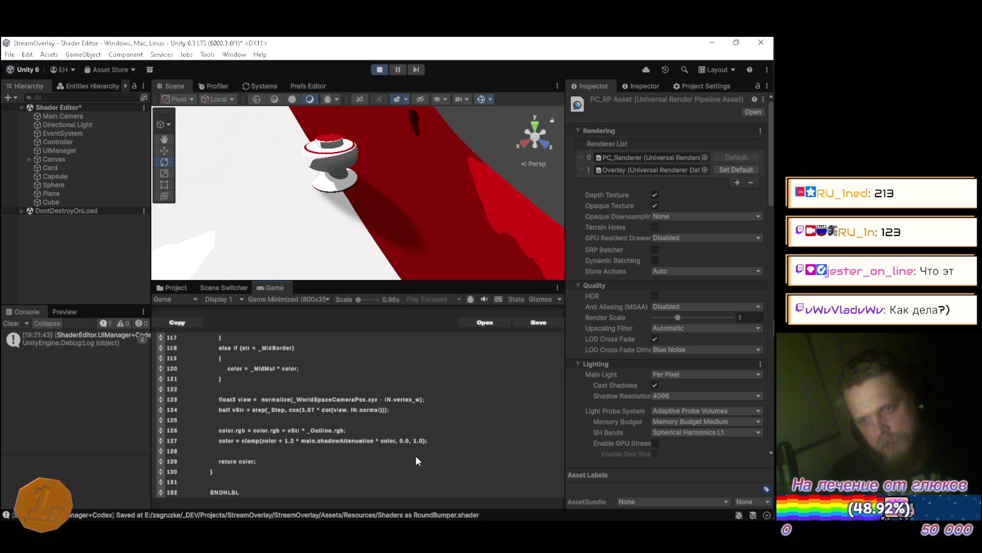
pyautogui.moveTo(234, 183)
pyautogui.mouseDown()
pyautogui.moveTo(318, 151)
pyautogui.moveTo(307, 174)
pyautogui.moveTo(274, 136)
pyautogui.moveTo(264, 167)
pyautogui.moveTo(276, 152)
pyautogui.moveTo(405, 176)
pyautogui.moveTo(325, 125)
pyautogui.moveTo(405, 221)
pyautogui.moveTo(391, 186)
pyautogui.mouseUp()
pyautogui.click(442, 440)
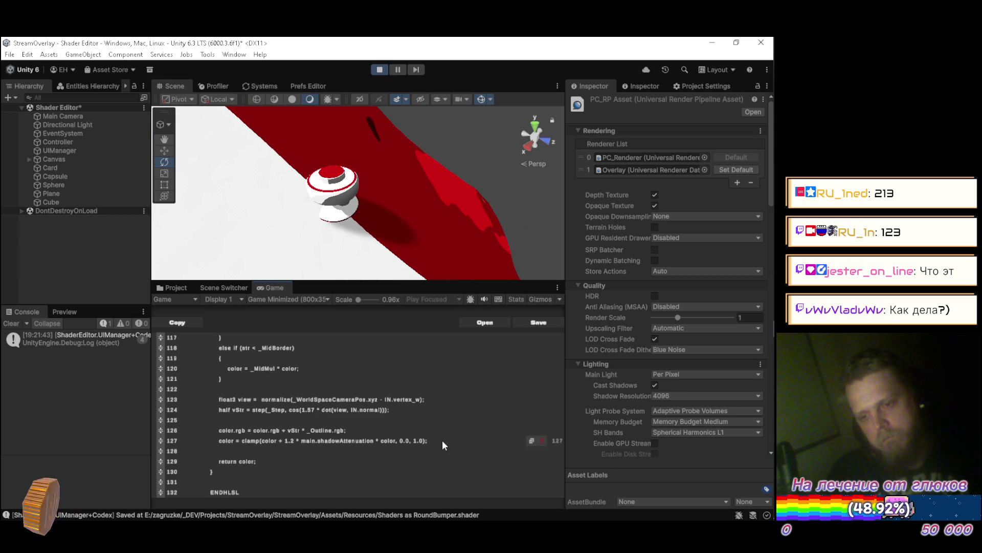
pyautogui.write(';')
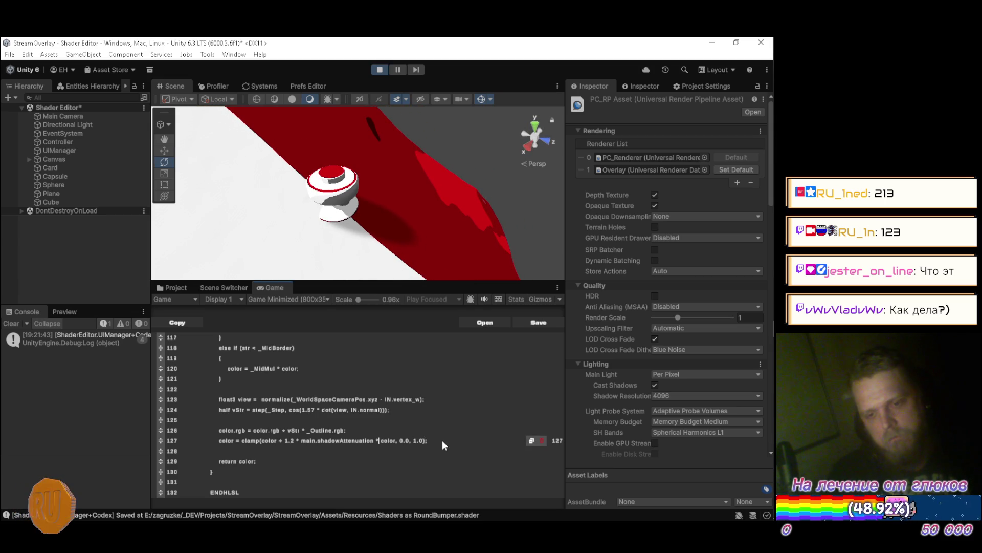
pyautogui.press('BackSpace')
pyautogui.press('BackSpace')
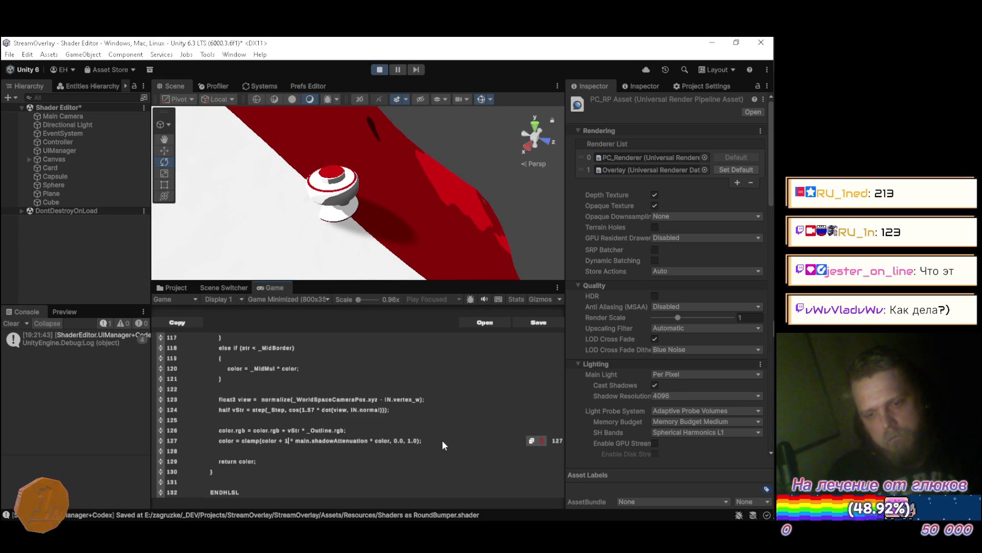
pyautogui.hotkey('ctrl', 's')
# Reduce line 127 to clamp(main.shadowAttenuation * color, 0.0, 1.0) and save the shader
pyautogui.press('BackSpace')
pyautogui.write('.0')
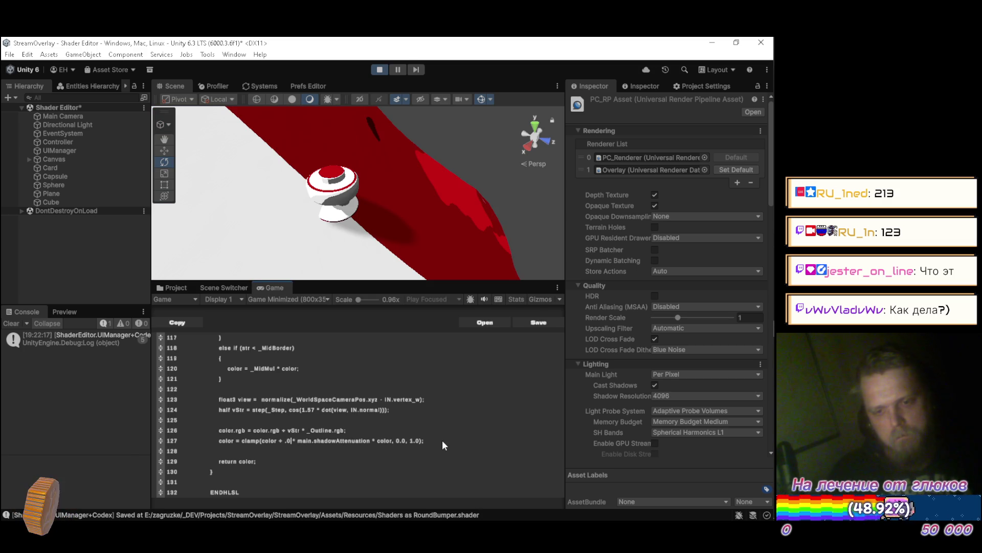
pyautogui.press('BackSpace')
pyautogui.write('1')
pyautogui.press('Left')
pyautogui.press('Left')
pyautogui.write('0')
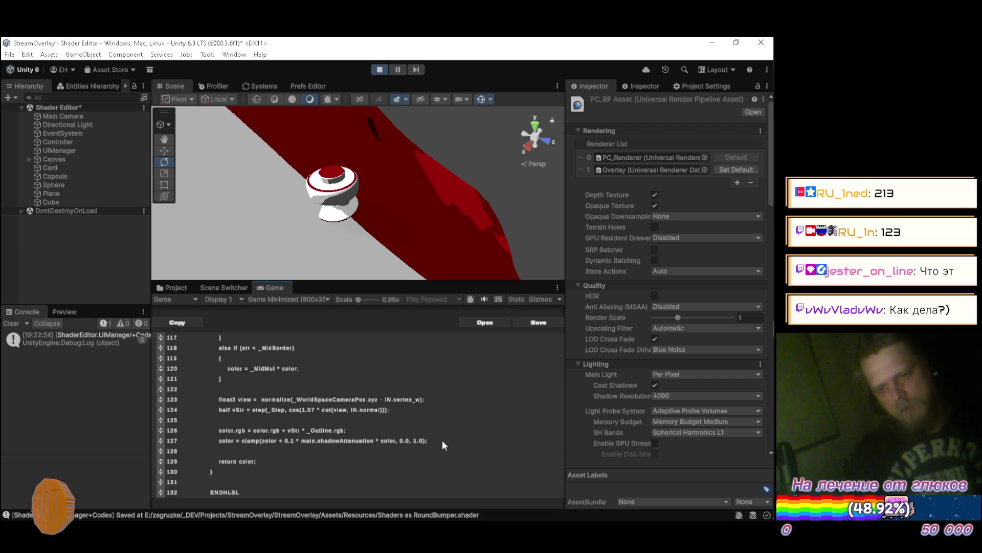
pyautogui.press('BackSpace')
pyautogui.press('BackSpace')
pyautogui.press('BackSpace')
pyautogui.press('Delete')
pyautogui.press('Delete')
pyautogui.press('Delete')
pyautogui.press('BackSpace')
pyautogui.press('BackSpace')
pyautogui.press('BackSpace')
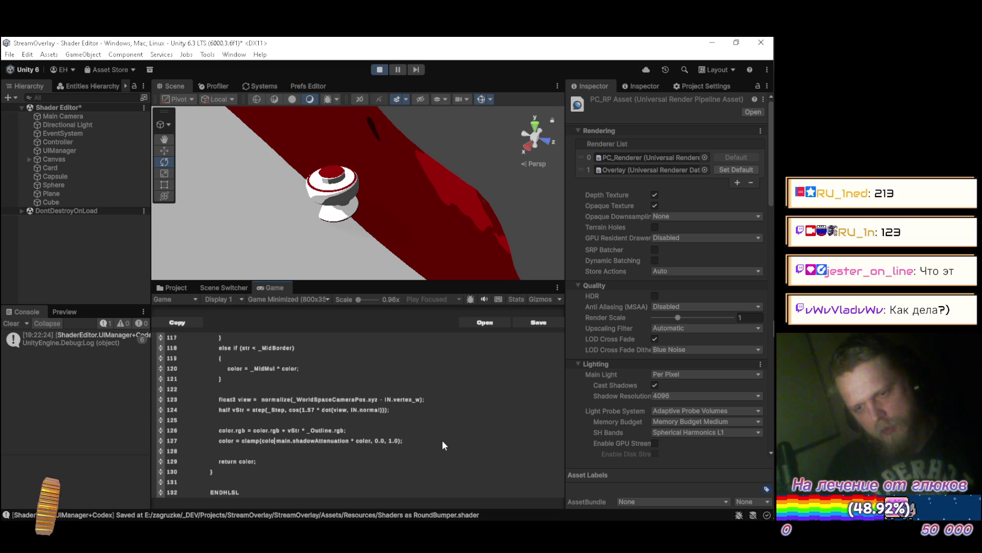
pyautogui.hotkey('ctrl', 's')
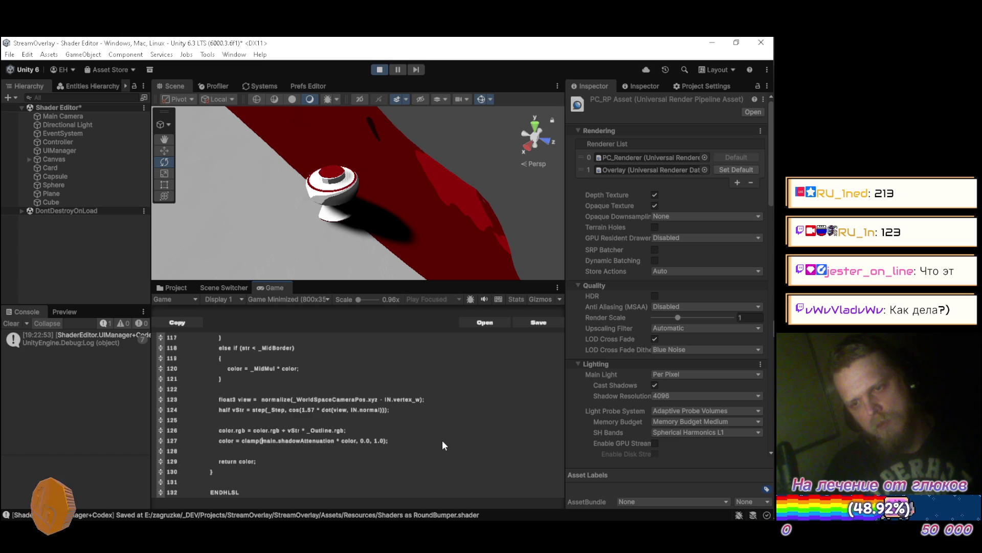
# Multiply the clamp on shader line 127 by 1.5, after first trying 0.5, and save
pyautogui.moveTo(496, 251)
pyautogui.mouseDown()
pyautogui.moveTo(344, 143)
pyautogui.moveTo(398, 211)
pyautogui.moveTo(291, 153)
pyautogui.moveTo(389, 139)
pyautogui.moveTo(438, 203)
pyautogui.moveTo(424, 136)
pyautogui.moveTo(333, 115)
pyautogui.moveTo(418, 169)
pyautogui.mouseUp()
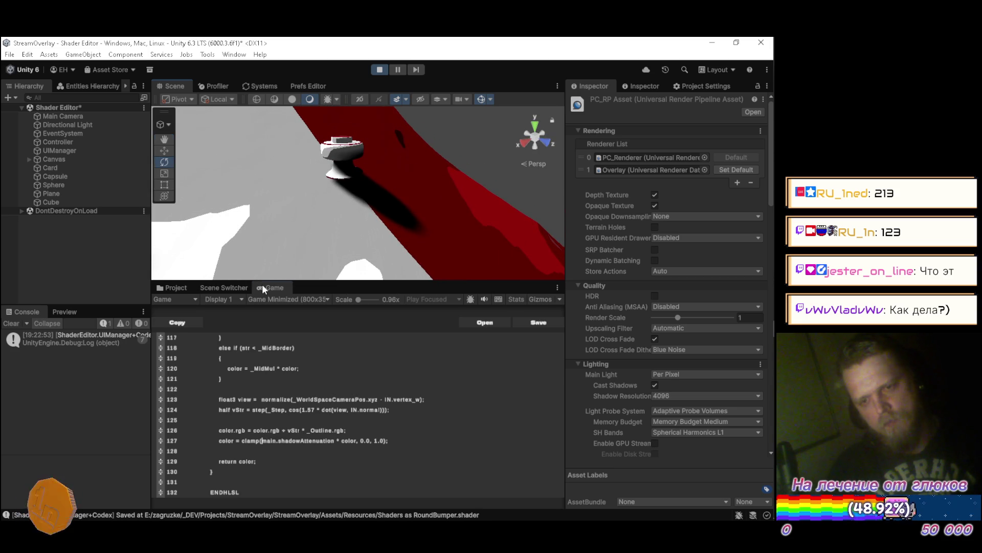
pyautogui.press('End')
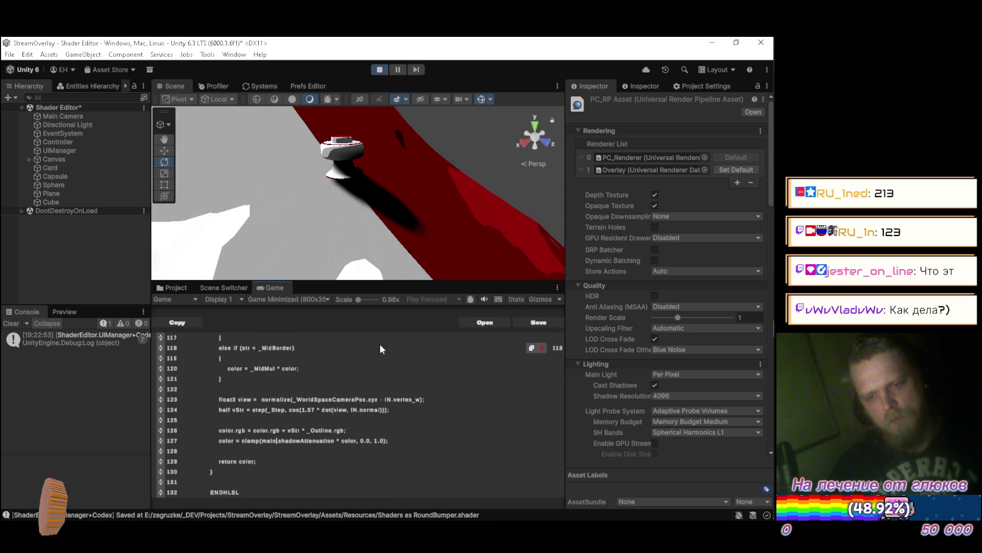
pyautogui.write('.')
pyautogui.press('Left')
pyautogui.press('Left')
pyautogui.press('Left')
pyautogui.write('0.5 *')
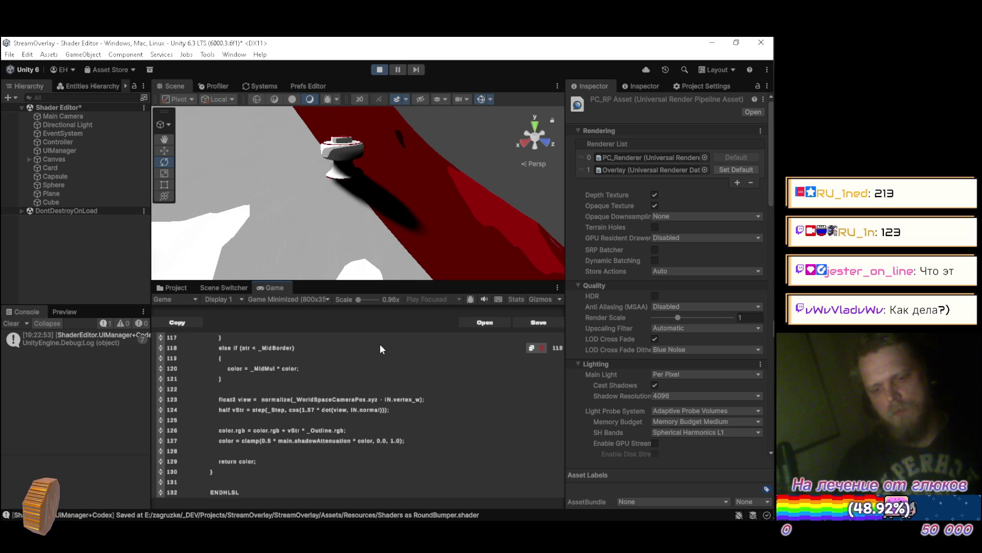
pyautogui.hotkey('ctrl', 's')
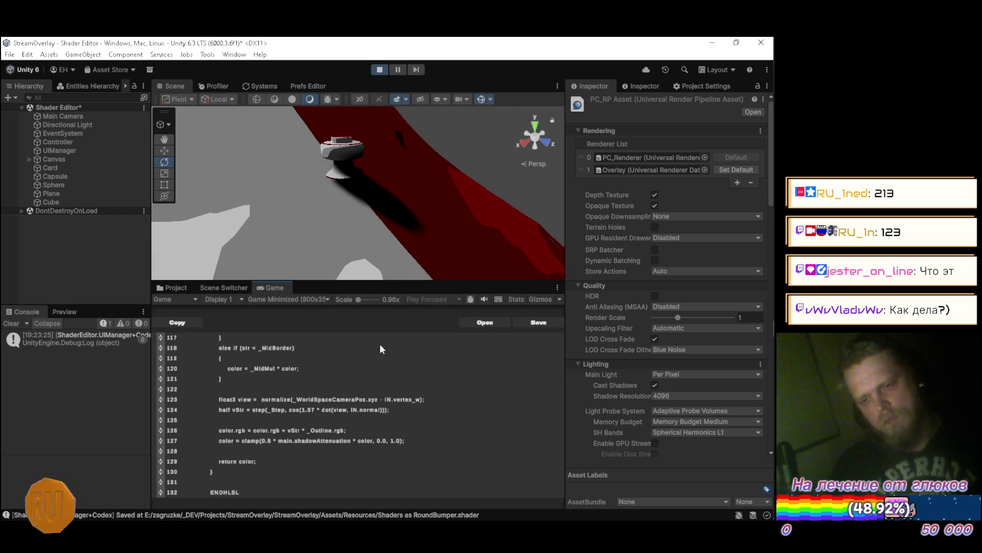
pyautogui.press('Left')
pyautogui.press('Left')
pyautogui.press('Left')
pyautogui.press('BackSpace')
pyautogui.write('1')
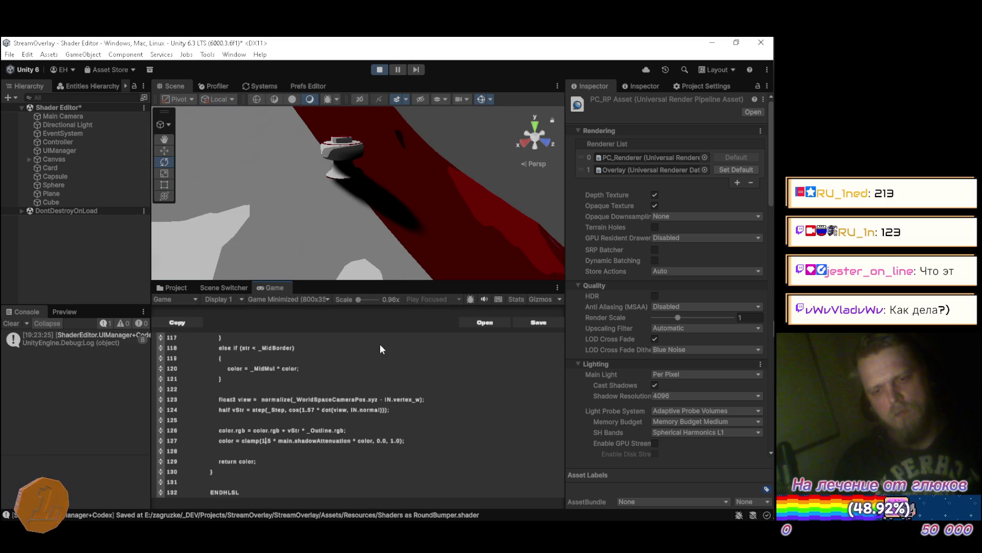
pyautogui.hotkey('ctrl', 's')
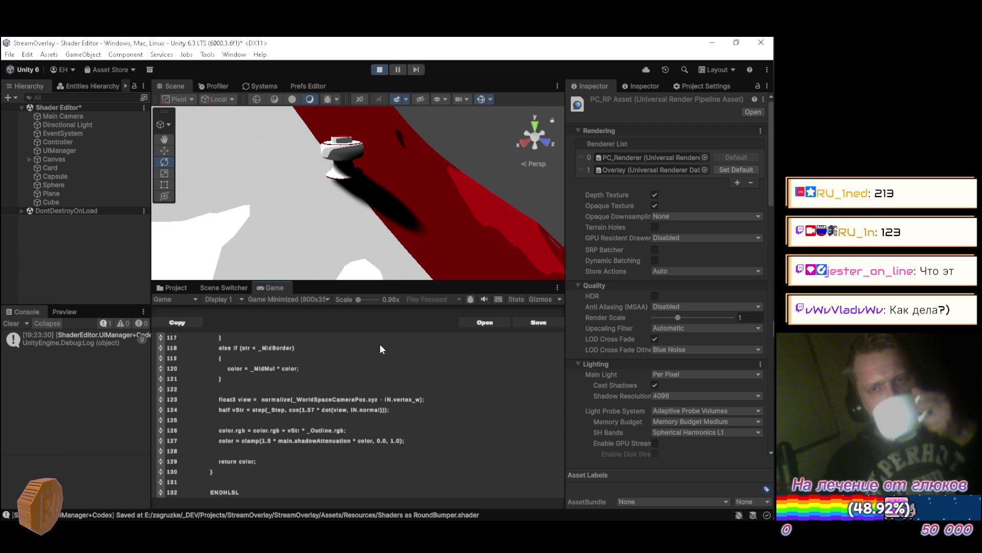
pyautogui.hotkey('alt', 'Tab')
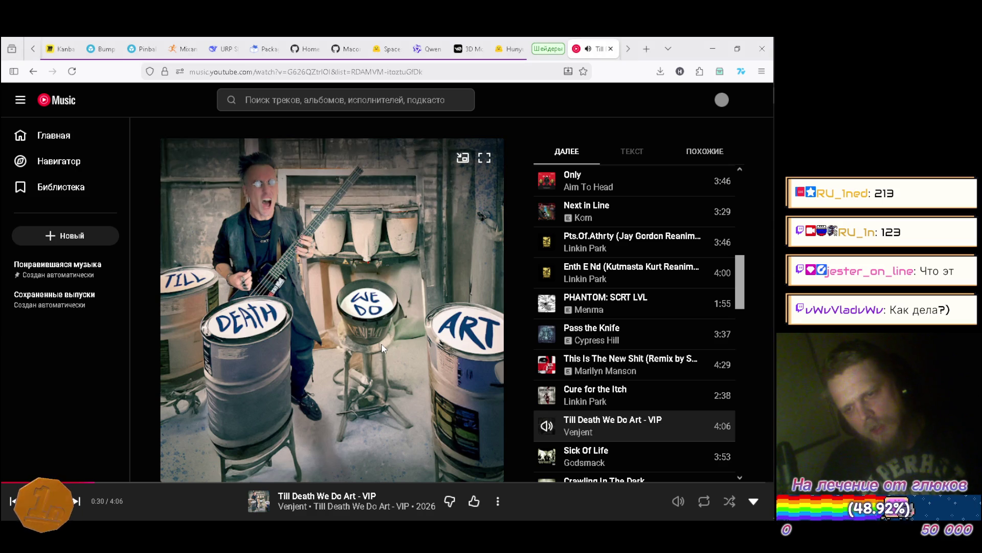
# Dislike the current YouTube Music track, play Linkin Park's By_Myslf from the queue, and minimize the browser
pyautogui.scroll(-2, 671, 355)
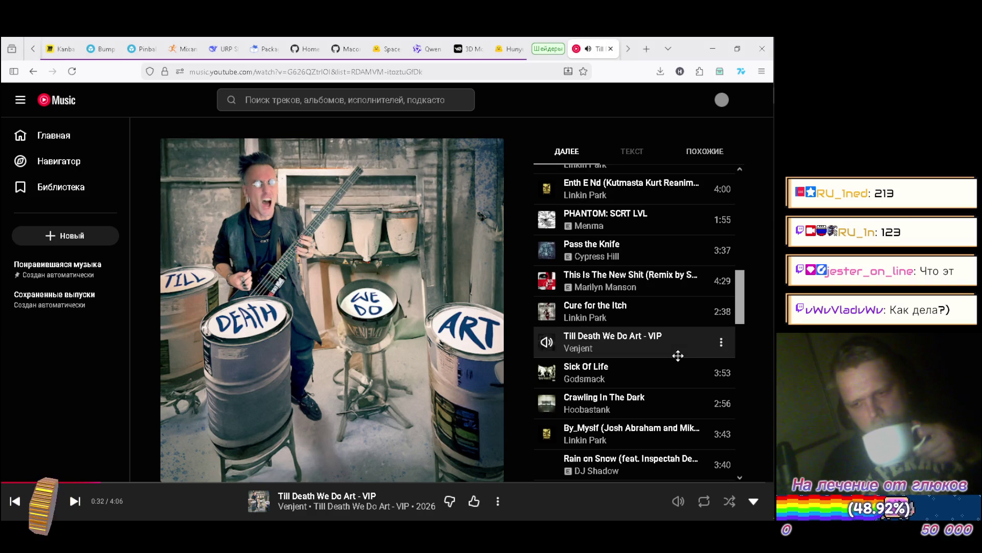
pyautogui.click(450, 501)
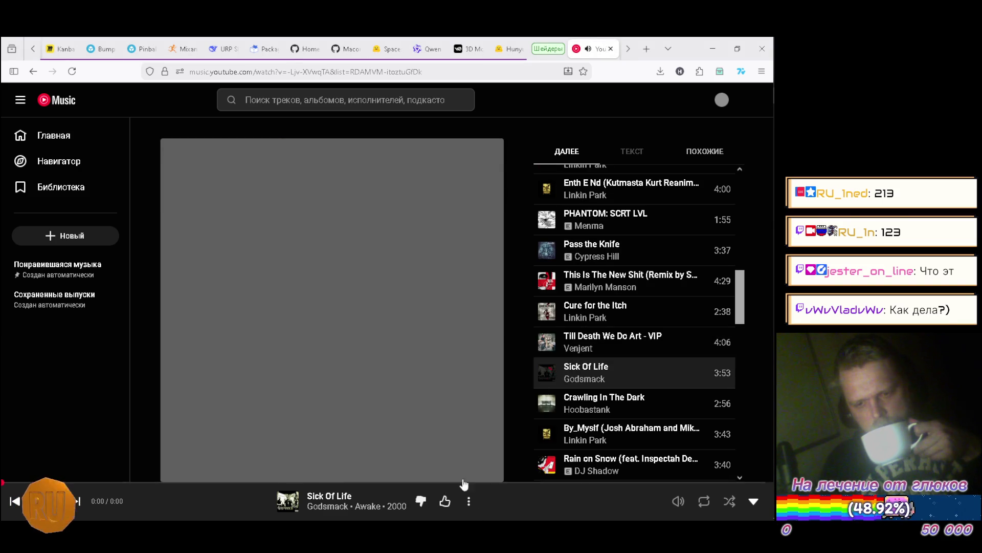
pyautogui.scroll(-1, 650, 273)
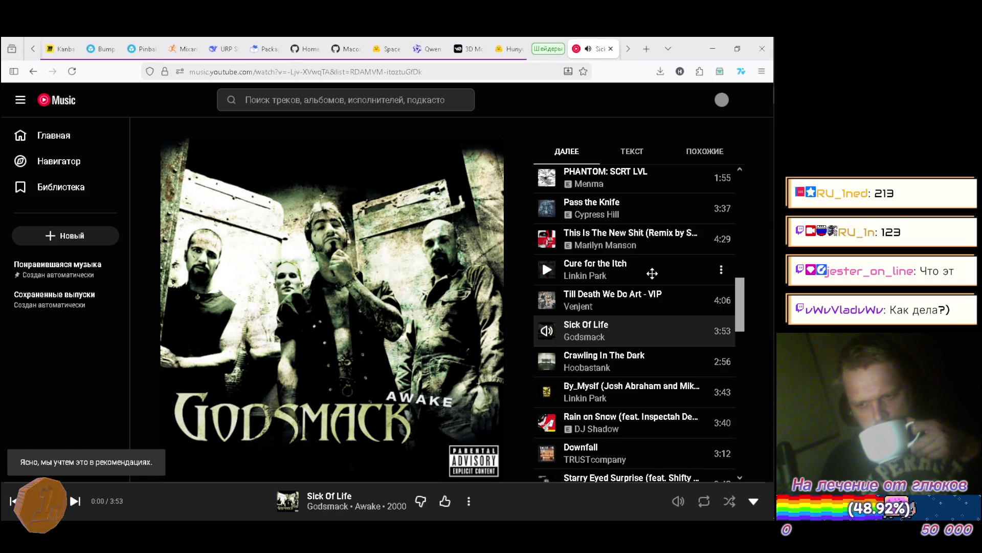
pyautogui.scroll(-1, 607, 329)
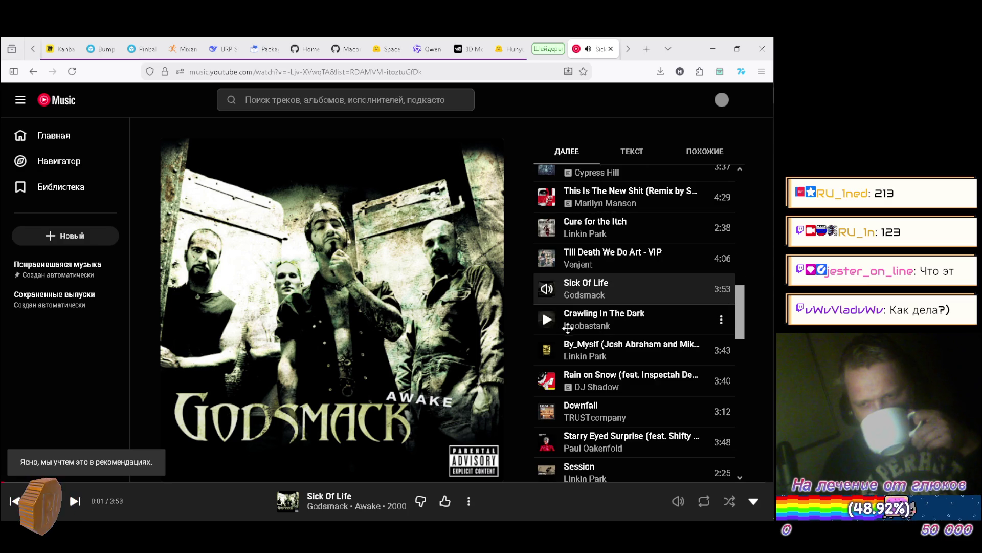
pyautogui.click(547, 351)
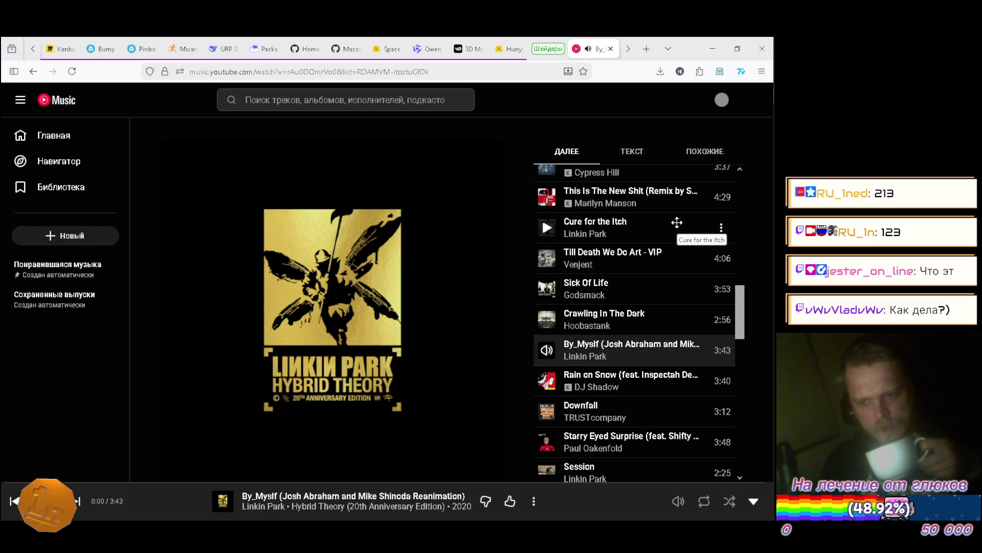
pyautogui.click(714, 52)
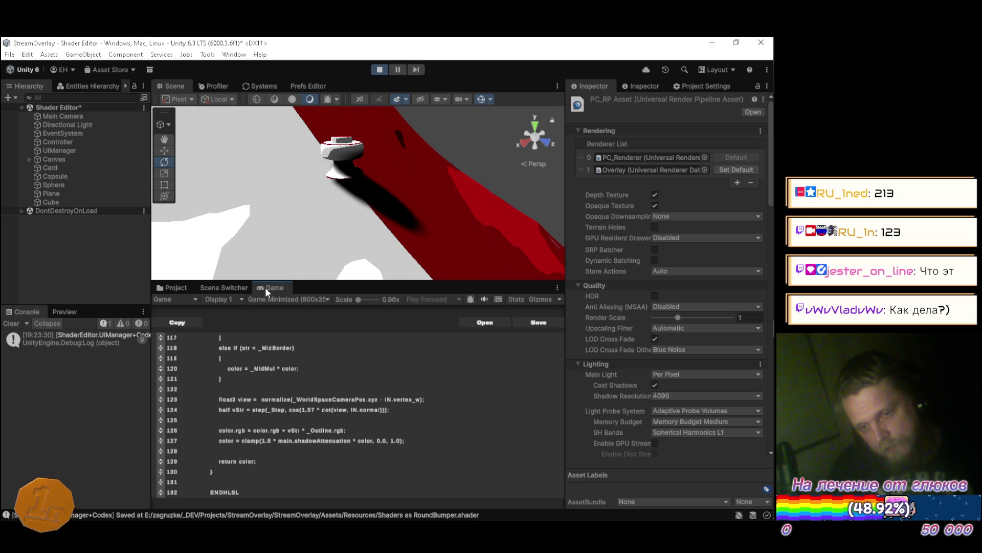
# Make line 127 assign only color.rgb and save the shader
pyautogui.write('.')
pyautogui.press('End')
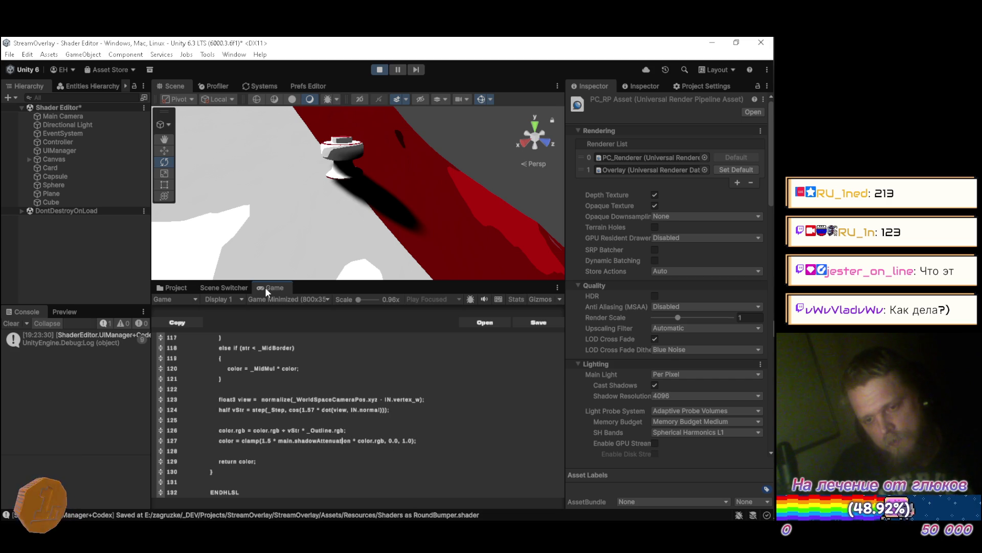
pyautogui.press('Left')
pyautogui.press('Left')
pyautogui.press('Left')
pyautogui.write('.rgb')
pyautogui.hotkey('ctrl', 's')
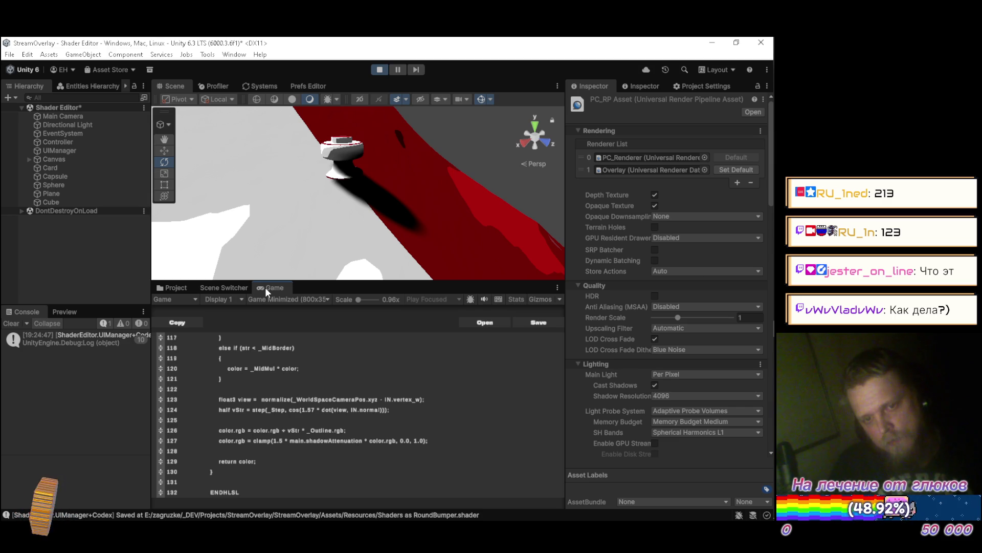
# Change the multiplier to 1.25, then 1.05, saving each time, and check the shading in the Scene
pyautogui.write('2')
pyautogui.hotkey('ctrl', 's')
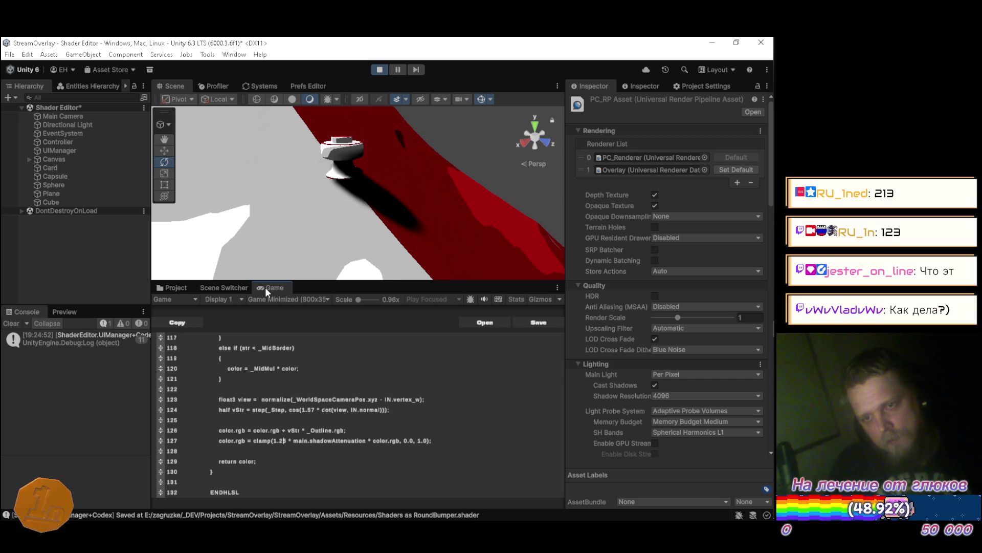
pyautogui.press('BackSpace')
pyautogui.write('0')
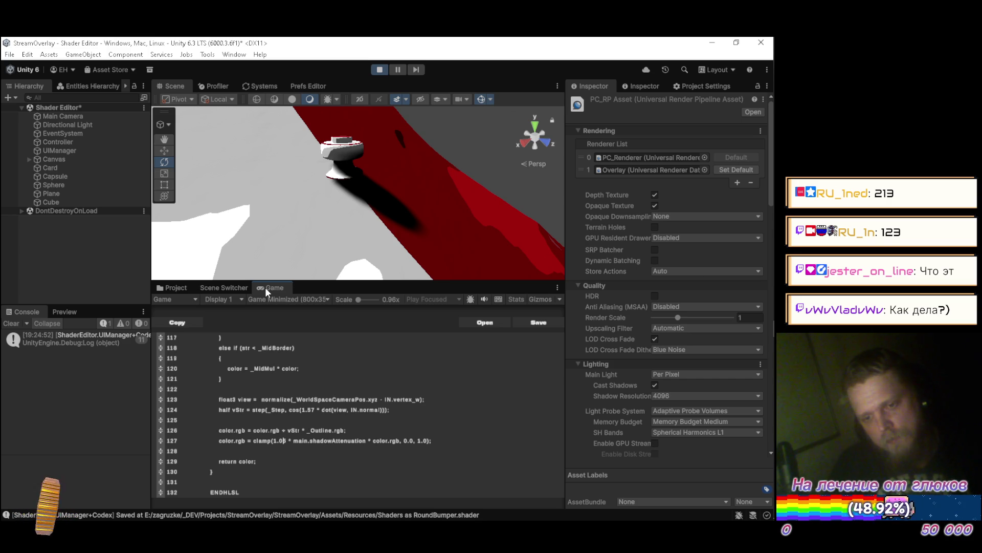
pyautogui.hotkey('ctrl', 's')
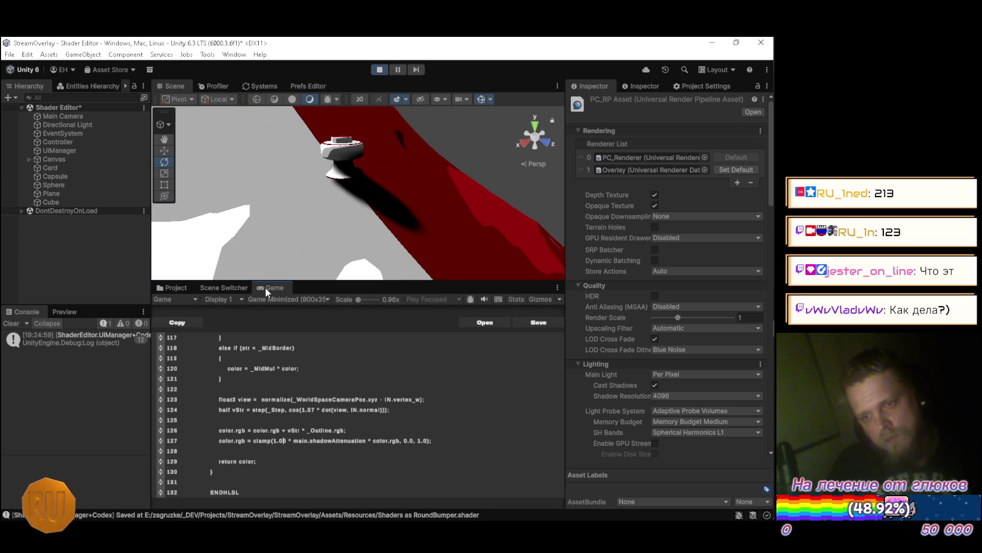
pyautogui.moveTo(369, 136)
pyautogui.mouseDown()
pyautogui.moveTo(246, 150)
pyautogui.moveTo(358, 179)
pyautogui.moveTo(460, 246)
pyautogui.moveTo(534, 195)
pyautogui.moveTo(536, 152)
pyautogui.moveTo(518, 162)
pyautogui.moveTo(509, 185)
pyautogui.moveTo(366, 189)
pyautogui.moveTo(286, 139)
pyautogui.moveTo(308, 114)
pyautogui.moveTo(449, 129)
pyautogui.moveTo(467, 148)
pyautogui.moveTo(433, 151)
pyautogui.moveTo(478, 171)
pyautogui.moveTo(329, 127)
pyautogui.moveTo(285, 138)
pyautogui.moveTo(297, 194)
pyautogui.moveTo(523, 191)
pyautogui.moveTo(279, 191)
pyautogui.moveTo(498, 206)
pyautogui.moveTo(291, 165)
pyautogui.moveTo(255, 172)
pyautogui.moveTo(190, 142)
pyautogui.moveTo(191, 154)
pyautogui.moveTo(182, 142)
pyautogui.moveTo(218, 213)
pyautogui.moveTo(215, 174)
pyautogui.mouseUp()
pyautogui.scroll(2, 378, 189)
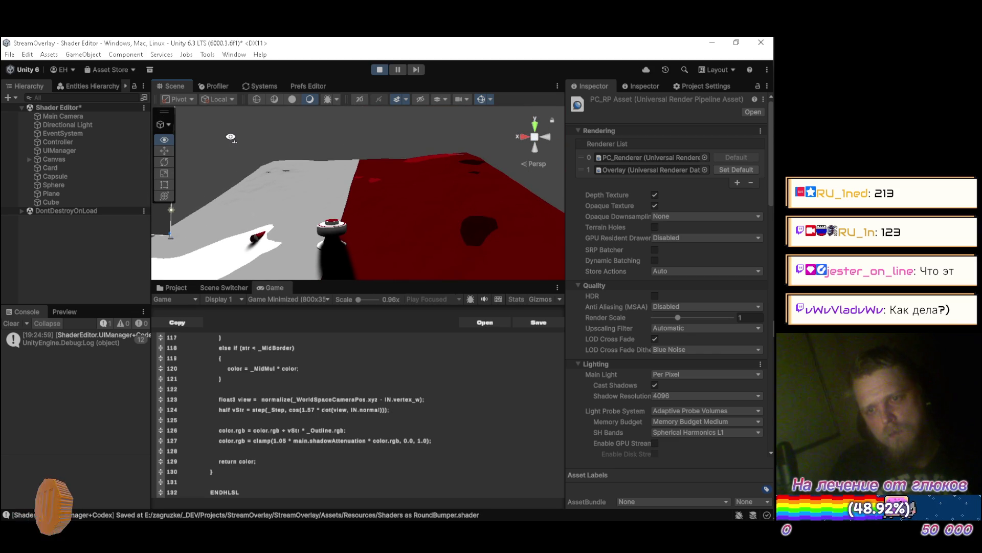
pyautogui.click(105, 124)
# Orbit the Scene view to bring the Directional Light's gizmo and the bumper into view
pyautogui.moveTo(390, 169)
pyautogui.mouseDown()
pyautogui.moveTo(265, 182)
pyautogui.moveTo(271, 239)
pyautogui.mouseUp()
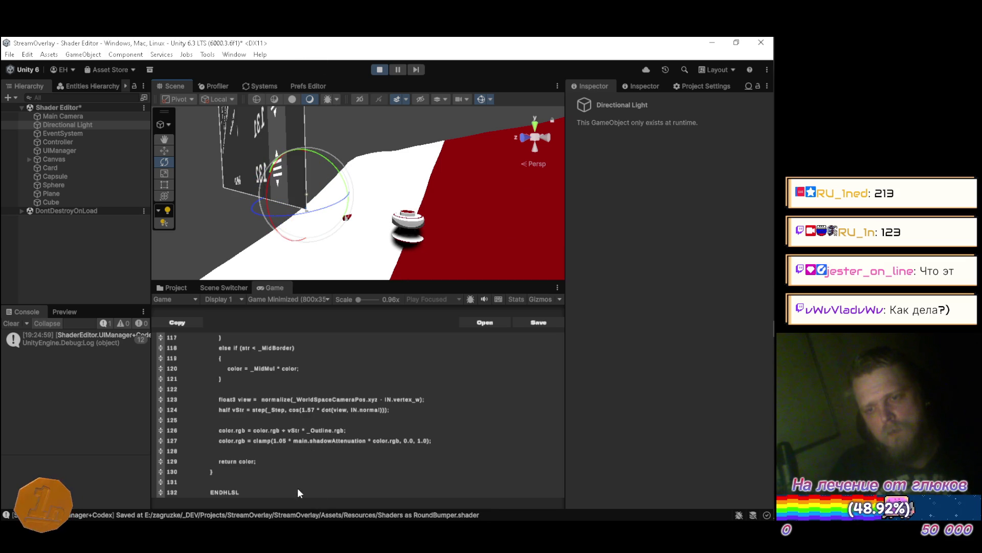
# Enter the Directional Light's Intensity value and set its Indirect Multiplier to 1
pyautogui.click(643, 88)
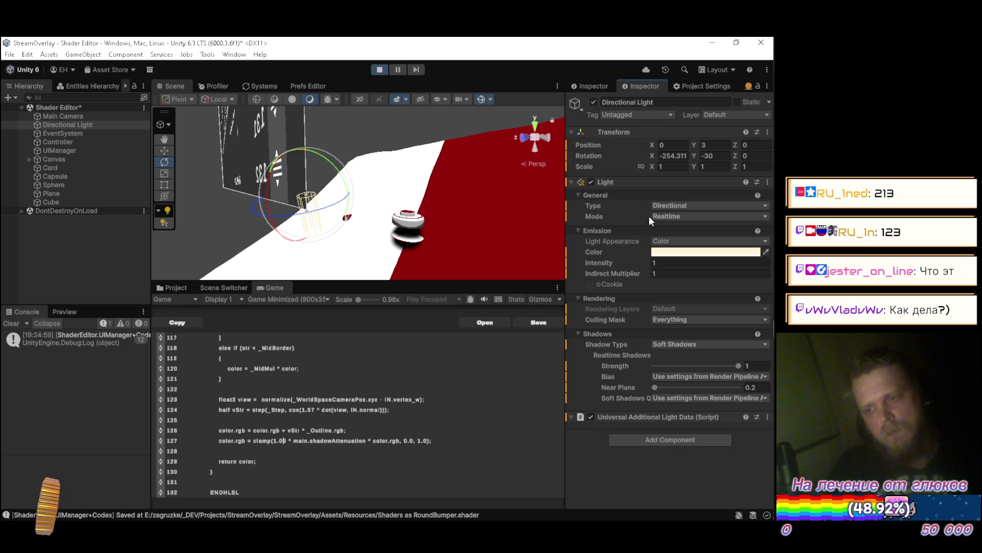
pyautogui.click(673, 262)
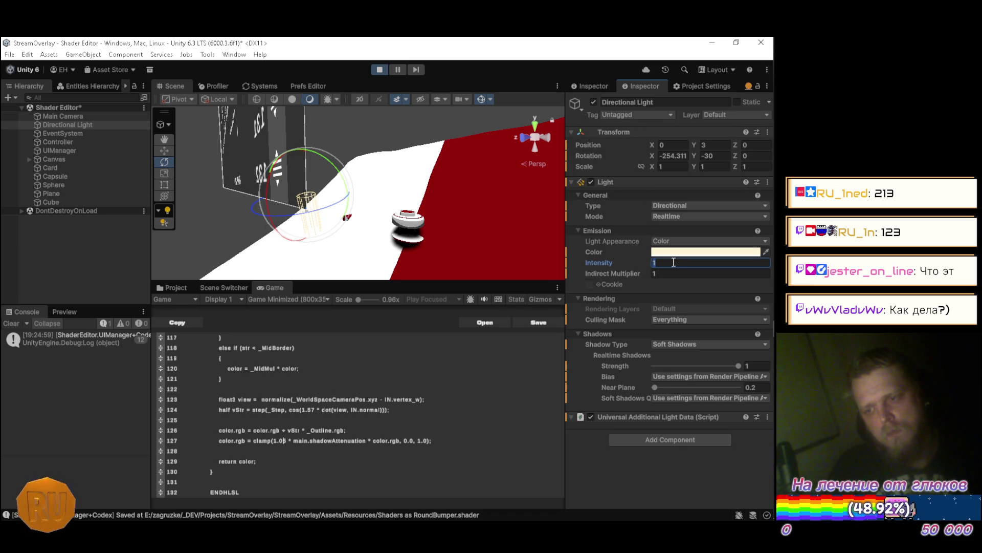
pyautogui.write('.5')
pyautogui.press('BackSpace')
pyautogui.write('1')
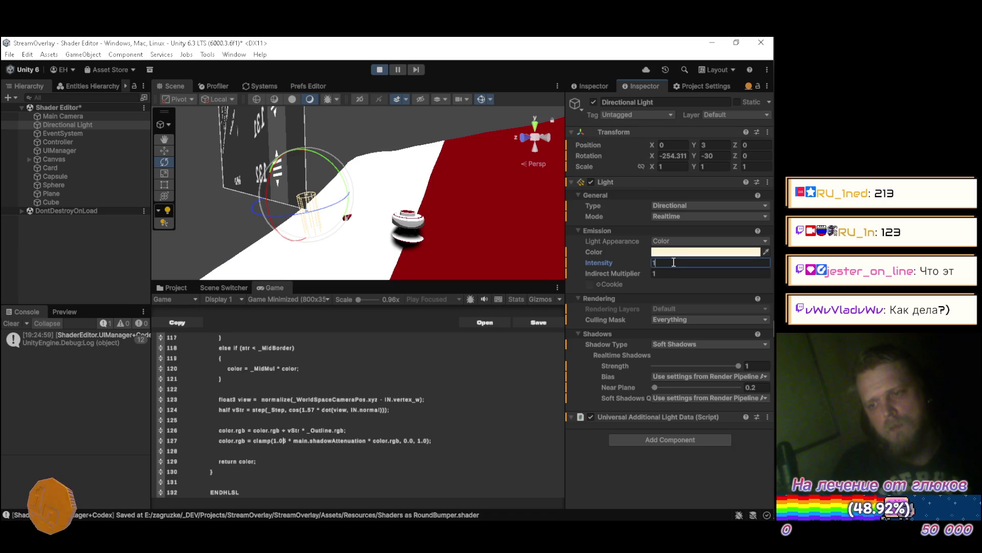
pyautogui.press('Tab')
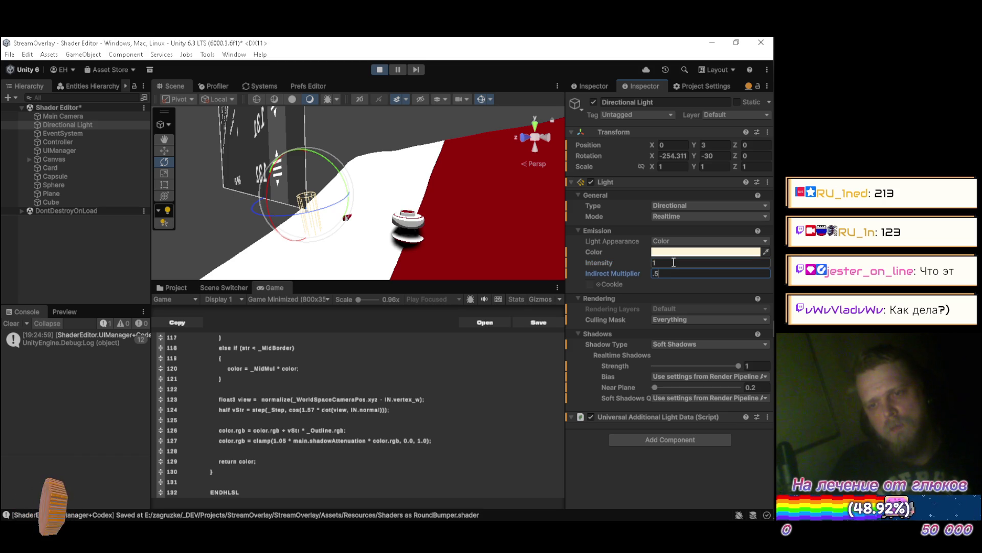
pyautogui.write('1')
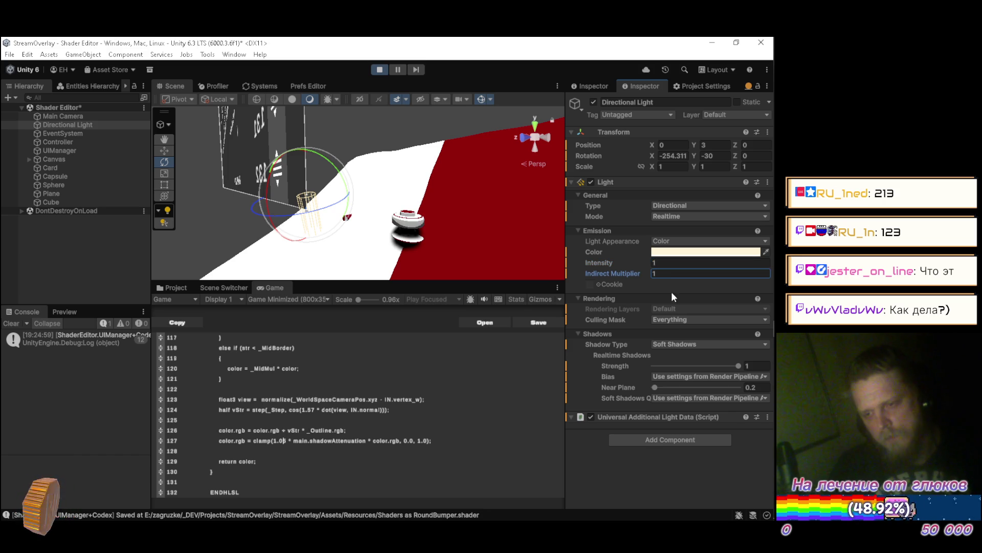
# Lower the light's Shadow Strength to 0.8, keeping the shadow near plane at 0.2
pyautogui.click(738, 365)
pyautogui.moveTo(735, 365)
pyautogui.mouseDown()
pyautogui.moveTo(689, 361)
pyautogui.moveTo(727, 367)
pyautogui.mouseUp()
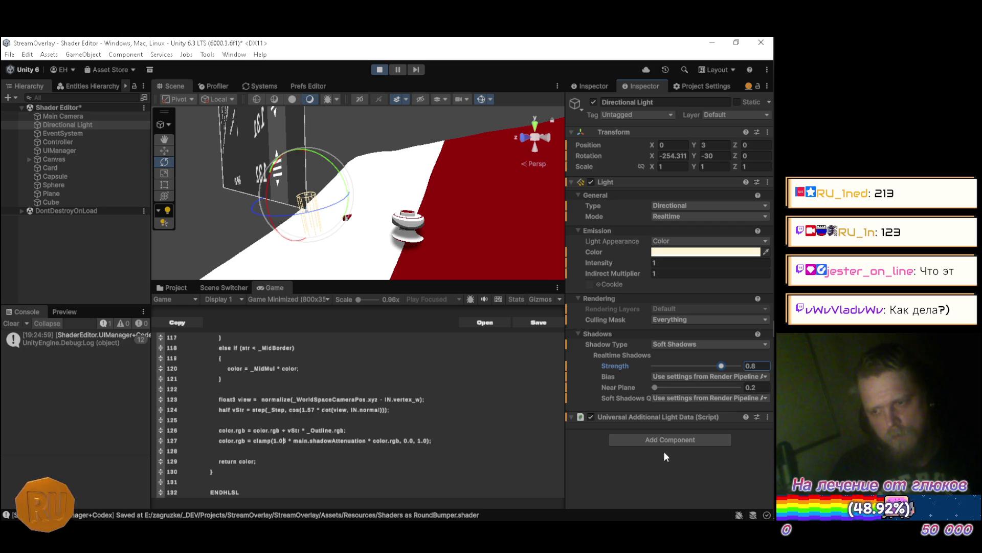
pyautogui.moveTo(655, 388); pyautogui.dragTo(682, 388)
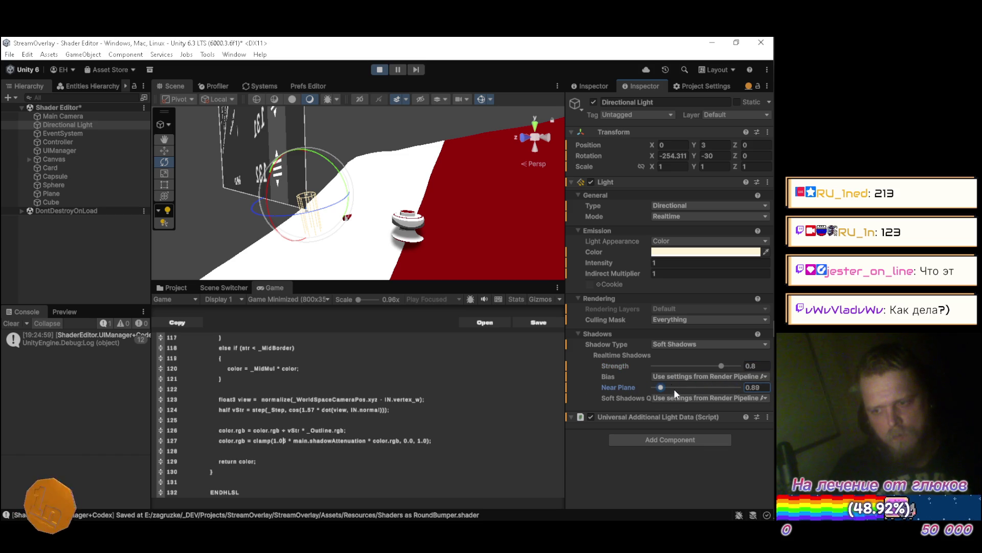
pyautogui.hotkey('ctrl', 'z')
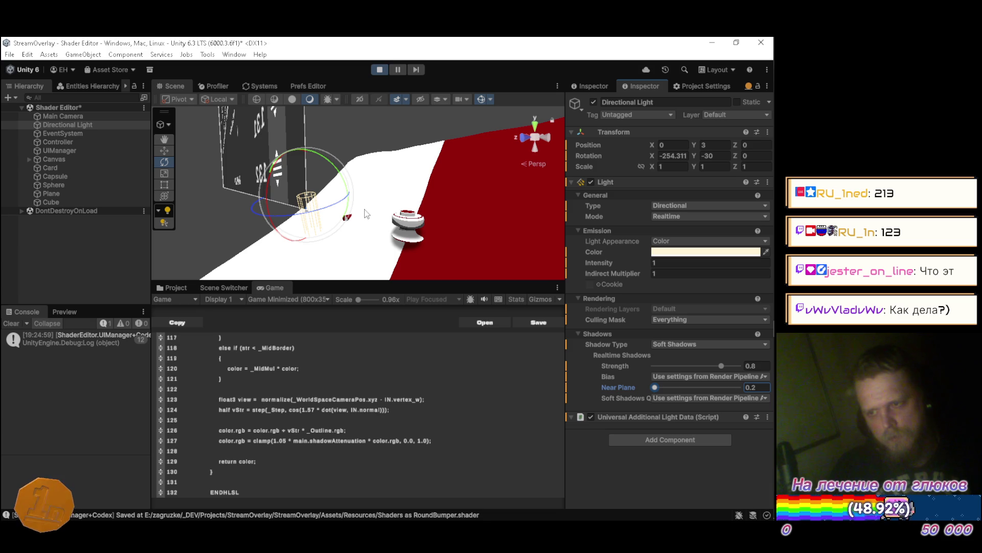
pyautogui.moveTo(424, 229); pyautogui.dragTo(463, 220)
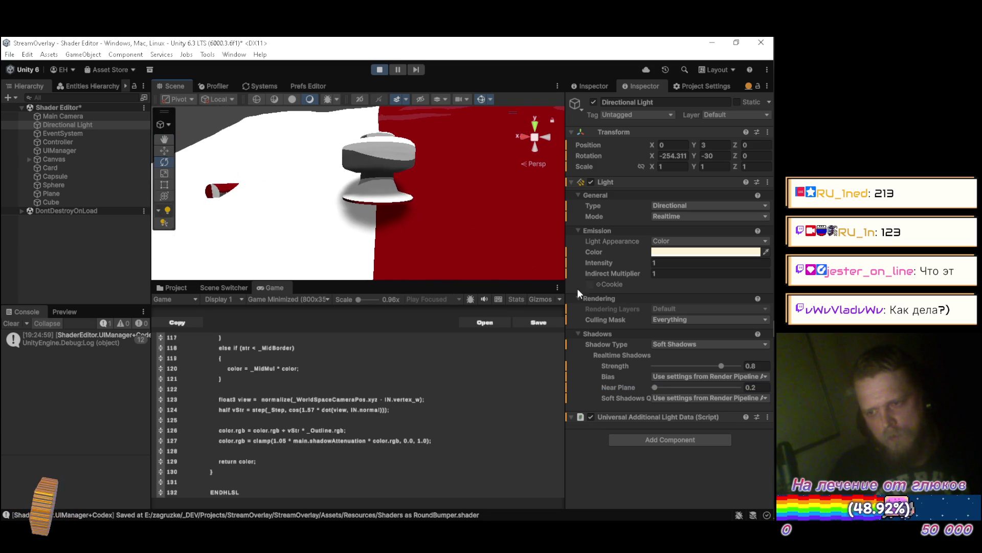
# Uncheck the Bricks and UI layers in the light's Culling Mask
pyautogui.click(662, 321)
pyautogui.click(660, 405)
pyautogui.click(665, 383)
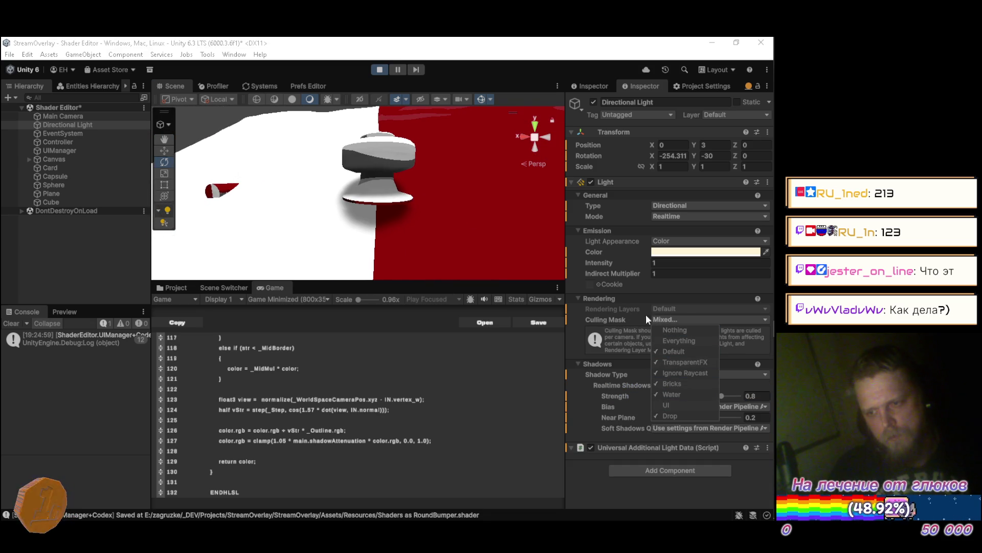
pyautogui.click(577, 330)
pyautogui.moveTo(399, 169)
pyautogui.mouseDown()
pyautogui.moveTo(439, 222)
pyautogui.moveTo(426, 245)
pyautogui.moveTo(243, 231)
pyautogui.mouseUp()
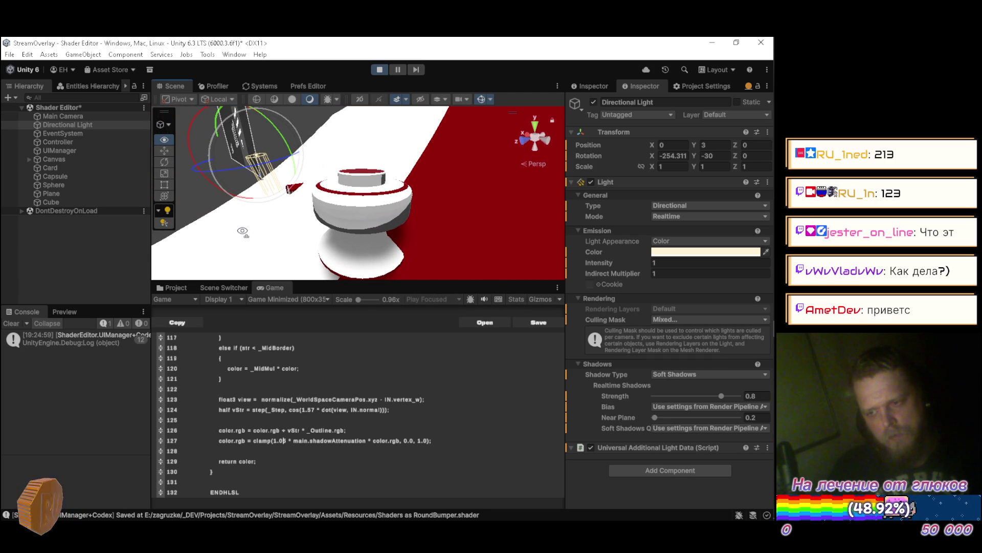
pyautogui.moveTo(243, 231)
pyautogui.mouseDown()
pyautogui.moveTo(274, 254)
pyautogui.moveTo(407, 206)
pyautogui.moveTo(380, 234)
pyautogui.moveTo(418, 160)
pyautogui.moveTo(390, 194)
pyautogui.moveTo(186, 88)
pyautogui.mouseUp()
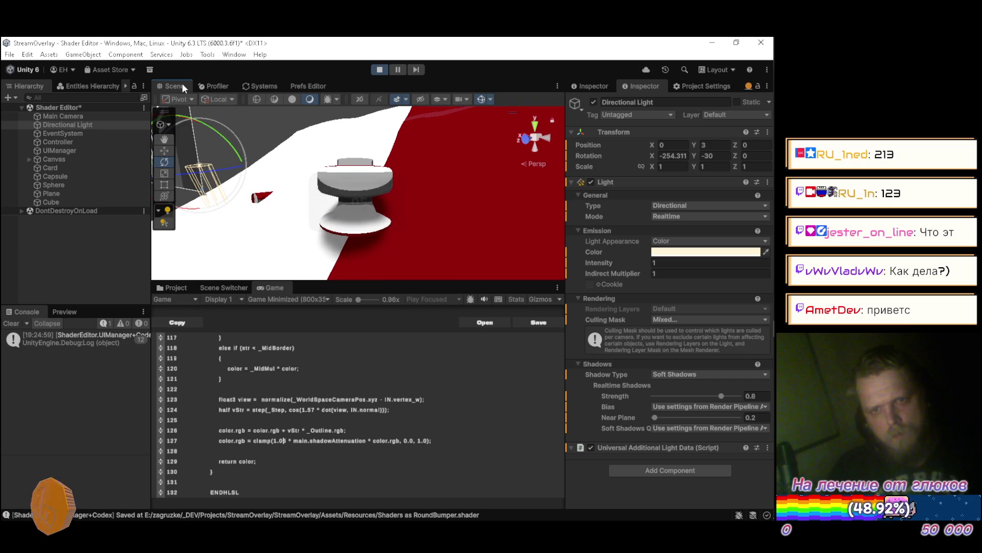
# Maximize the Scene view, then orbit and zoom in to look down on the bumper
pyautogui.doubleClick(187, 88)
pyautogui.moveTo(325, 219); pyautogui.dragTo(331, 249)
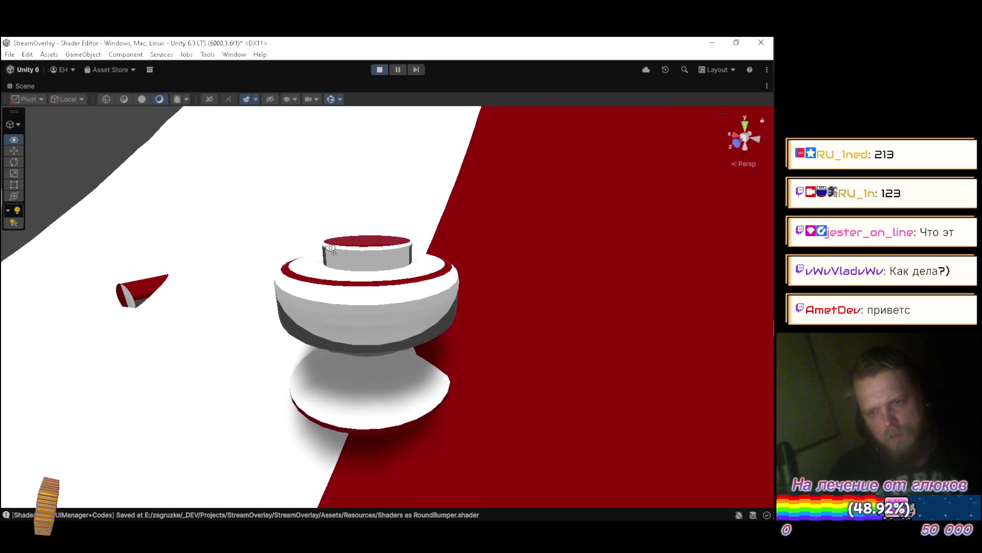
pyautogui.scroll(5, 330, 247)
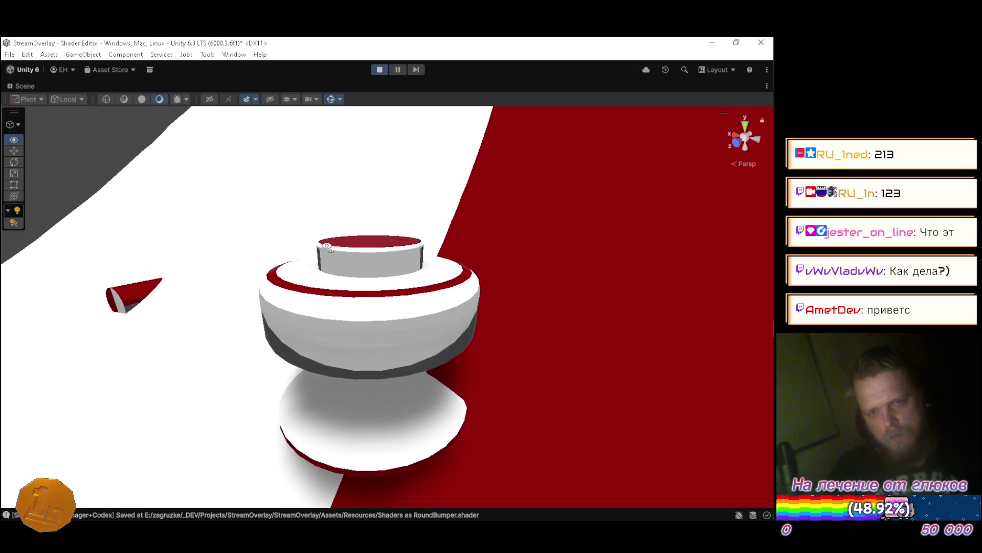
pyautogui.scroll(3, 327, 246)
pyautogui.moveTo(327, 247)
pyautogui.mouseDown()
pyautogui.moveTo(293, 312)
pyautogui.moveTo(274, 237)
pyautogui.moveTo(191, 211)
pyautogui.mouseUp()
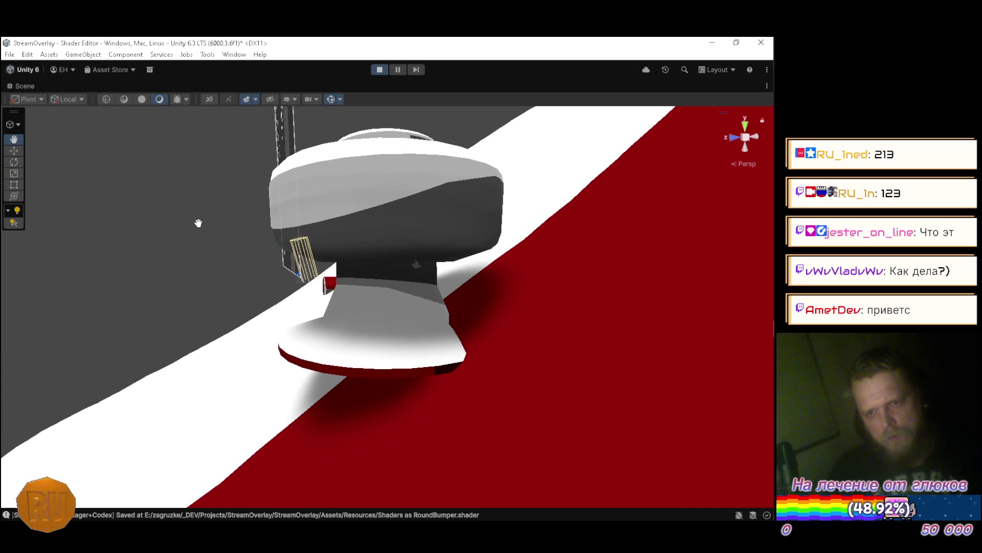
pyautogui.moveTo(292, 223)
pyautogui.mouseDown()
pyautogui.moveTo(290, 212)
pyautogui.moveTo(313, 207)
pyautogui.mouseUp()
pyautogui.moveTo(353, 166)
pyautogui.mouseDown()
pyautogui.moveTo(367, 184)
pyautogui.moveTo(259, 245)
pyautogui.moveTo(189, 324)
pyautogui.moveTo(125, 347)
pyautogui.moveTo(37, 331)
pyautogui.moveTo(229, 329)
pyautogui.moveTo(504, 259)
pyautogui.moveTo(623, 191)
pyautogui.moveTo(631, 199)
pyautogui.moveTo(614, 206)
pyautogui.moveTo(605, 154)
pyautogui.moveTo(620, 223)
pyautogui.moveTo(551, 210)
pyautogui.moveTo(421, 223)
pyautogui.moveTo(281, 280)
pyautogui.moveTo(254, 274)
pyautogui.moveTo(187, 302)
pyautogui.moveTo(193, 317)
pyautogui.moveTo(112, 297)
pyautogui.moveTo(190, 279)
pyautogui.moveTo(251, 248)
pyautogui.moveTo(322, 258)
pyautogui.moveTo(440, 252)
pyautogui.moveTo(476, 213)
pyautogui.moveTo(516, 206)
pyautogui.moveTo(542, 384)
pyautogui.moveTo(548, 294)
pyautogui.moveTo(531, 219)
pyautogui.moveTo(596, 221)
pyautogui.mouseUp()
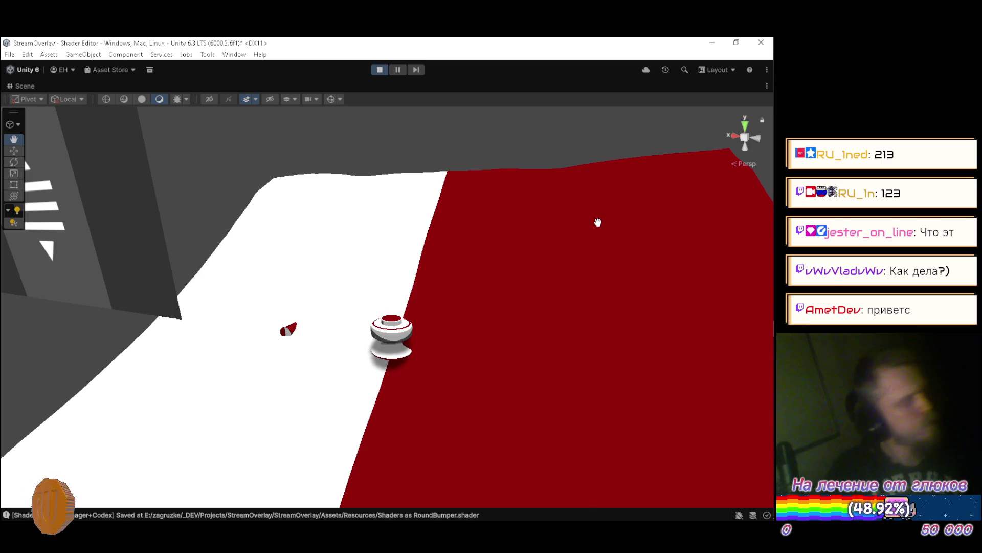
# Fly the camera across the track to view the slope from both sides, then stop Play mode
pyautogui.moveTo(324, 320)
pyautogui.mouseDown()
pyautogui.moveTo(410, 305)
pyautogui.moveTo(415, 286)
pyautogui.moveTo(401, 300)
pyautogui.moveTo(277, 302)
pyautogui.moveTo(222, 384)
pyautogui.moveTo(223, 312)
pyautogui.moveTo(242, 283)
pyautogui.moveTo(201, 281)
pyautogui.moveTo(159, 334)
pyautogui.moveTo(161, 364)
pyautogui.moveTo(314, 340)
pyautogui.moveTo(574, 339)
pyautogui.moveTo(604, 324)
pyautogui.moveTo(548, 294)
pyautogui.moveTo(377, 278)
pyautogui.moveTo(525, 279)
pyautogui.moveTo(610, 294)
pyautogui.moveTo(266, 275)
pyautogui.moveTo(329, 244)
pyautogui.moveTo(316, 257)
pyautogui.moveTo(351, 289)
pyautogui.moveTo(698, 351)
pyautogui.moveTo(708, 377)
pyautogui.moveTo(28, 398)
pyautogui.moveTo(721, 351)
pyautogui.moveTo(563, 327)
pyautogui.moveTo(420, 280)
pyautogui.moveTo(268, 294)
pyautogui.moveTo(180, 347)
pyautogui.moveTo(183, 314)
pyautogui.mouseUp()
pyautogui.press('w')
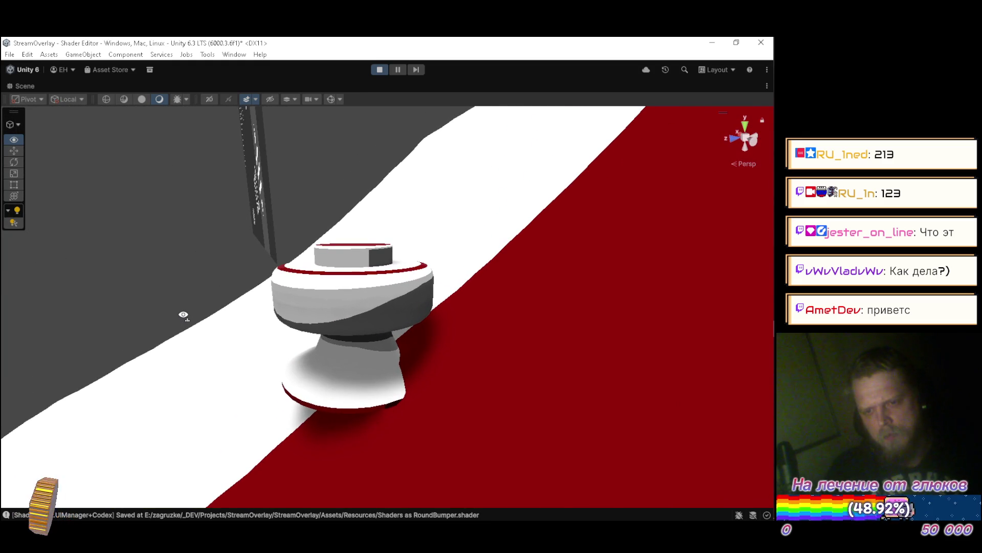
pyautogui.scroll(-3, 183, 315)
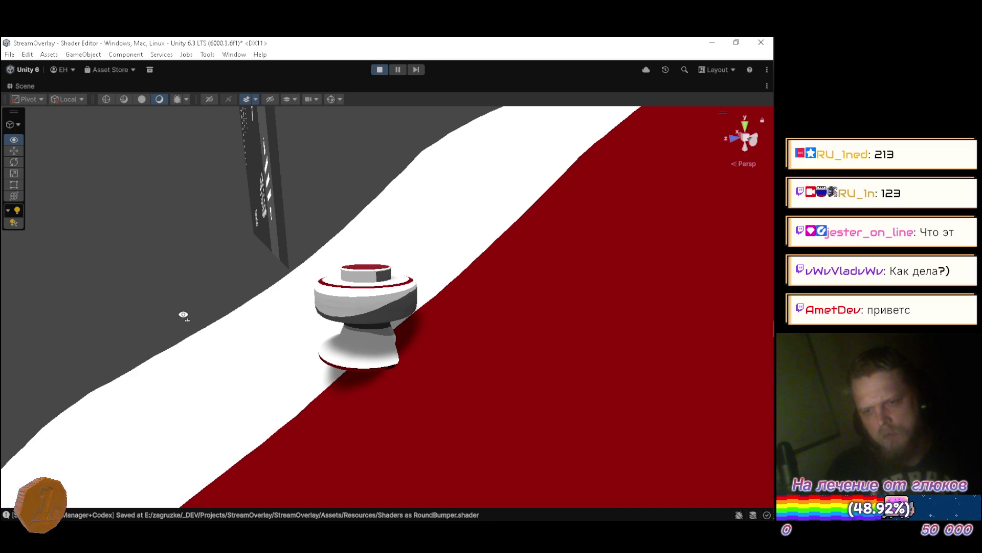
pyautogui.moveTo(183, 315)
pyautogui.mouseDown()
pyautogui.moveTo(563, 326)
pyautogui.moveTo(423, 340)
pyautogui.moveTo(422, 314)
pyautogui.mouseUp()
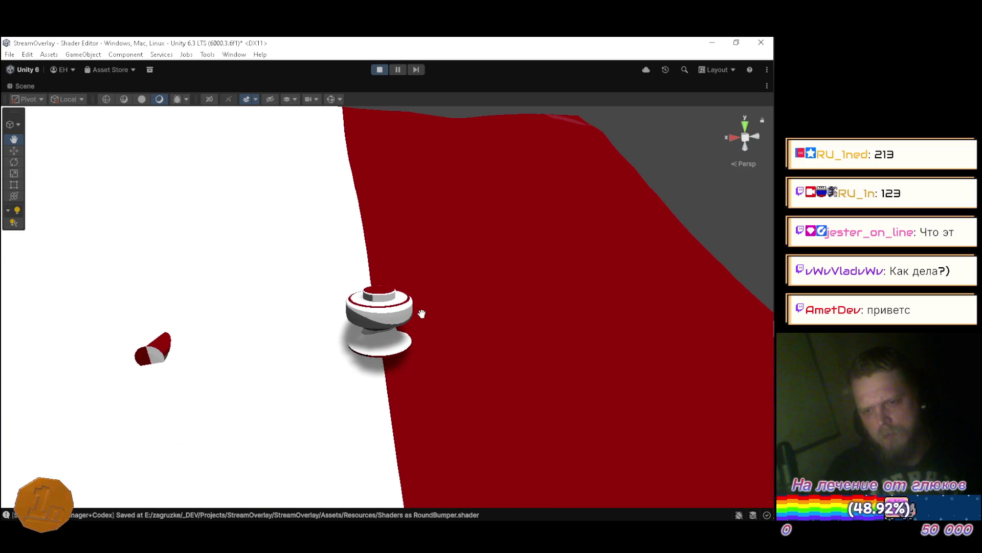
pyautogui.click(381, 69)
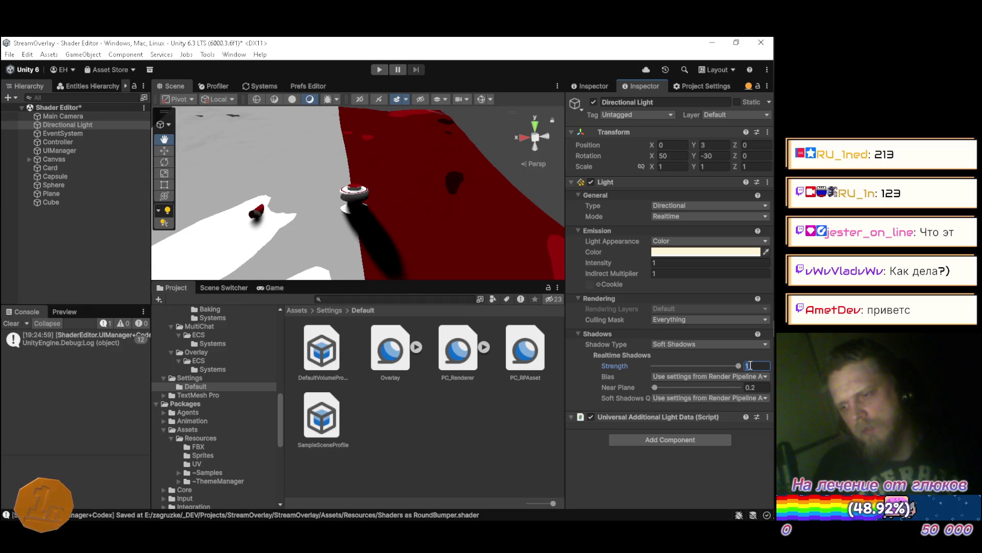
# Set the light's Shadow Strength back to 0.8 with Soft Shadows
pyautogui.write('.8')
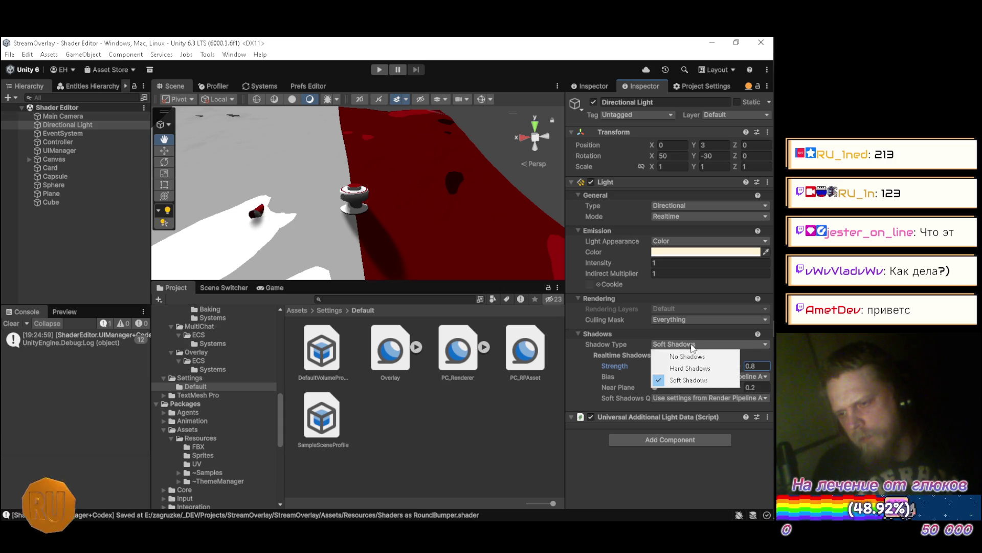
pyautogui.click(694, 357)
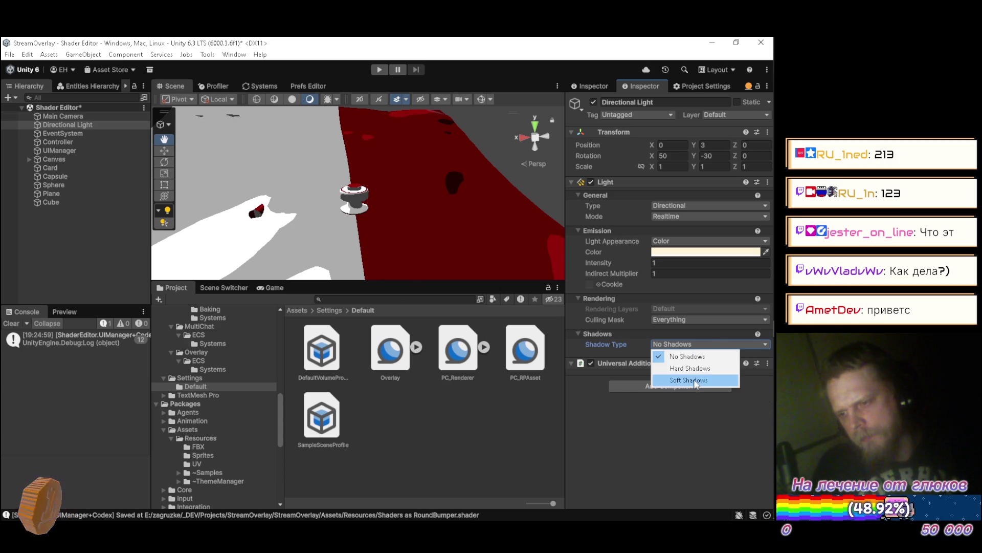
pyautogui.click(694, 381)
# Exclude the UI layer from the light's Culling Mask and begin raising its X rotation
pyautogui.click(684, 321)
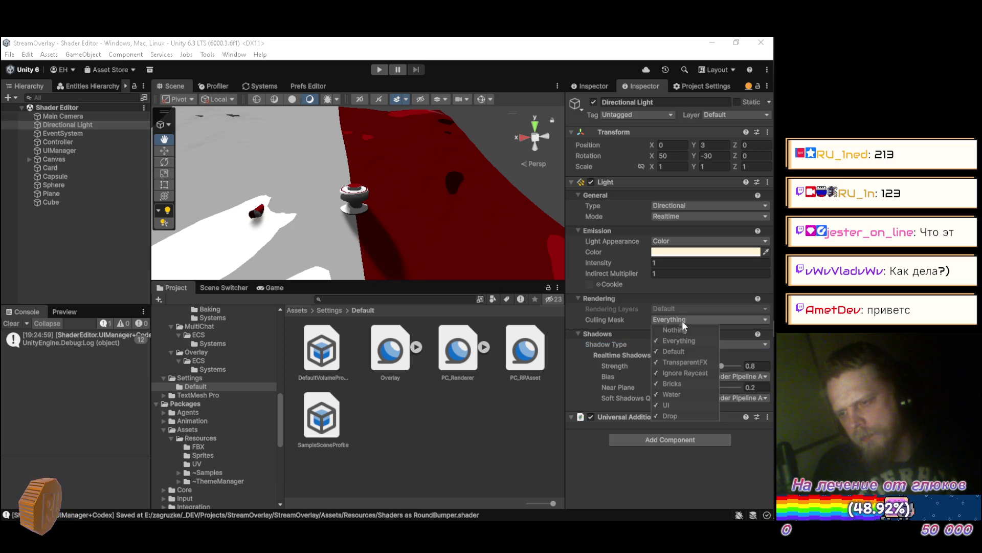
pyautogui.click(683, 406)
pyautogui.click(592, 480)
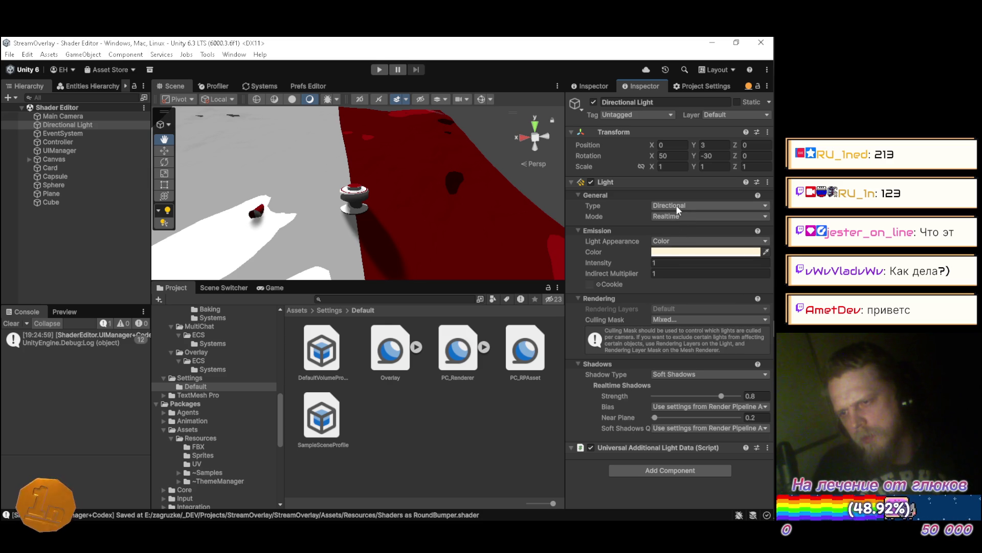
pyautogui.moveTo(653, 152)
pyautogui.mouseDown()
pyautogui.moveTo(682, 155)
pyautogui.moveTo(580, 152)
pyautogui.moveTo(702, 151)
pyautogui.mouseUp()
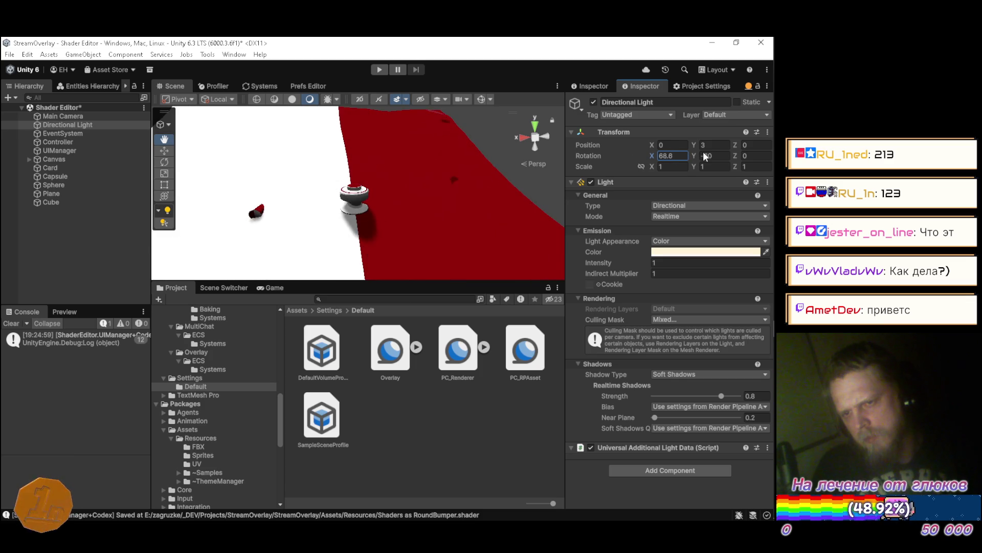
# Settle the Directional Light's X rotation at 117.6, then browse into the package's Assets folder
pyautogui.moveTo(140, 151)
pyautogui.mouseDown()
pyautogui.moveTo(308, 151)
pyautogui.moveTo(126, 151)
pyautogui.mouseUp()
pyautogui.moveTo(61, 149); pyautogui.dragTo(67, 148)
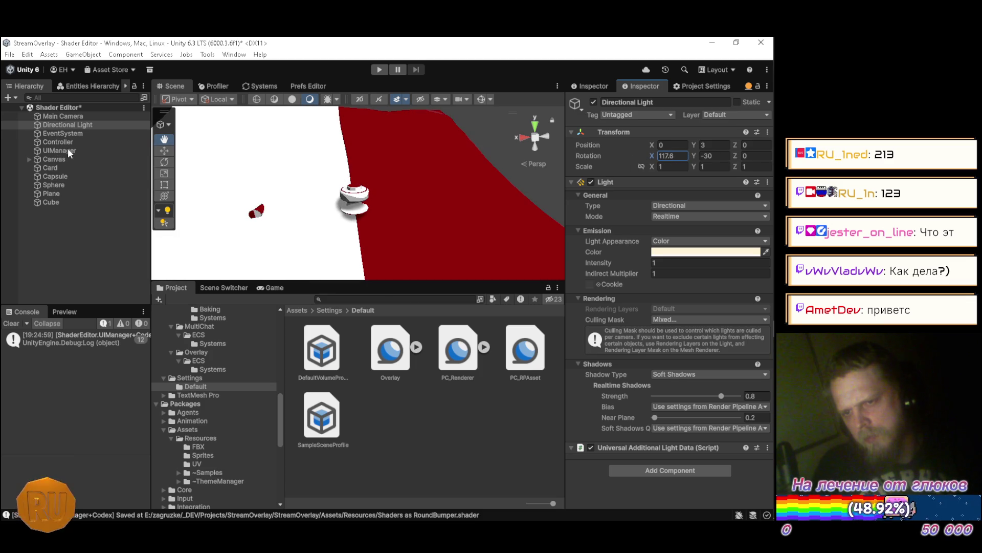
pyautogui.moveTo(438, 185)
pyautogui.mouseDown()
pyautogui.moveTo(259, 167)
pyautogui.moveTo(451, 216)
pyautogui.mouseUp()
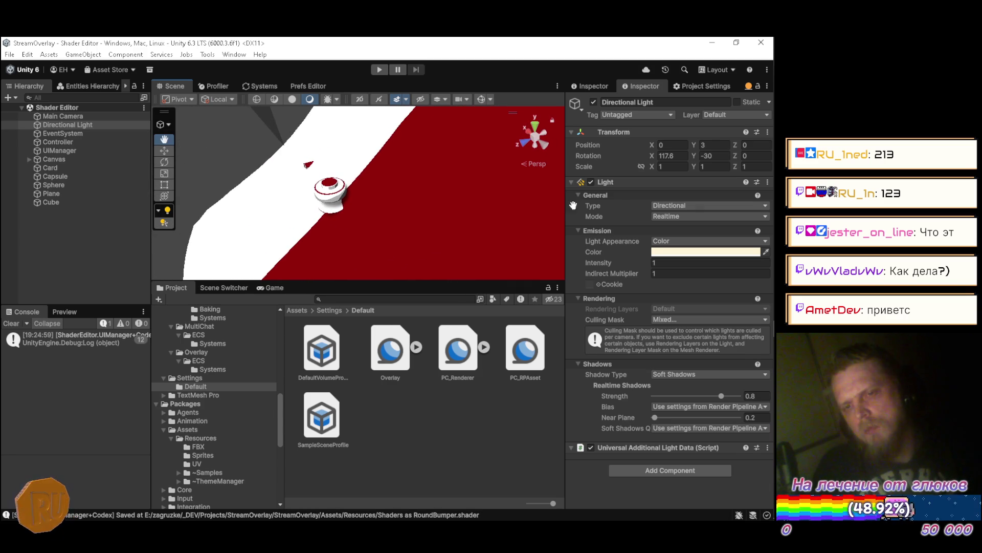
pyautogui.moveTo(759, 167)
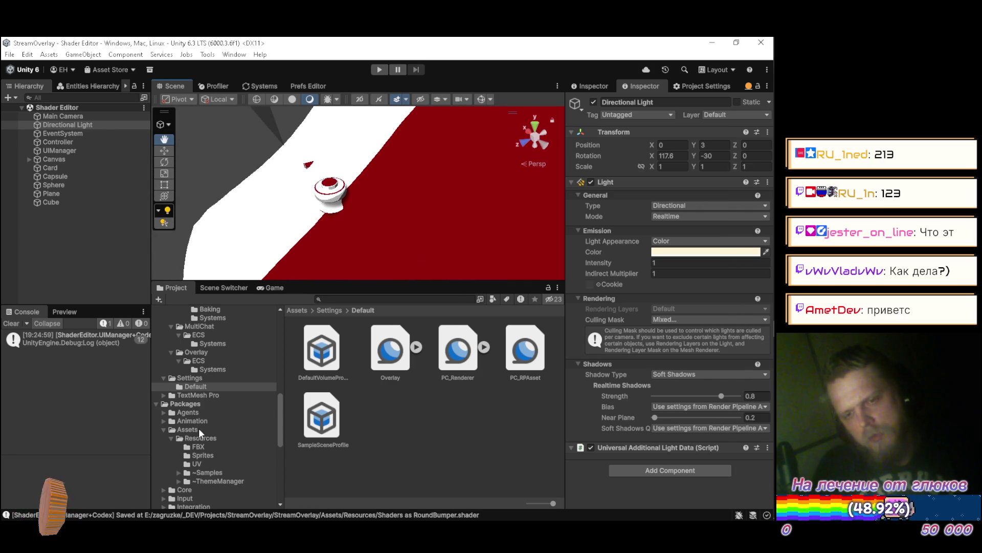
pyautogui.click(193, 434)
# Show Unity's Resources/FBX folder and open mechs-tanks-vehicles-and-tripods.zip from Downloads
pyautogui.click(220, 443)
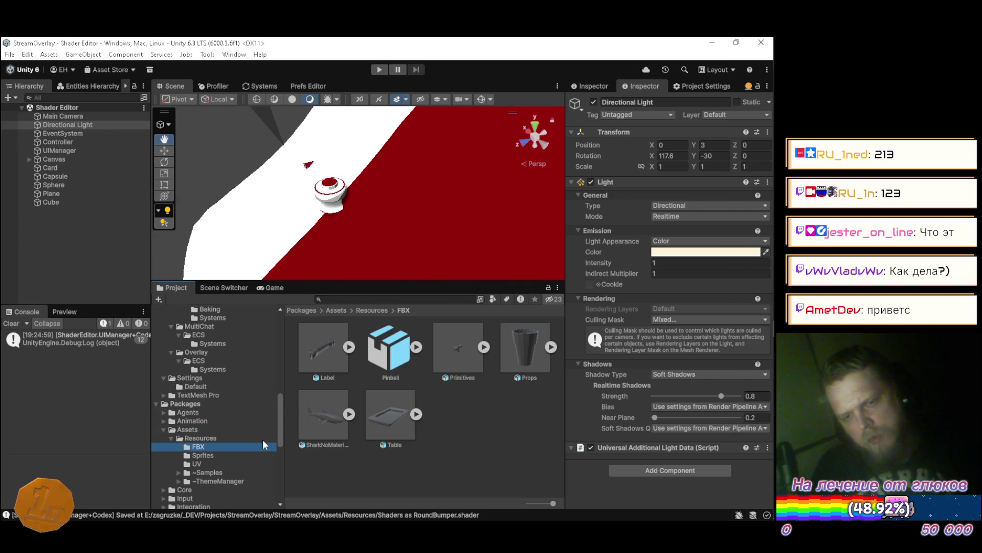
pyautogui.moveTo(775, 322)
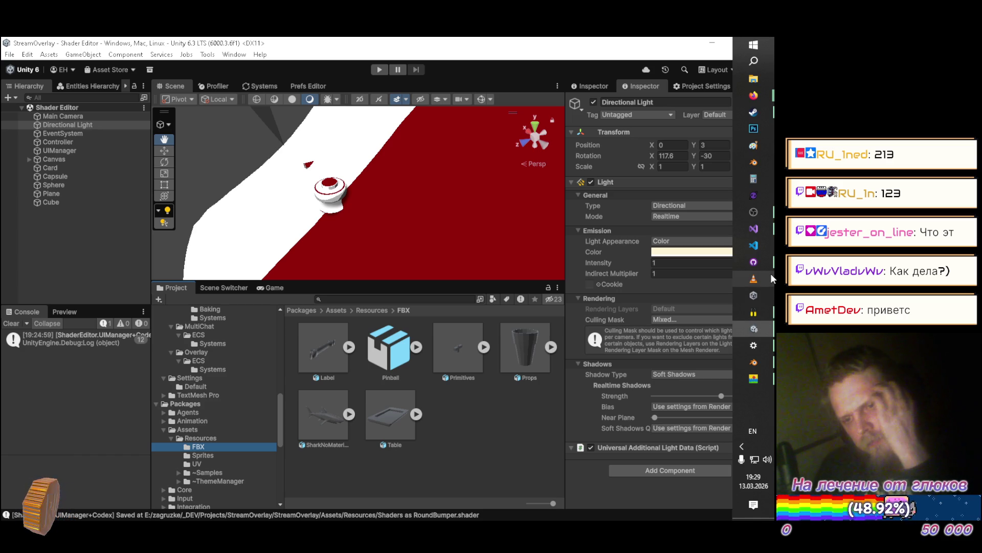
pyautogui.click(762, 78)
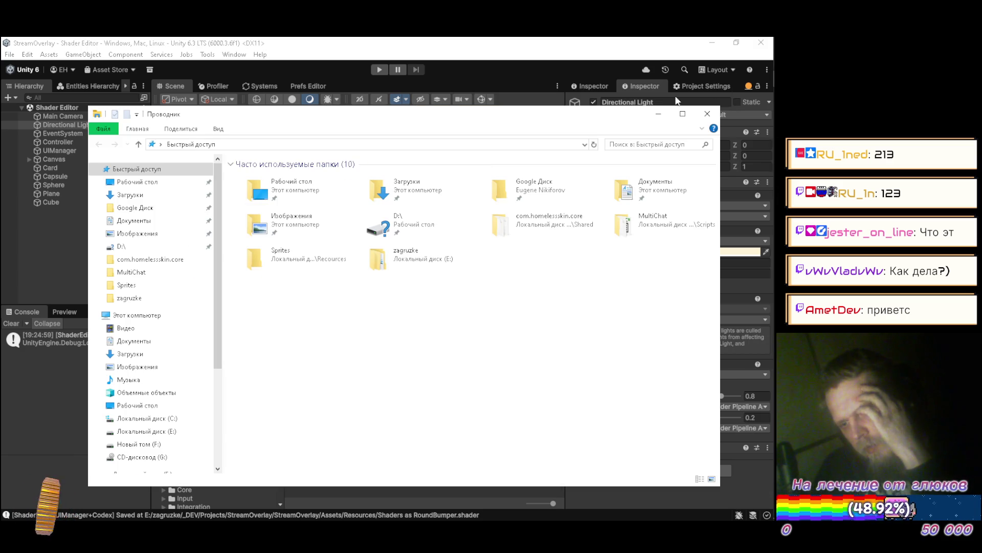
pyautogui.click(154, 353)
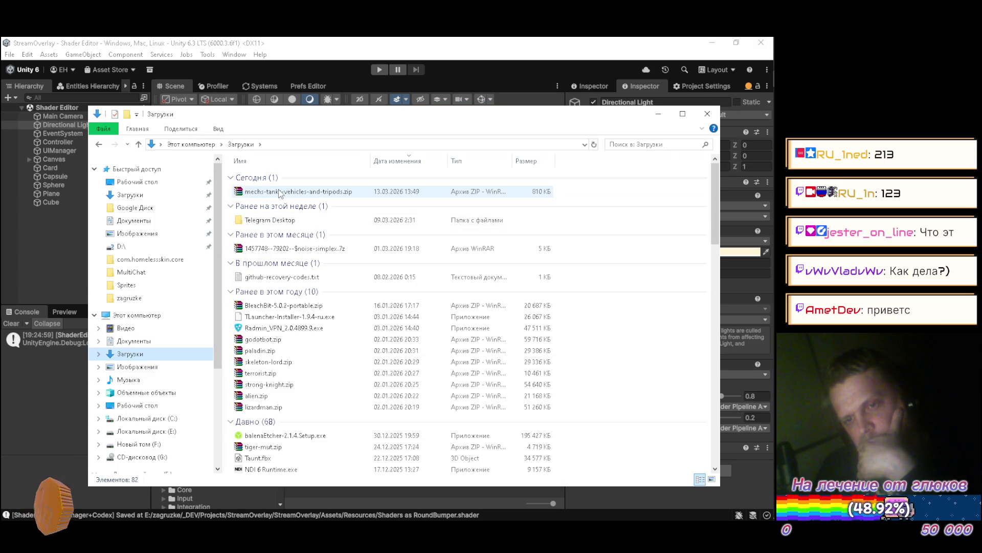
pyautogui.click(280, 192)
pyautogui.doubleClick(280, 192)
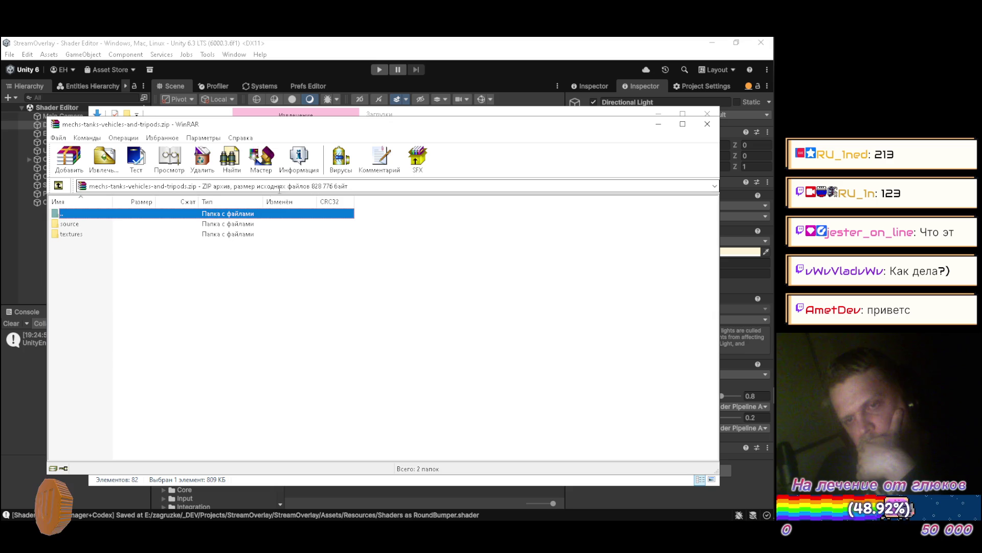
# Copy the Sketchfab .blend from the archive's source folder into Unity's FBX folder
pyautogui.doubleClick(76, 229)
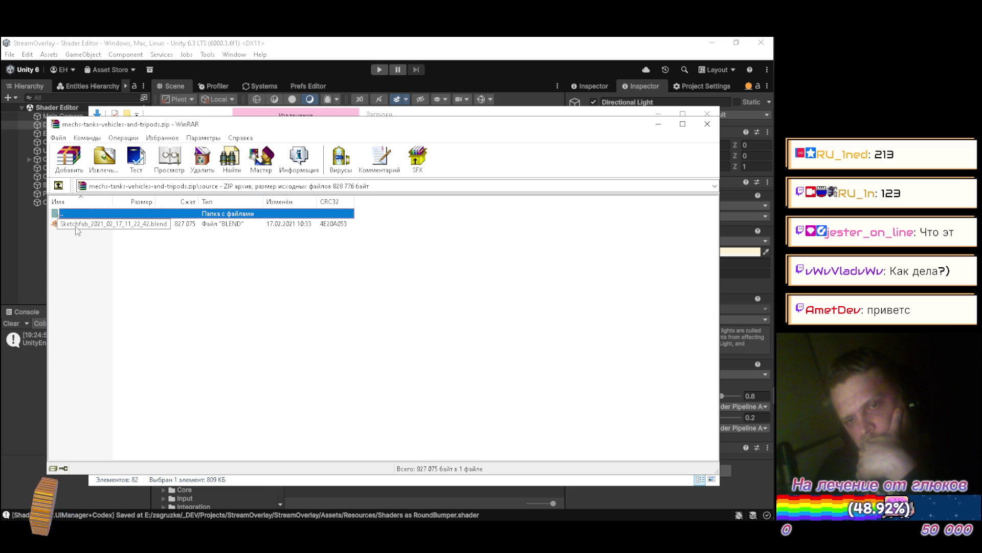
pyautogui.moveTo(395, 140)
pyautogui.mouseDown()
pyautogui.moveTo(614, 137)
pyautogui.moveTo(417, 137)
pyautogui.moveTo(488, 134)
pyautogui.mouseUp()
pyautogui.click(295, 117)
pyautogui.moveTo(295, 117); pyautogui.dragTo(108, 67)
pyautogui.click(473, 64)
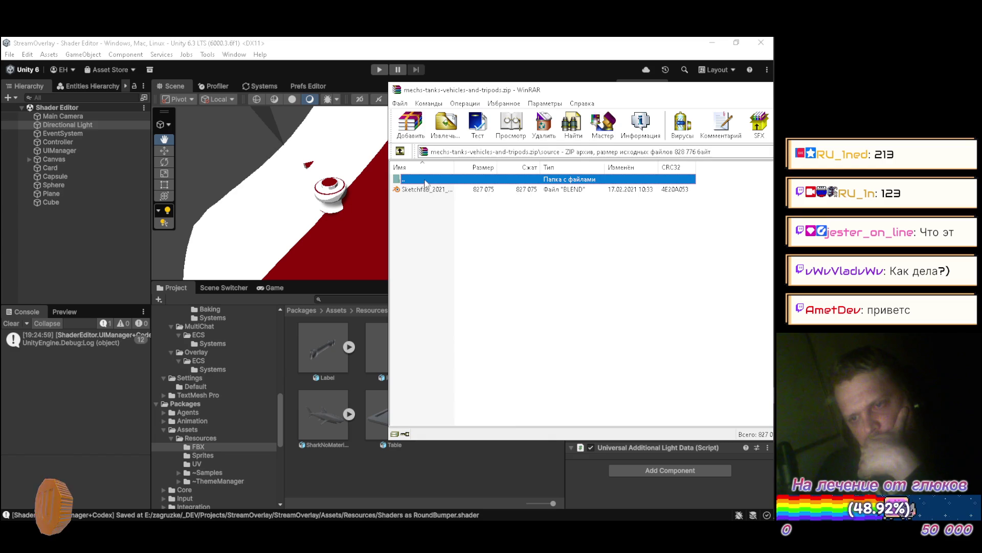
pyautogui.moveTo(422, 188); pyautogui.dragTo(420, 197)
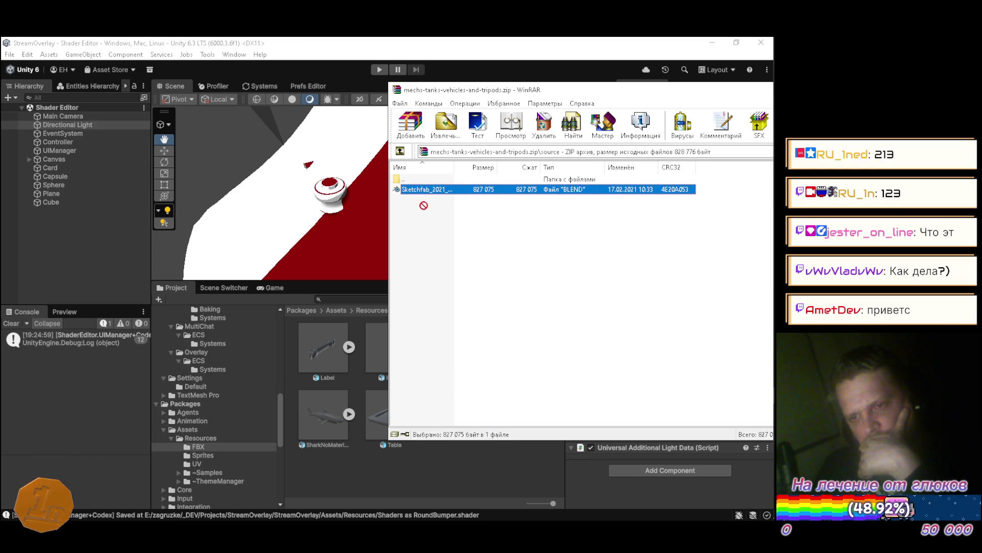
pyautogui.moveTo(364, 469); pyautogui.dragTo(413, 445)
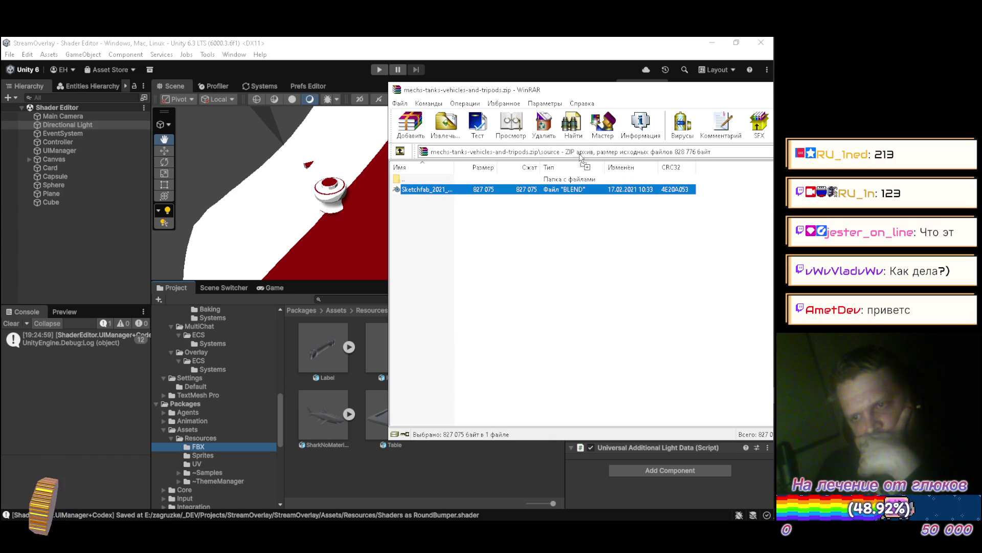
# Go back to the archive's root and open its textures folder
pyautogui.moveTo(582, 91); pyautogui.dragTo(178, 92)
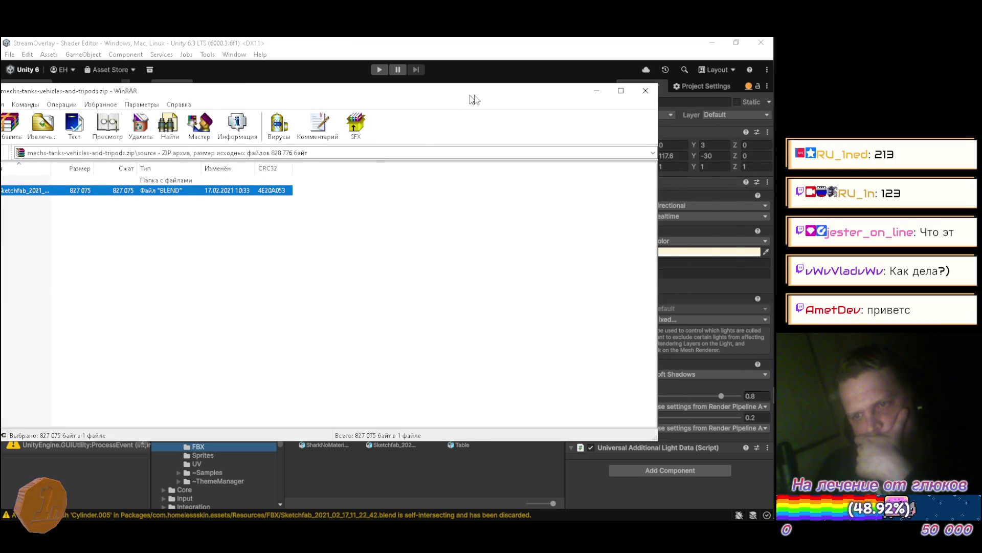
pyautogui.moveTo(467, 99); pyautogui.dragTo(546, 99)
pyautogui.doubleClick(93, 182)
pyautogui.doubleClick(87, 202)
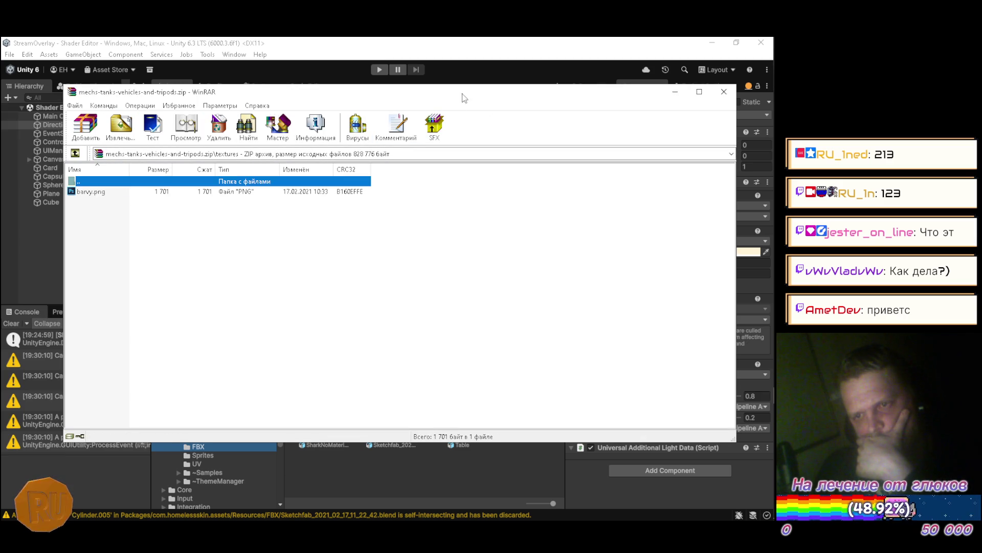
pyautogui.moveTo(459, 99); pyautogui.dragTo(712, 69)
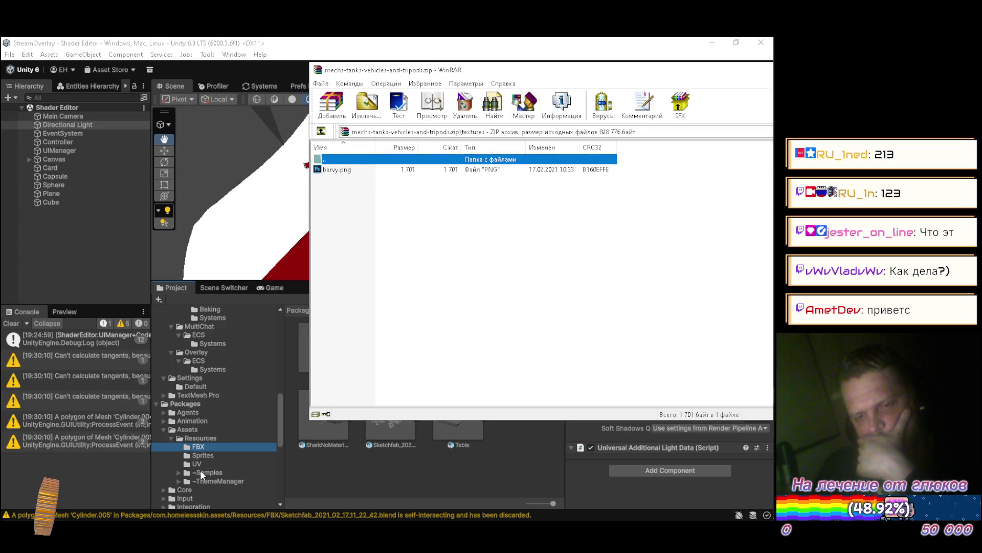
# Create a folder named Textures inside Resources
pyautogui.click(200, 438)
pyautogui.rightClick(443, 440)
pyautogui.moveTo(558, 128)
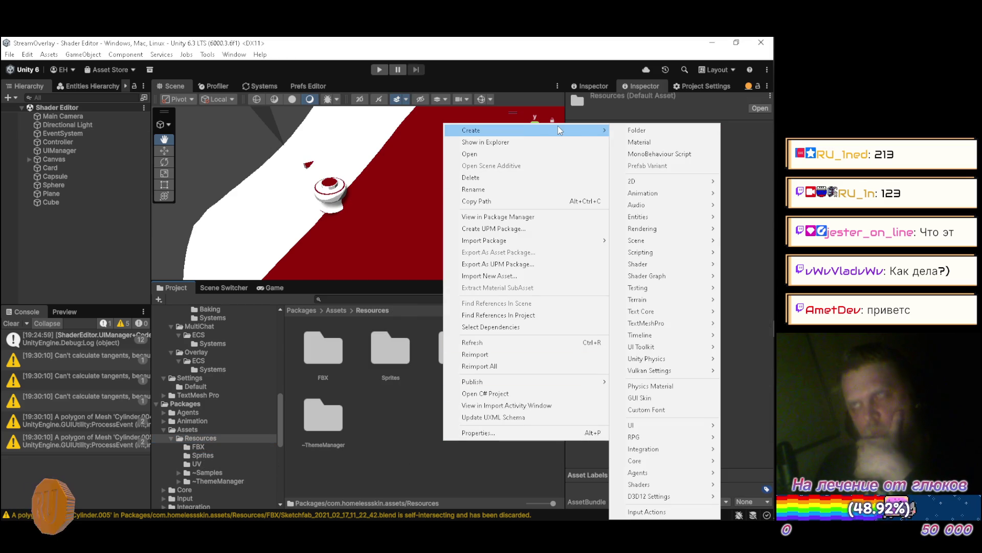
pyautogui.click(637, 130)
pyautogui.write('Text')
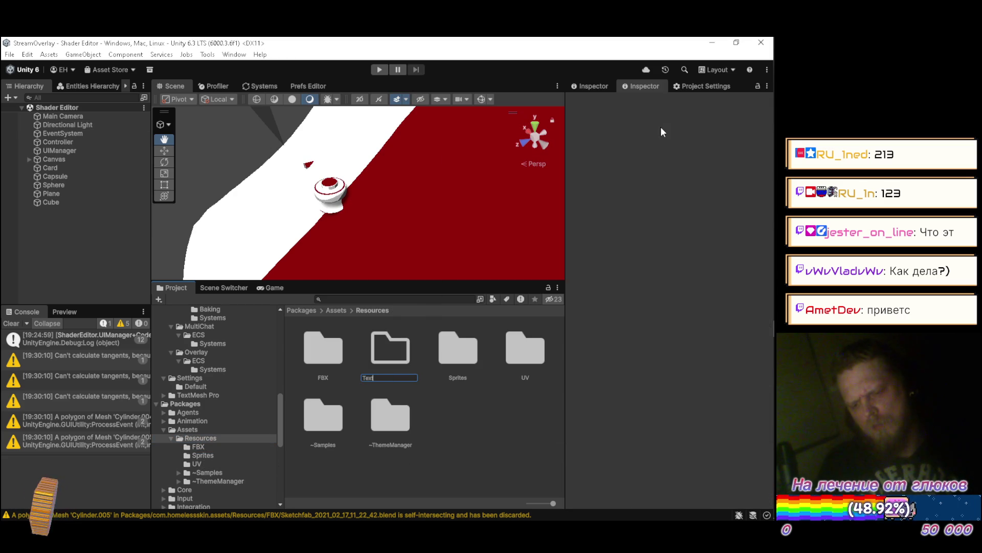
pyautogui.write('ures')
pyautogui.press('Return')
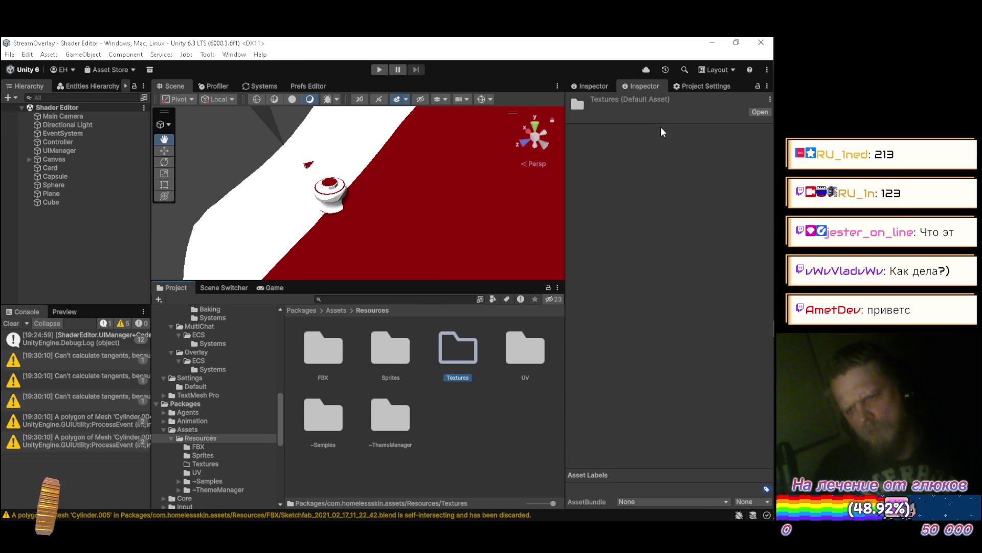
# Copy barvy.png from the archive into the Textures folder and close WinRAR
pyautogui.hotkey('alt', 'Tab')
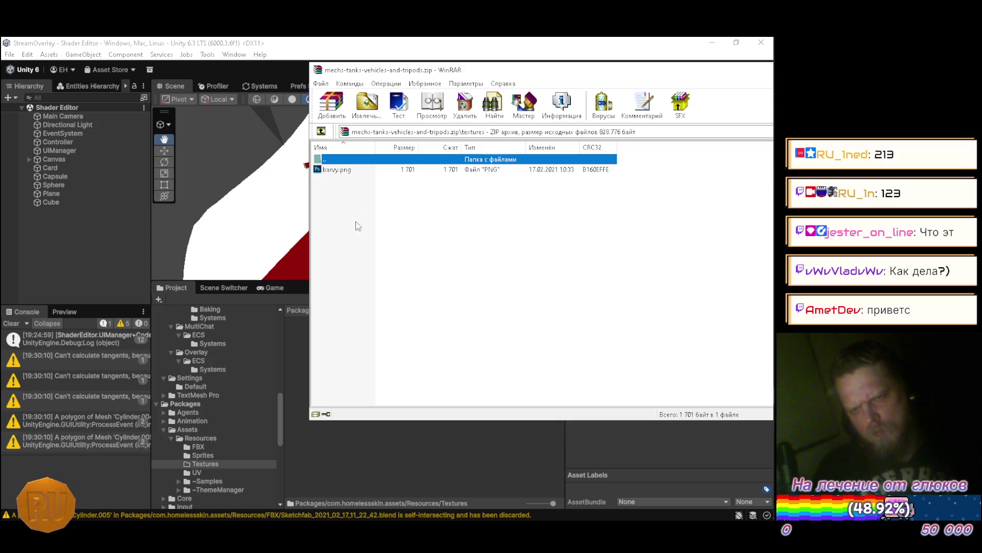
pyautogui.moveTo(337, 171); pyautogui.dragTo(414, 405)
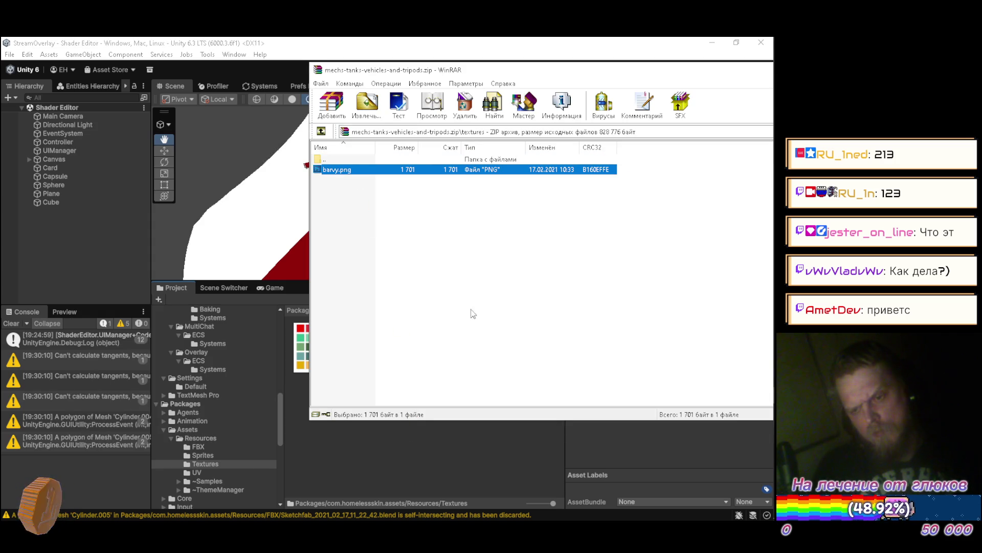
pyautogui.moveTo(621, 73); pyautogui.dragTo(448, 80)
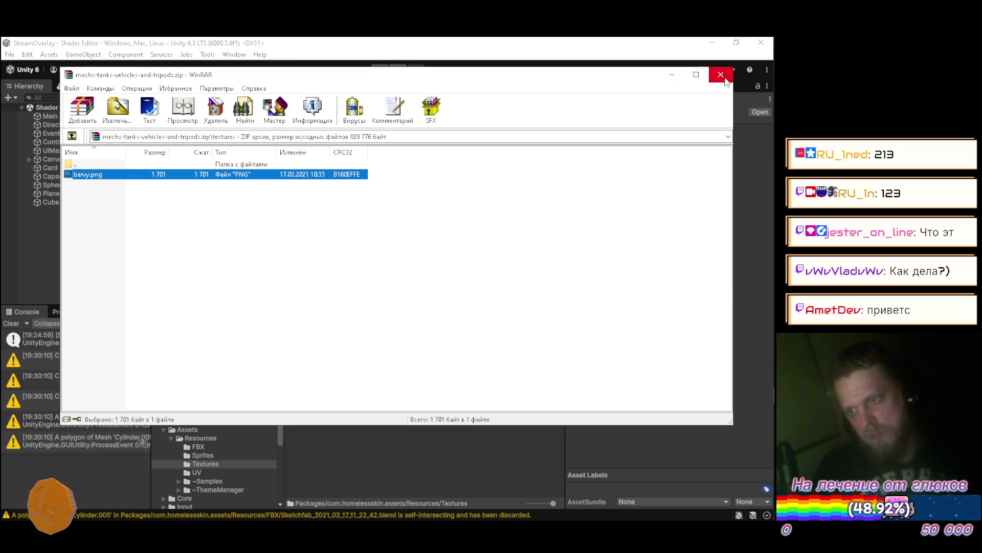
pyautogui.click(724, 79)
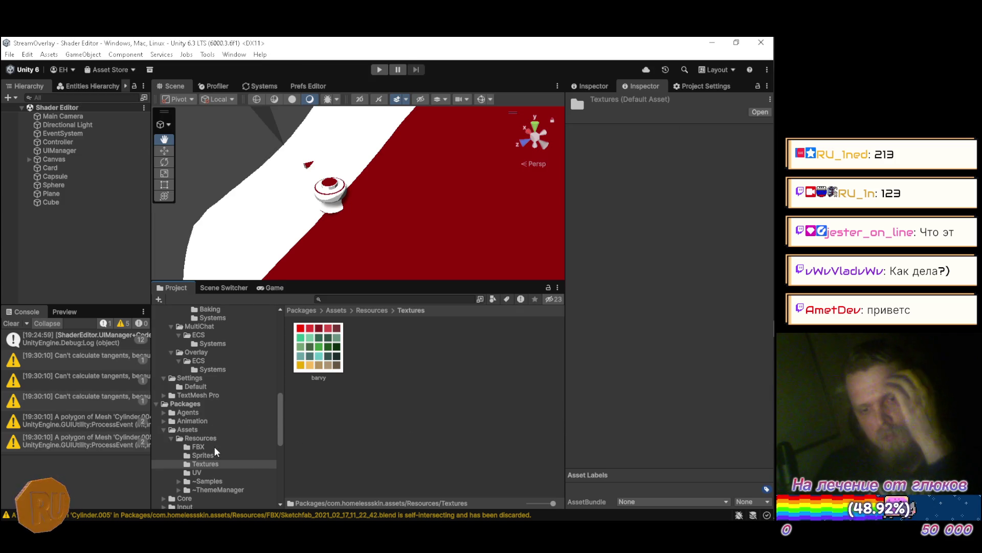
# Select the Sketchfab mech asset in the FBX folder and rotate its preview to view the robots from the front
pyautogui.click(198, 446)
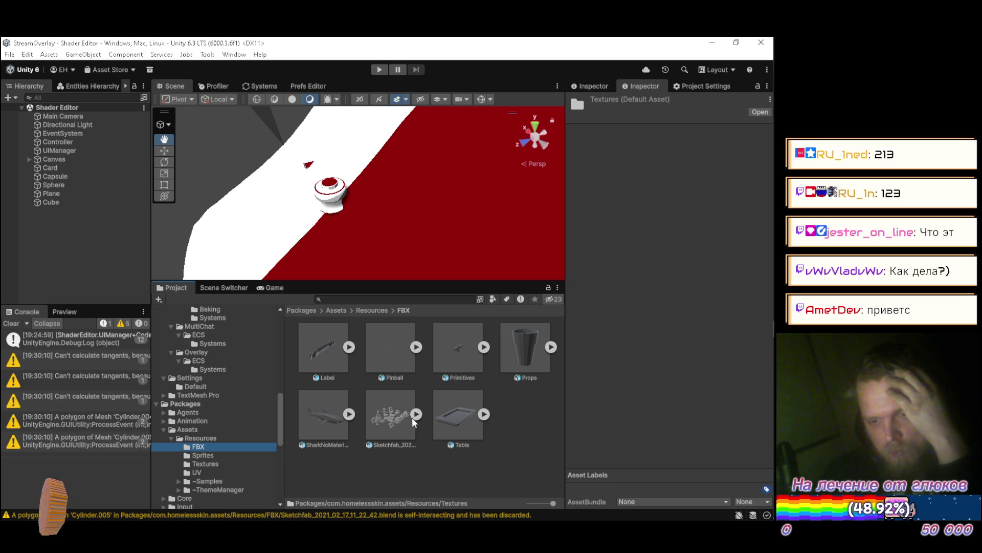
pyautogui.click(388, 416)
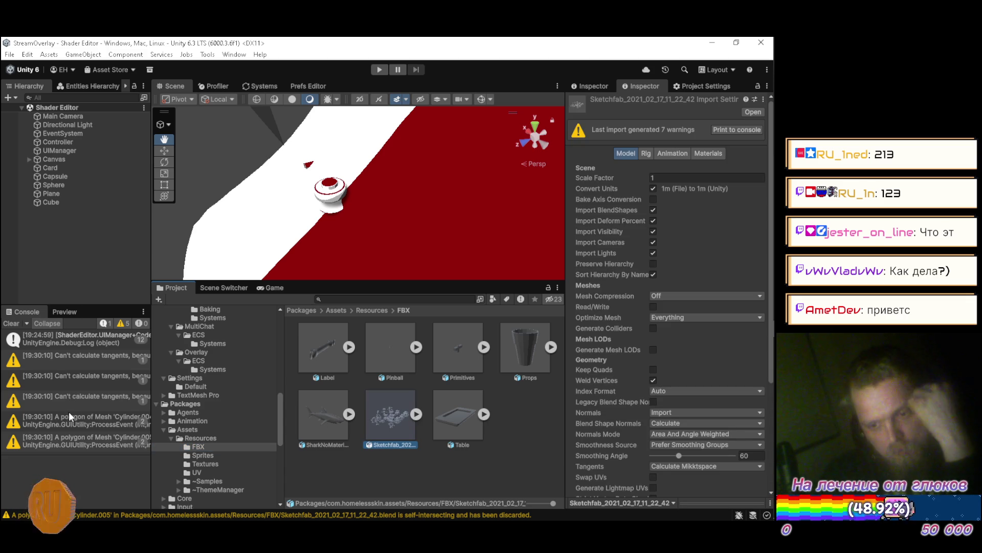
pyautogui.click(65, 311)
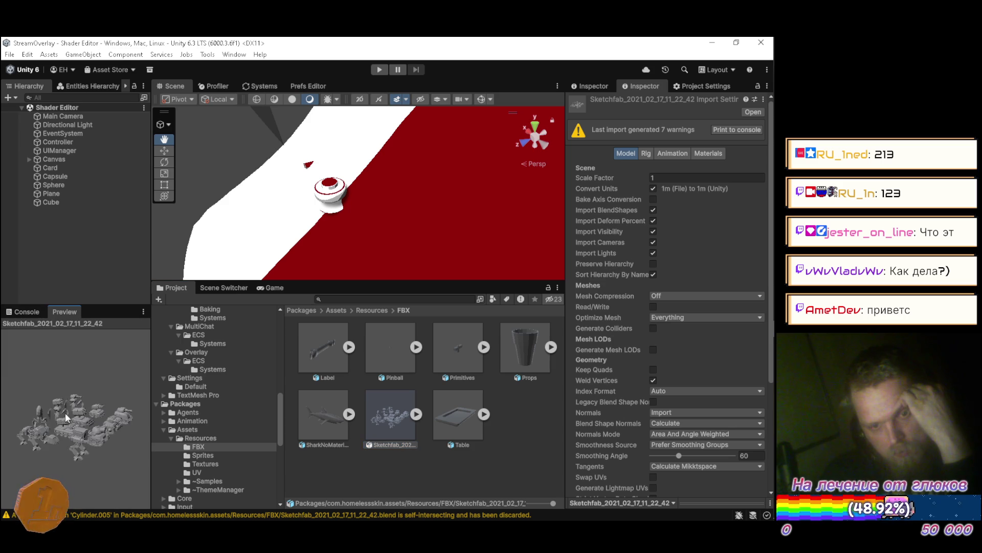
pyautogui.moveTo(100, 384); pyautogui.dragTo(69, 408)
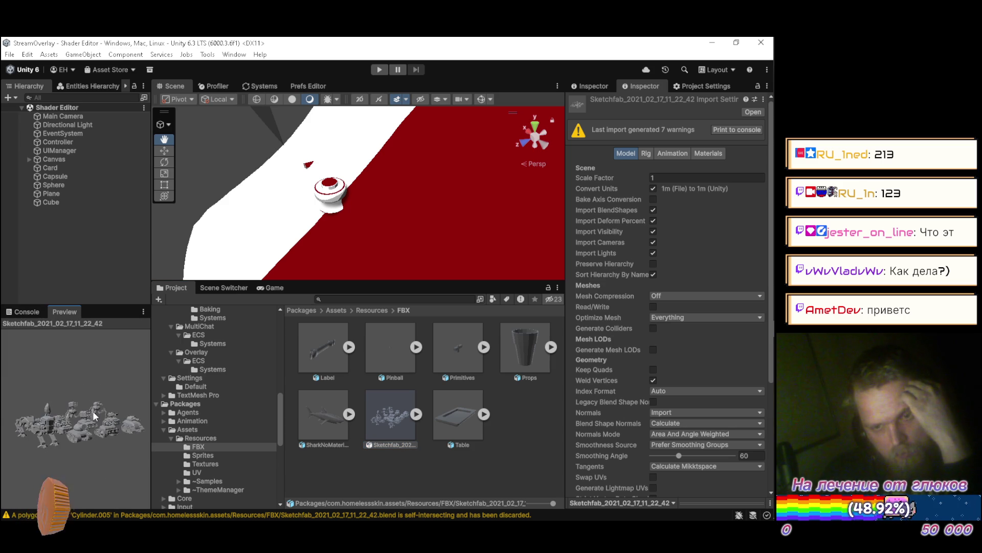
# Open the Sketchfab mech .blend file in Blender's Layout workspace
pyautogui.doubleClick(385, 412)
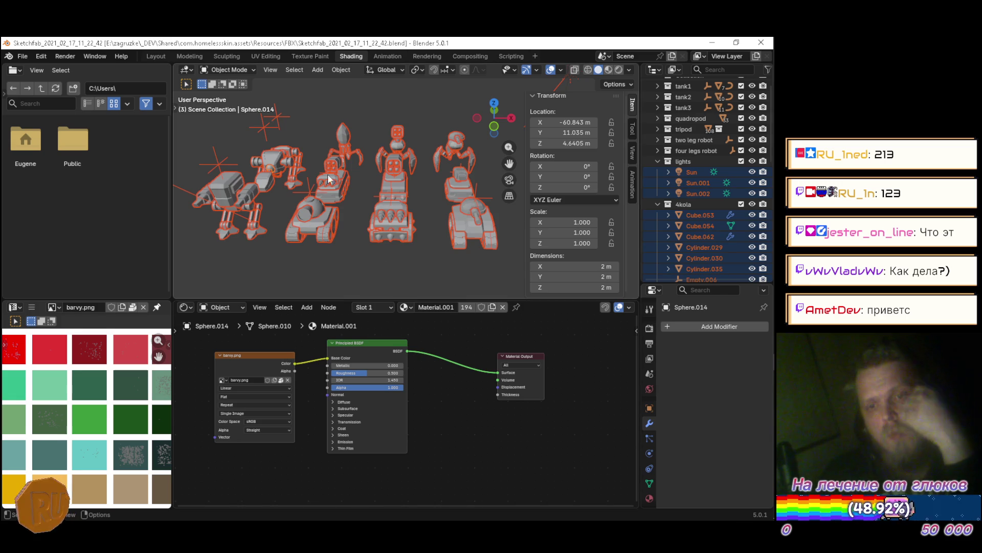
pyautogui.click(144, 56)
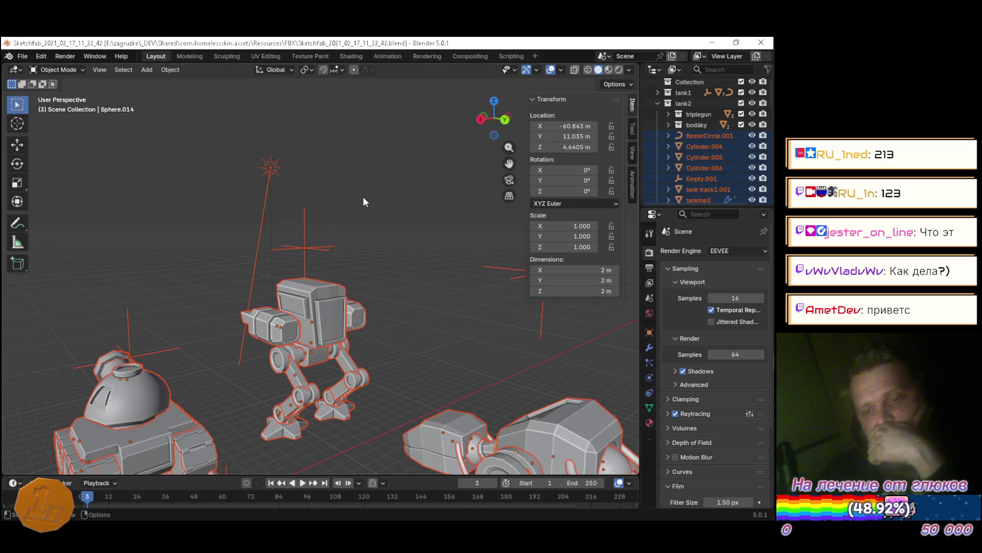
pyautogui.scroll(-3, 360, 200)
pyautogui.scroll(-2, 355, 199)
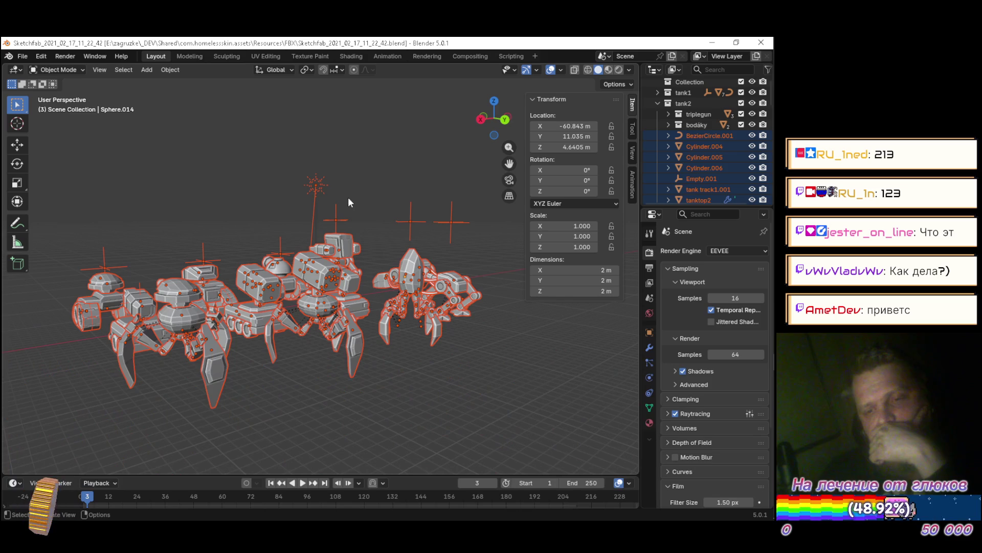
# Deselect everything, collapse the tank2, lights, 4kola, sestikolka and osmikolka collections, and hide lights
pyautogui.hotkey('alt', 'a')
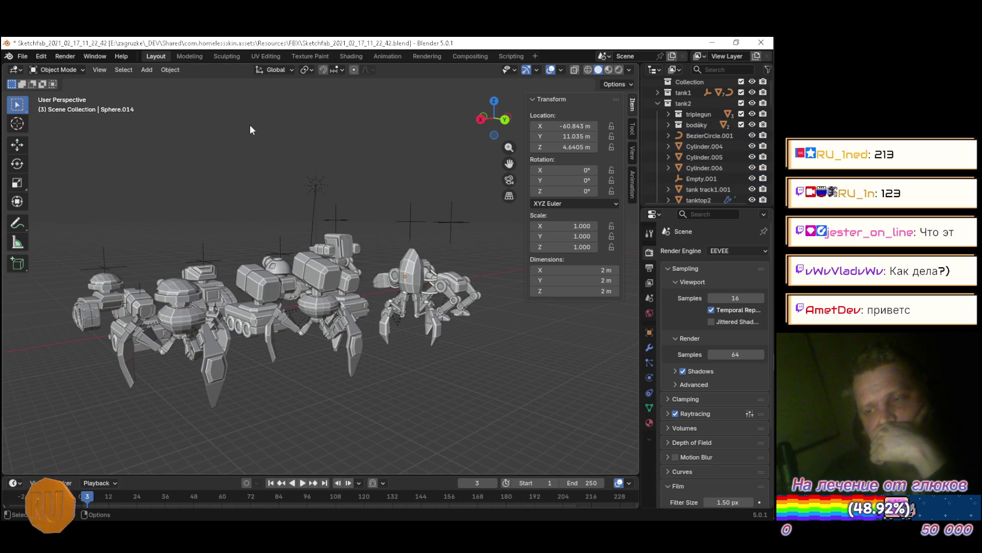
pyautogui.click(658, 103)
pyautogui.click(658, 167)
pyautogui.click(658, 177)
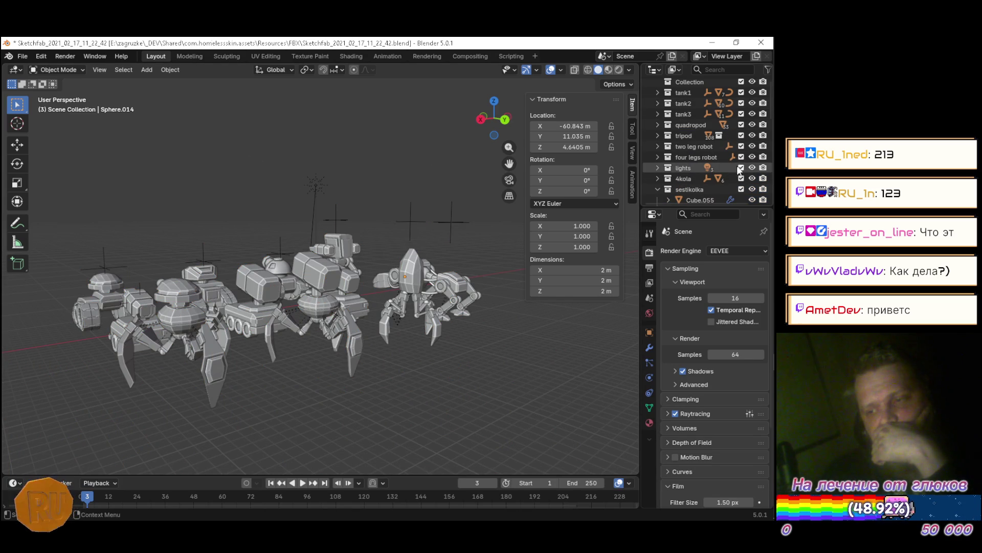
pyautogui.click(752, 168)
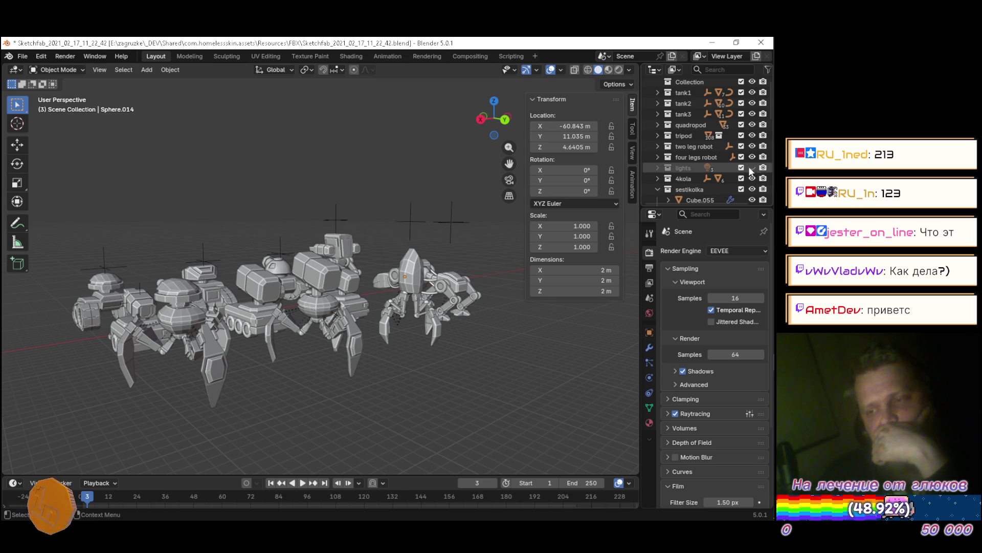
pyautogui.click(657, 188)
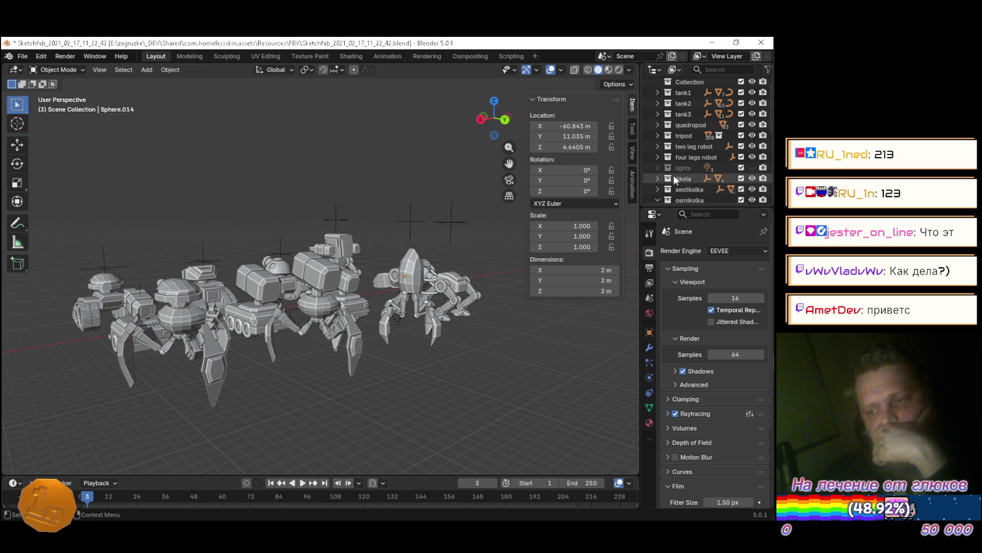
pyautogui.scroll(-3, 670, 168)
pyautogui.click(658, 155)
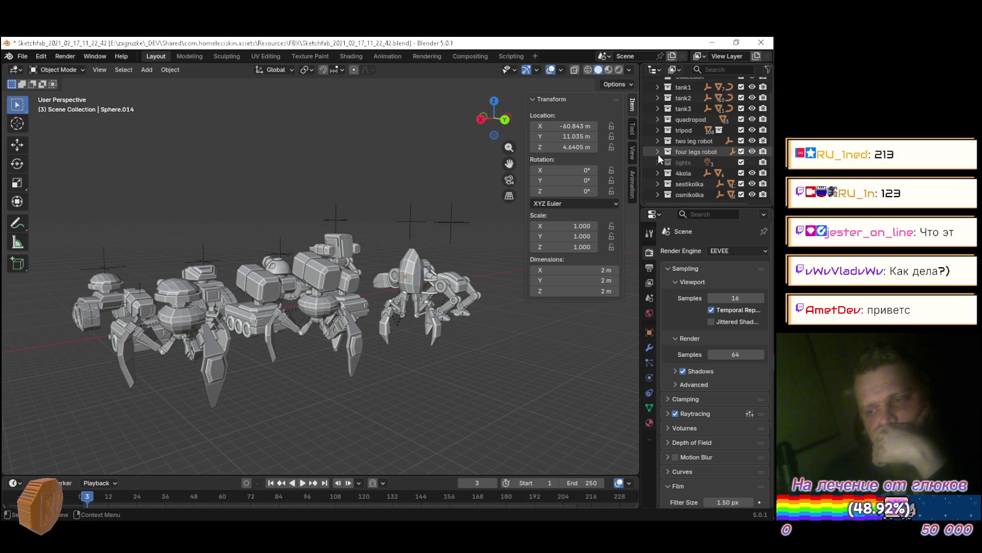
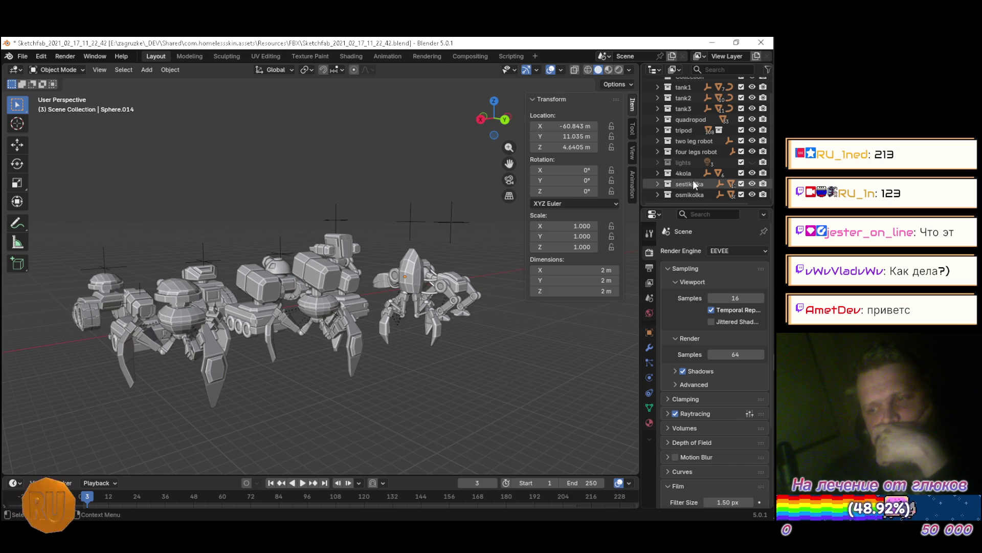
# Hide the lights, four legs robot and two leg robot collections in the viewport
pyautogui.click(753, 194)
pyautogui.click(753, 193)
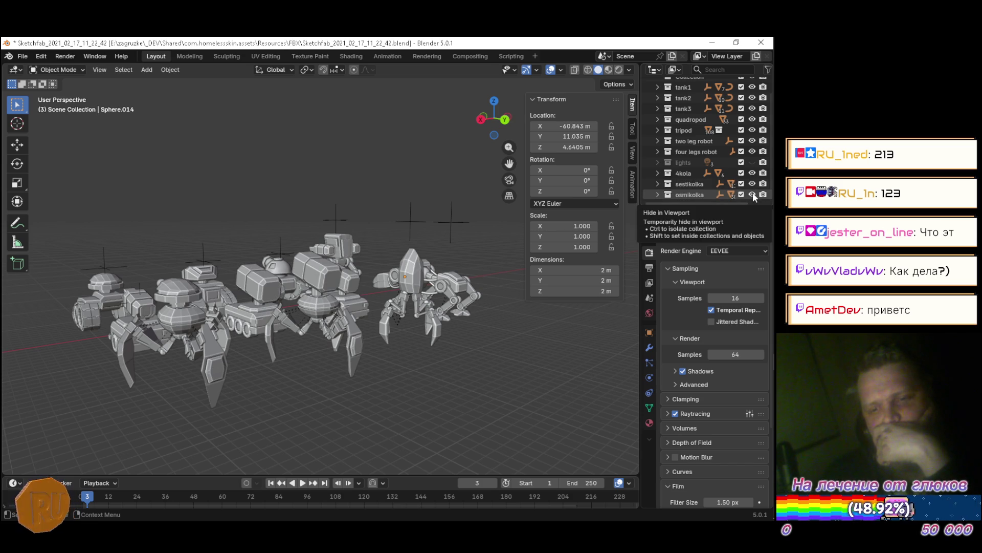
pyautogui.click(751, 159)
pyautogui.click(753, 161)
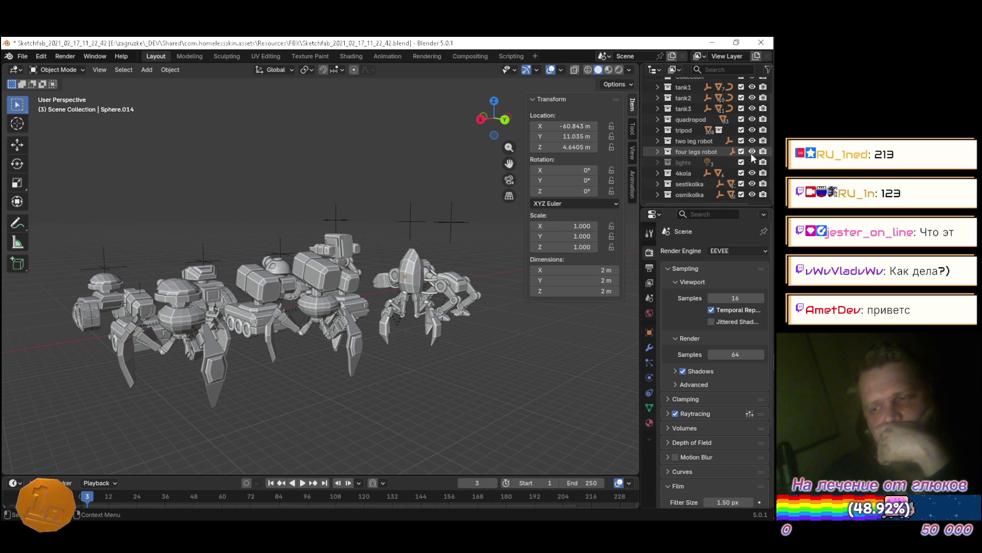
pyautogui.click(751, 152)
pyautogui.click(751, 152)
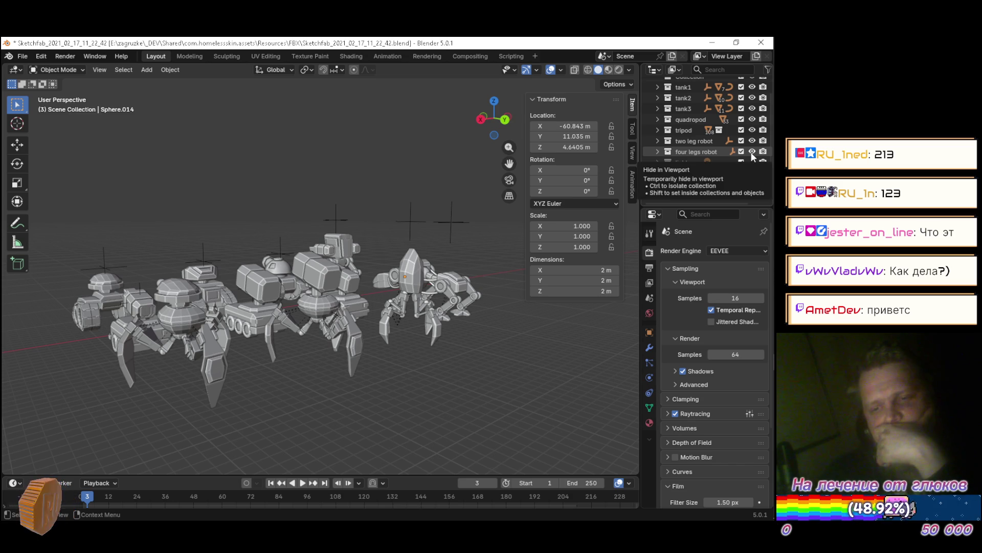
pyautogui.click(751, 151)
pyautogui.click(752, 141)
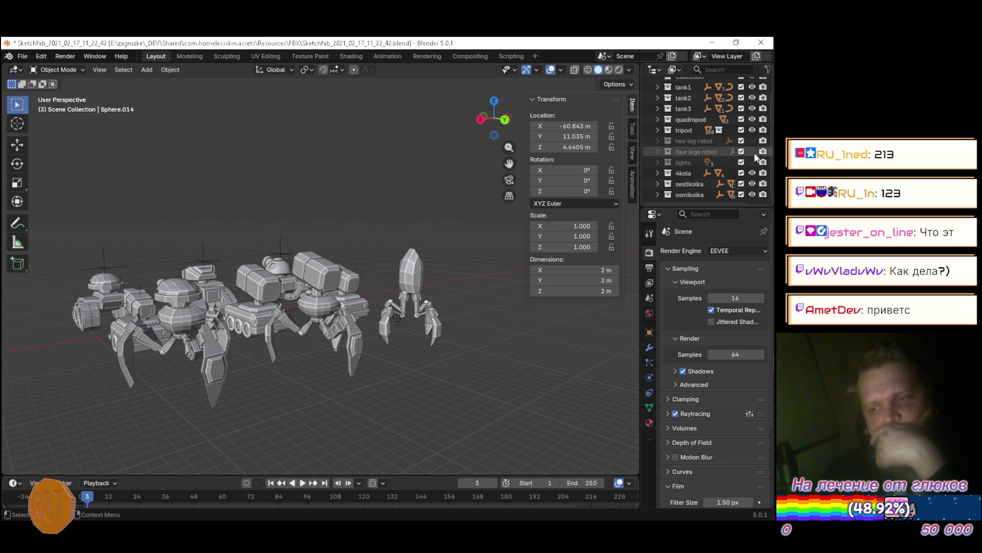
# Hide tank2, tank3, quadropod, tripod, 4kola, sestikolka and osmikolka from the viewport
pyautogui.scroll(2, 753, 153)
pyautogui.click(752, 116)
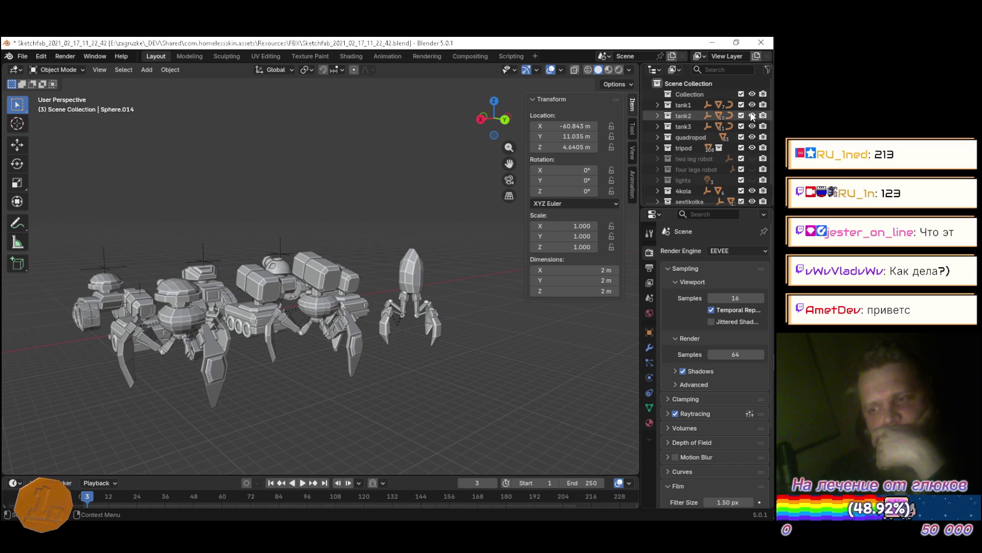
pyautogui.click(752, 127)
pyautogui.click(752, 137)
pyautogui.click(751, 148)
pyautogui.scroll(-2, 753, 151)
pyautogui.click(752, 173)
pyautogui.click(752, 183)
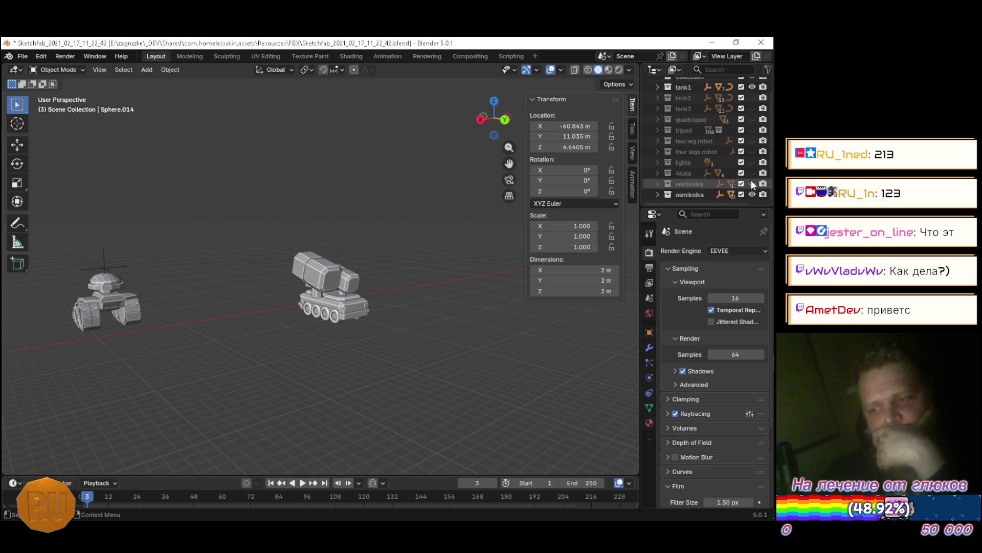
pyautogui.click(753, 194)
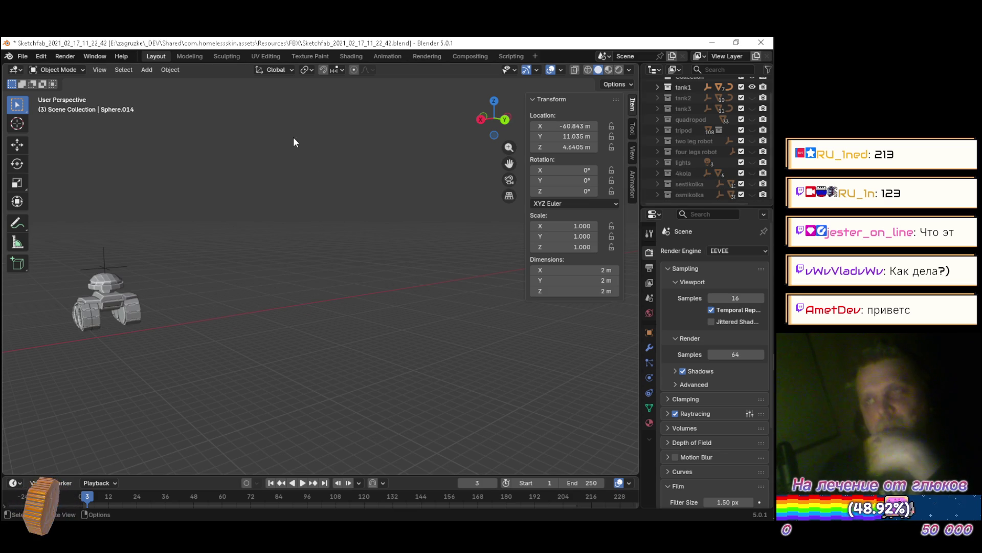
# Close the N sidebar and frame the tank in an orthographic view
pyautogui.rightClick(273, 148)
pyautogui.moveTo(283, 195)
pyautogui.mouseDown()
pyautogui.moveTo(131, 216)
pyautogui.moveTo(394, 215)
pyautogui.moveTo(292, 231)
pyautogui.moveTo(347, 239)
pyautogui.mouseUp()
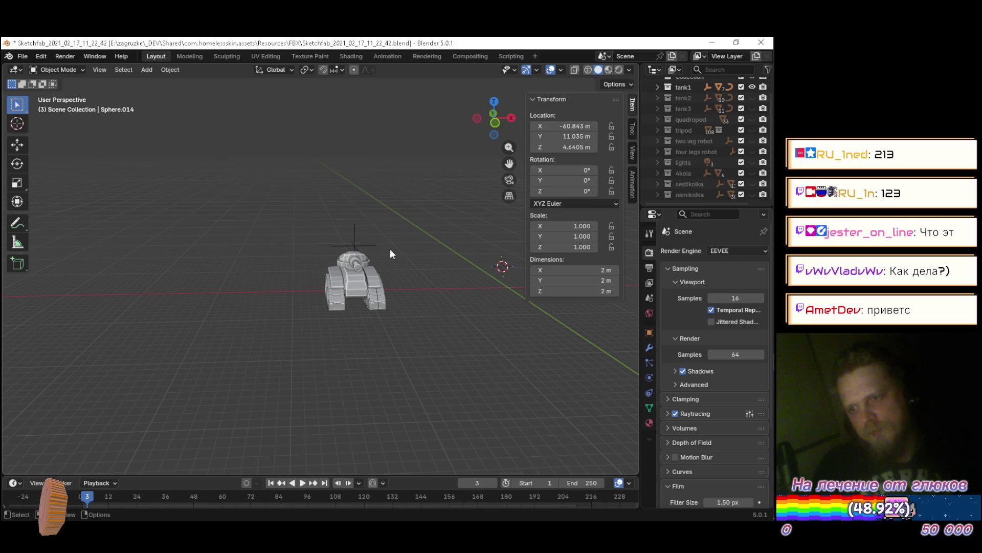
pyautogui.press('n')
pyautogui.press('KP_Decimal')
pyautogui.press('KP_5')
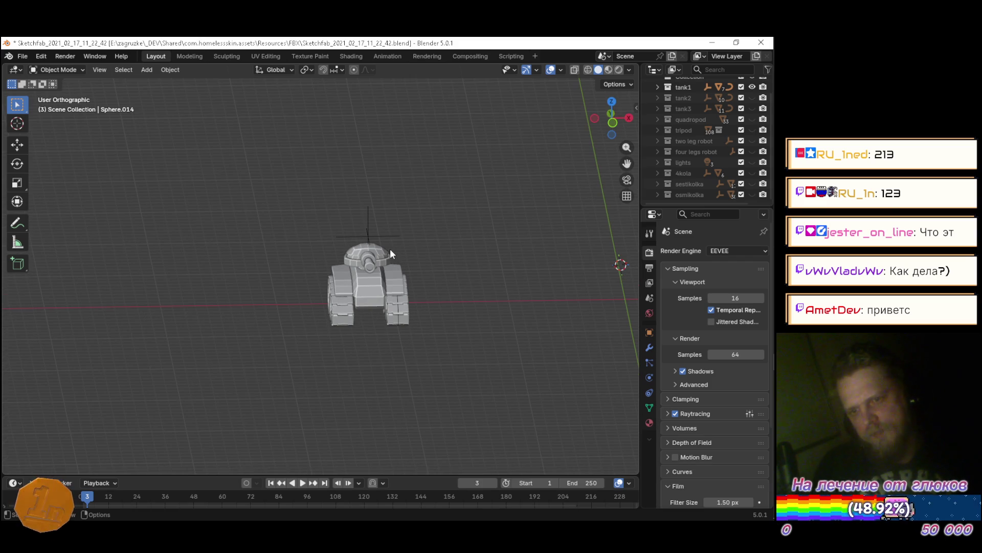
# Orbit to look down on the tank and select the tank base1 hull
pyautogui.moveTo(437, 295)
pyautogui.mouseDown()
pyautogui.moveTo(401, 290)
pyautogui.moveTo(403, 317)
pyautogui.mouseUp()
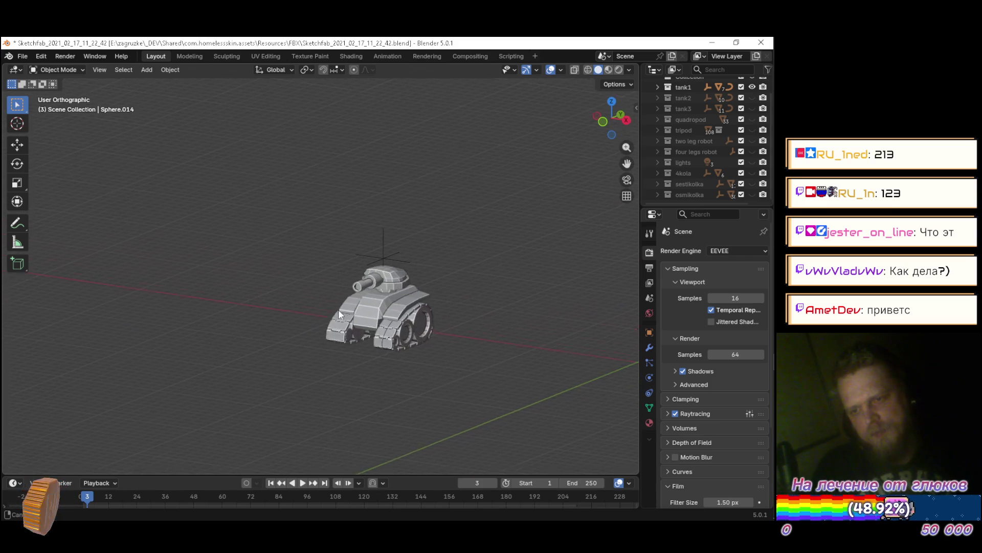
pyautogui.scroll(5, 403, 317)
pyautogui.scroll(3, 342, 318)
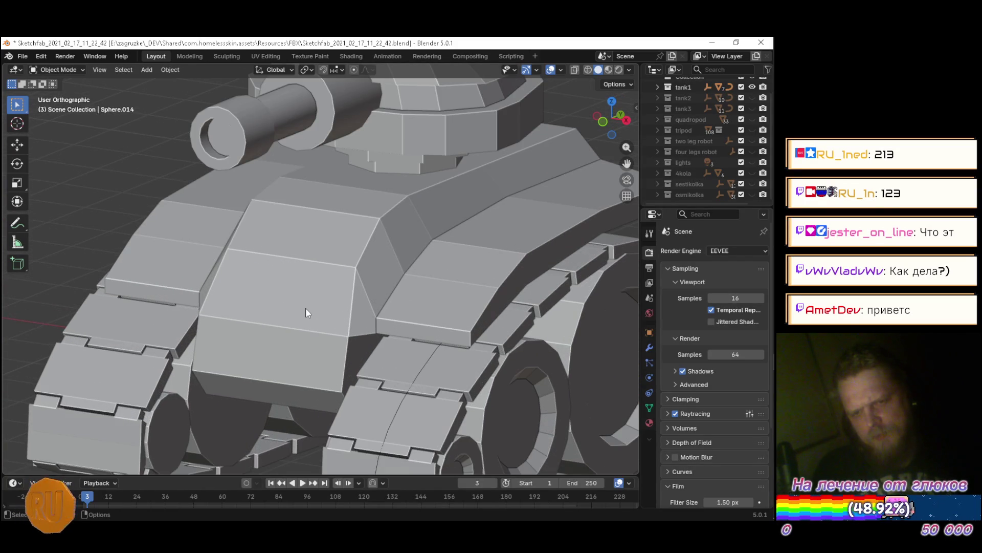
pyautogui.scroll(-5, 306, 308)
pyautogui.moveTo(308, 308)
pyautogui.mouseDown()
pyautogui.moveTo(345, 346)
pyautogui.moveTo(474, 299)
pyautogui.moveTo(509, 270)
pyautogui.moveTo(334, 226)
pyautogui.moveTo(273, 274)
pyautogui.moveTo(442, 324)
pyautogui.moveTo(485, 296)
pyautogui.moveTo(494, 303)
pyautogui.moveTo(349, 342)
pyautogui.moveTo(322, 297)
pyautogui.moveTo(379, 295)
pyautogui.moveTo(406, 310)
pyautogui.mouseUp()
pyautogui.click(335, 290)
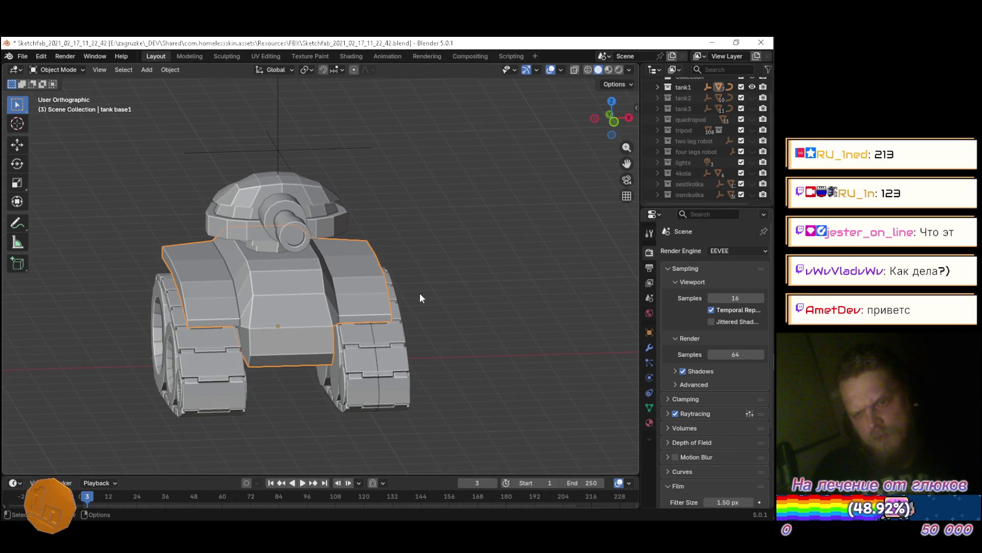
# Expand tank1, tank base1 and tank top, selecting tank top1 and the turret Cylinder.003
pyautogui.scroll(2, 706, 165)
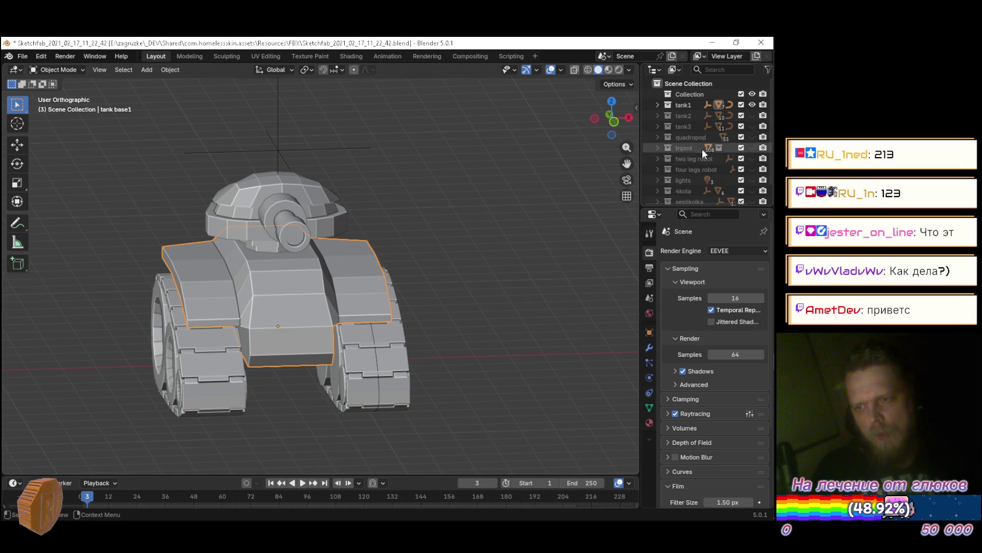
pyautogui.click(659, 105)
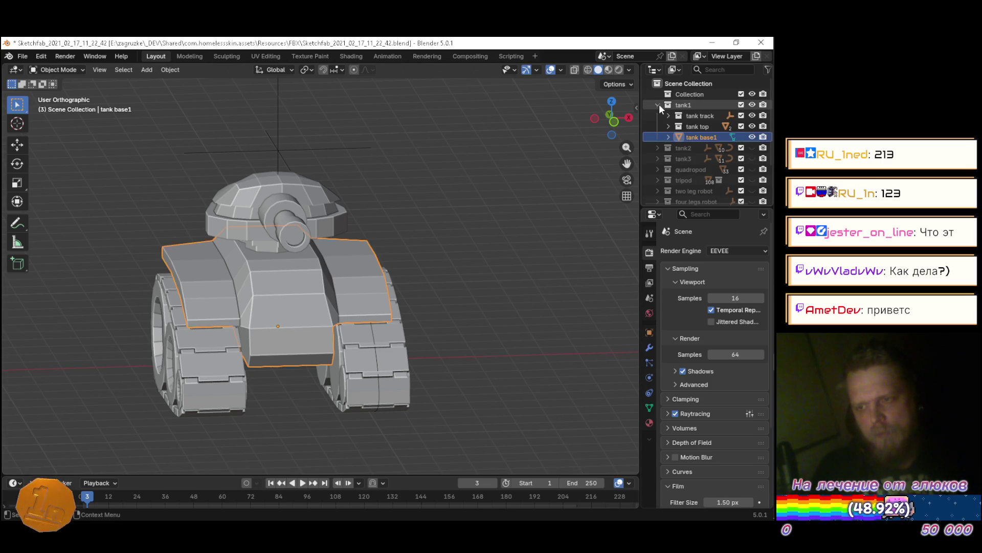
pyautogui.click(668, 136)
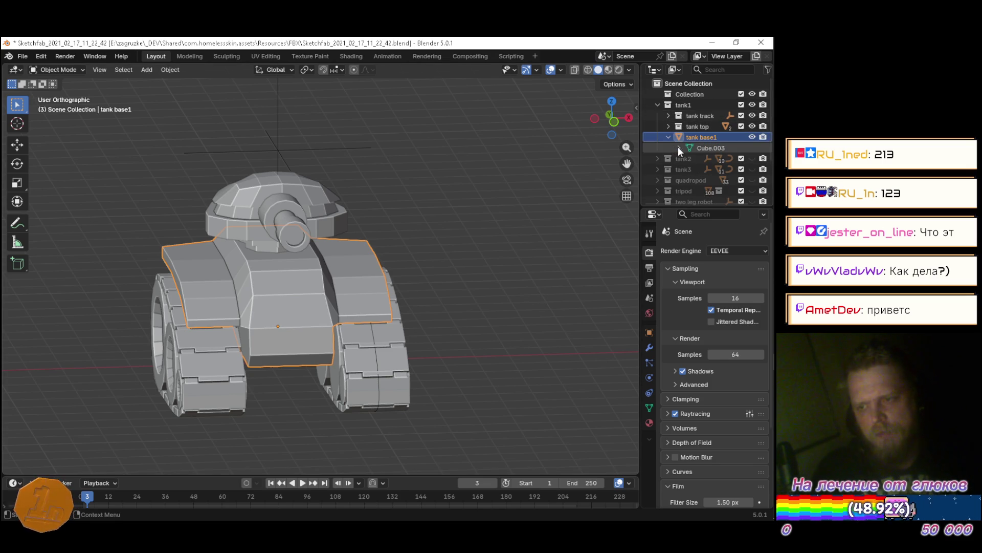
pyautogui.click(668, 126)
pyautogui.click(704, 148)
pyautogui.click(699, 136)
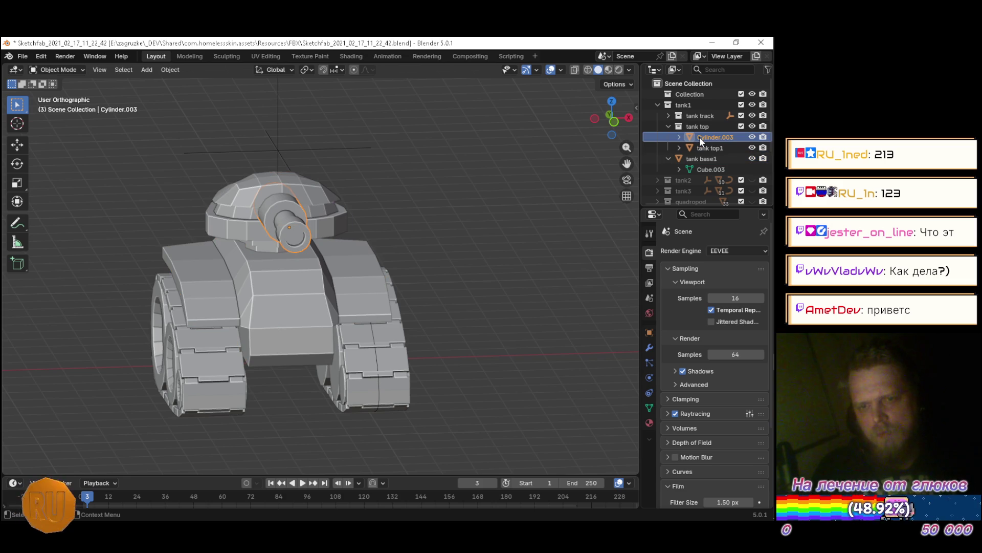
# Expand tank track, select the BezierCircle, then the Cylinder track wheel
pyautogui.click(667, 115)
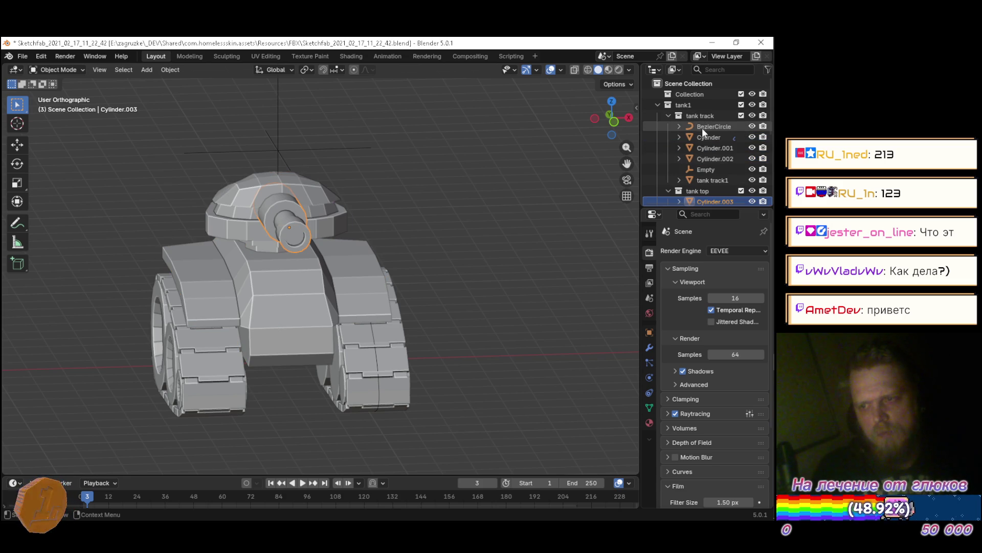
pyautogui.click(702, 128)
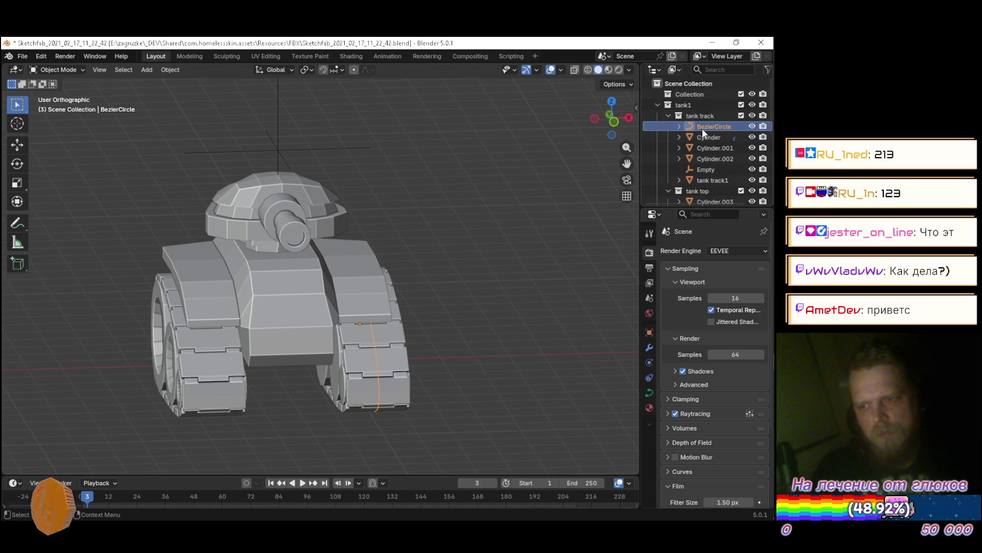
pyautogui.rightClick(453, 206)
pyautogui.moveTo(542, 206)
pyautogui.mouseDown()
pyautogui.moveTo(326, 195)
pyautogui.moveTo(352, 171)
pyautogui.moveTo(487, 189)
pyautogui.moveTo(515, 208)
pyautogui.moveTo(530, 188)
pyautogui.moveTo(528, 151)
pyautogui.moveTo(492, 146)
pyautogui.moveTo(417, 201)
pyautogui.moveTo(561, 176)
pyautogui.mouseUp()
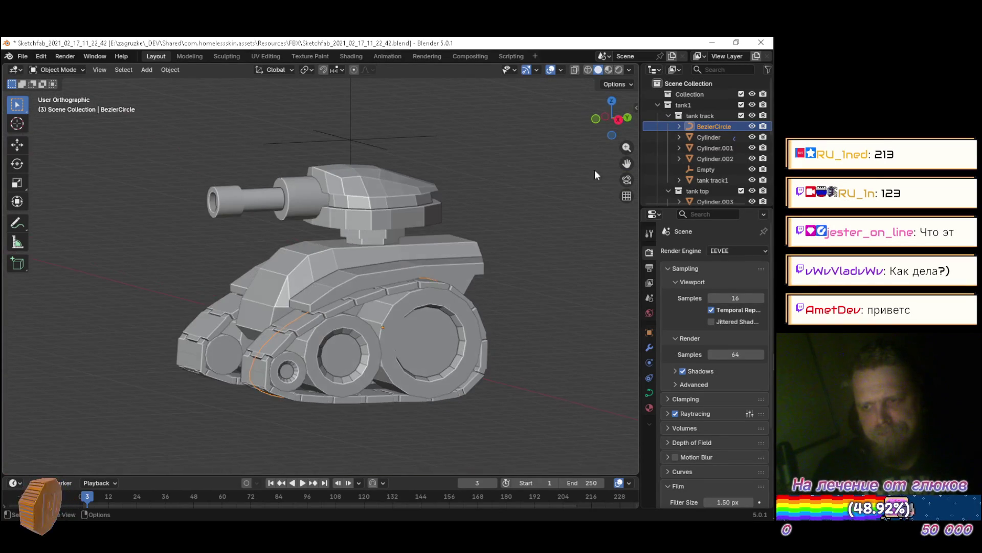
pyautogui.click(694, 136)
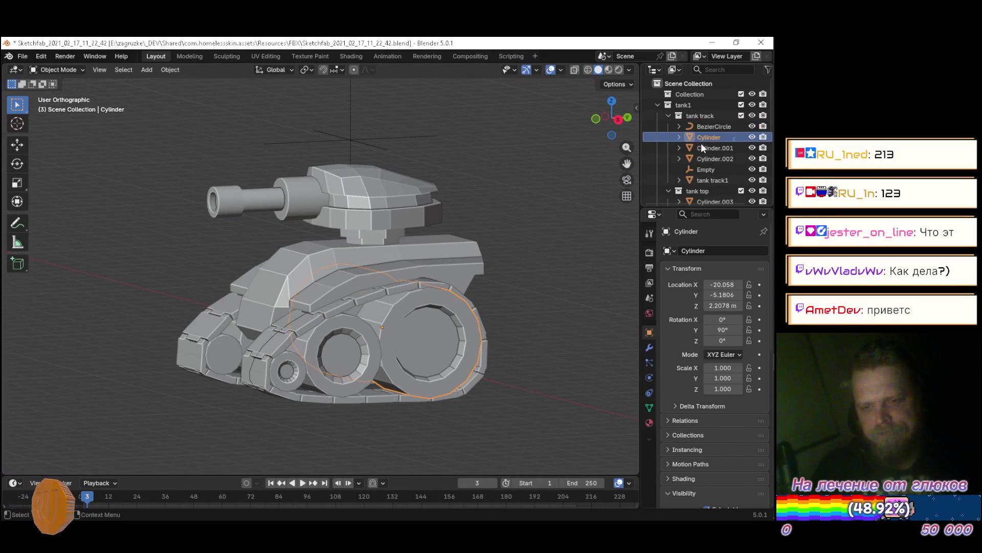
# Select Cylinder.001, Cylinder.002, the Empty and tank track1, showing its Mirror modifier stack
pyautogui.moveTo(600, 189)
pyautogui.mouseDown()
pyautogui.moveTo(349, 225)
pyautogui.moveTo(321, 201)
pyautogui.moveTo(496, 217)
pyautogui.moveTo(526, 235)
pyautogui.moveTo(495, 259)
pyautogui.moveTo(517, 251)
pyautogui.mouseUp()
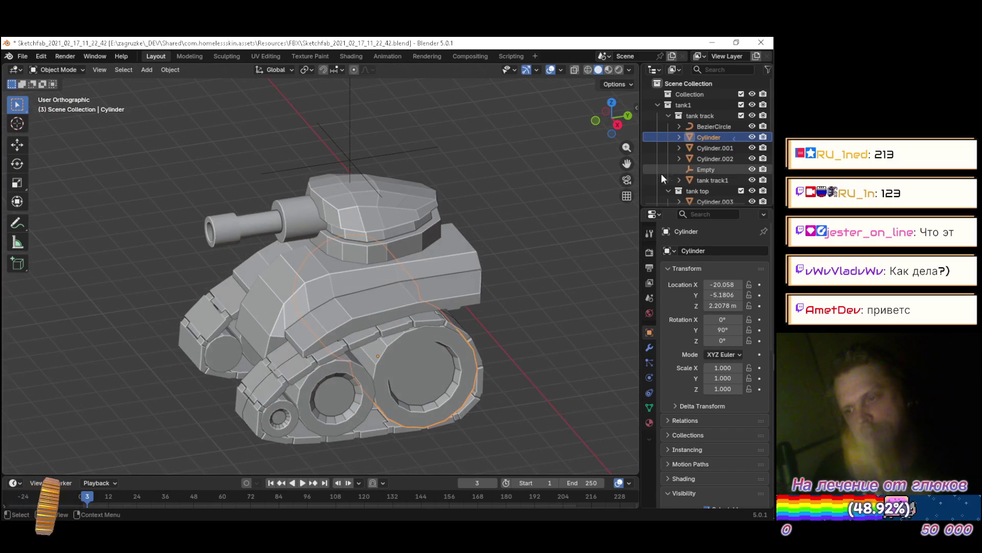
pyautogui.click(711, 148)
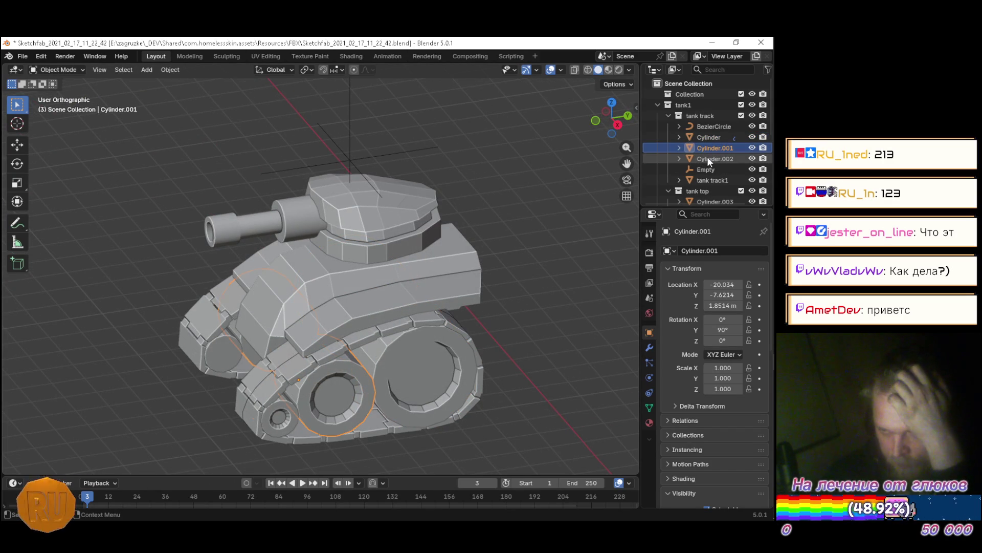
pyautogui.click(708, 158)
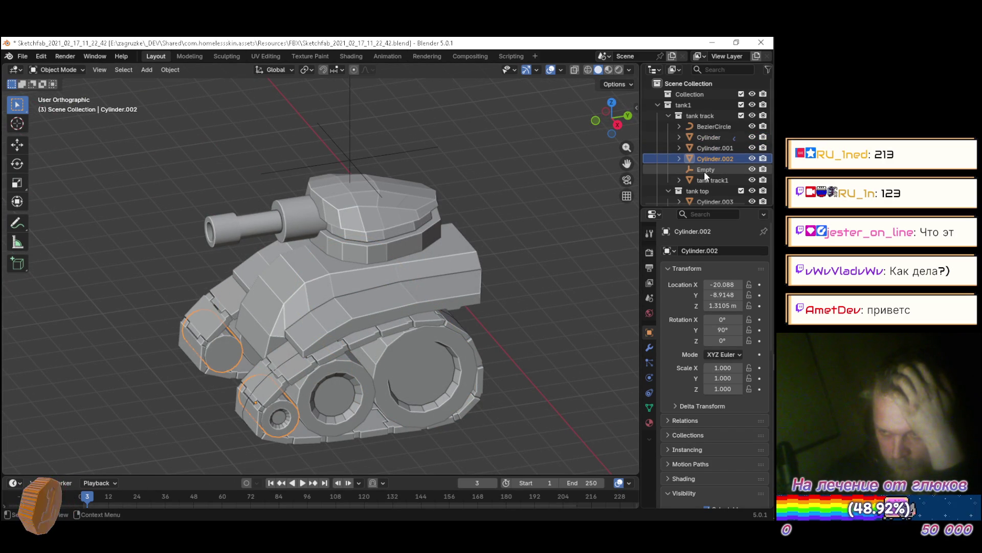
pyautogui.click(705, 169)
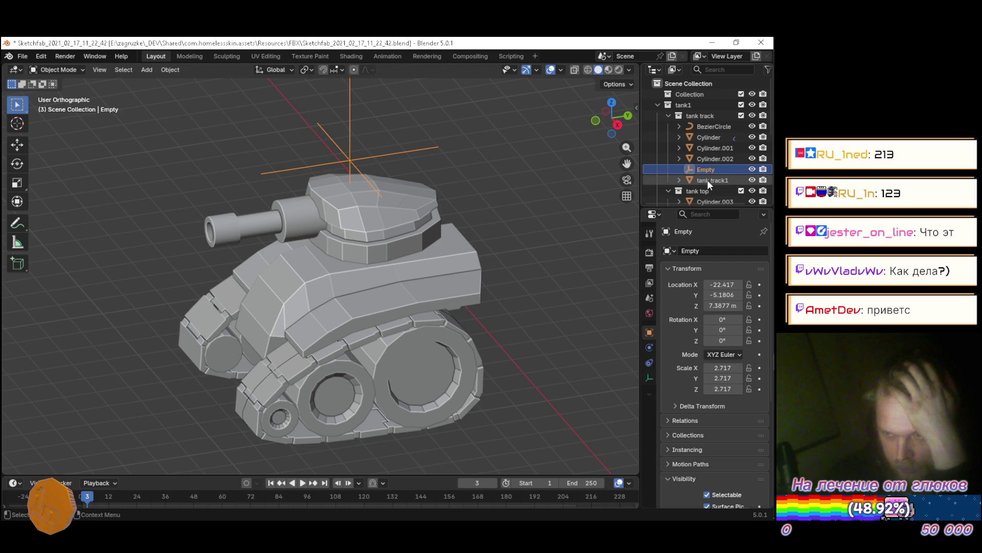
pyautogui.click(708, 181)
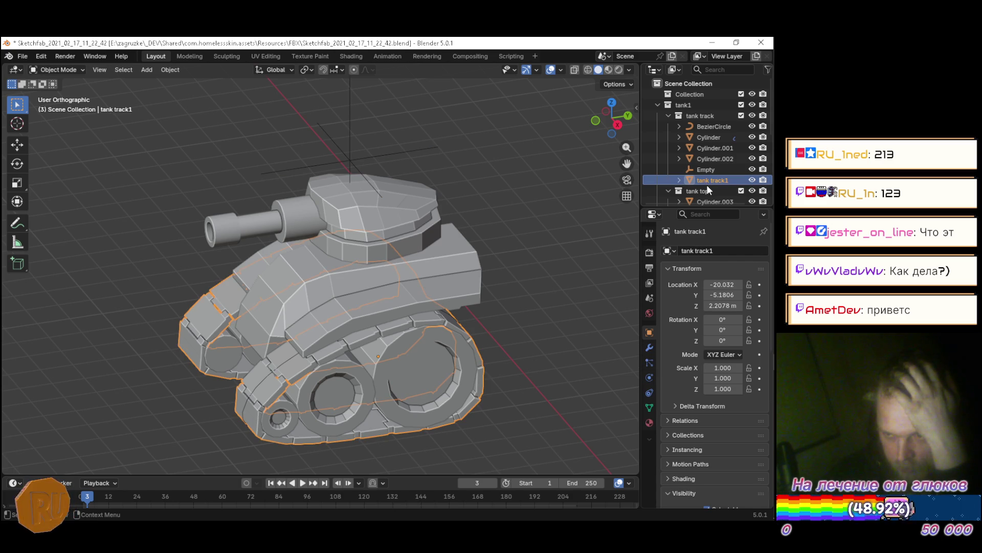
pyautogui.click(650, 348)
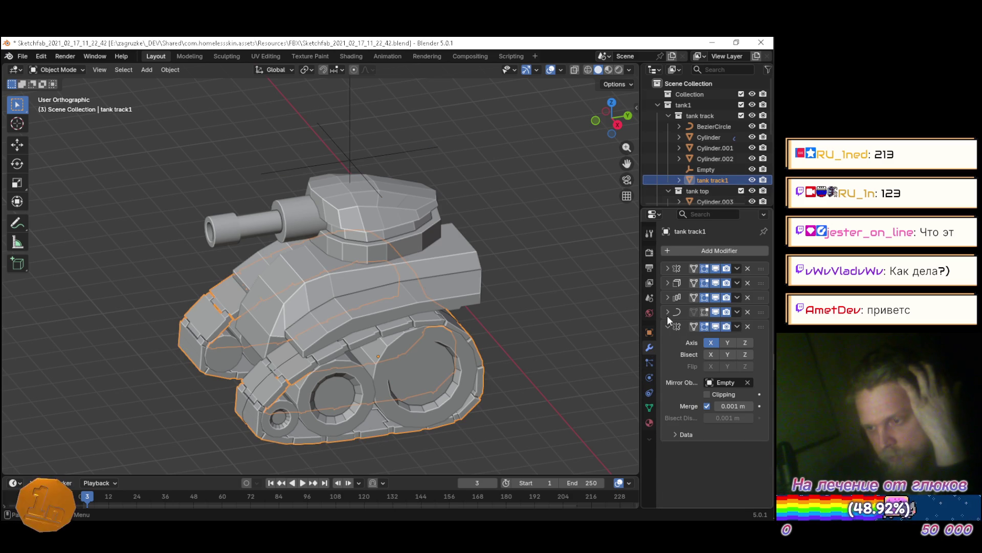
pyautogui.click(667, 312)
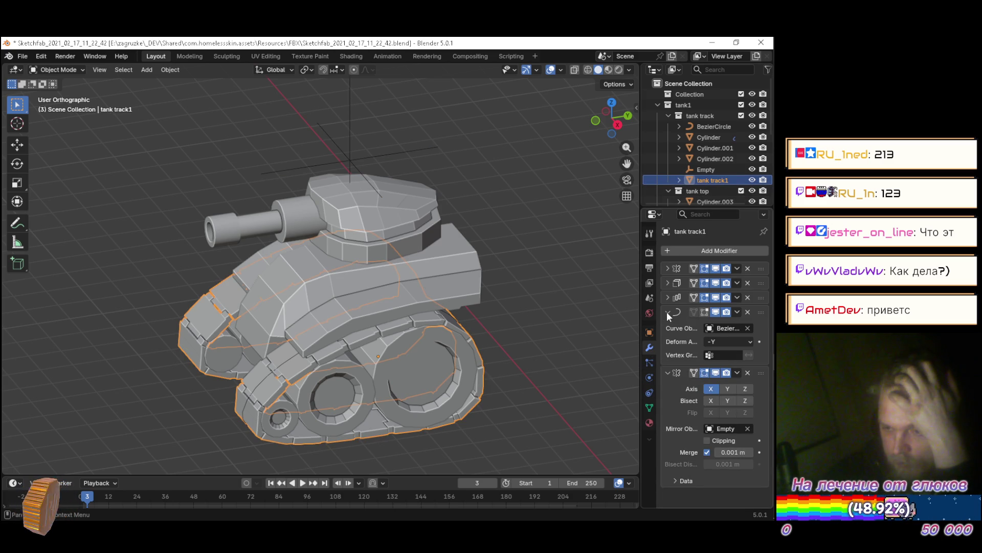
pyautogui.click(667, 312)
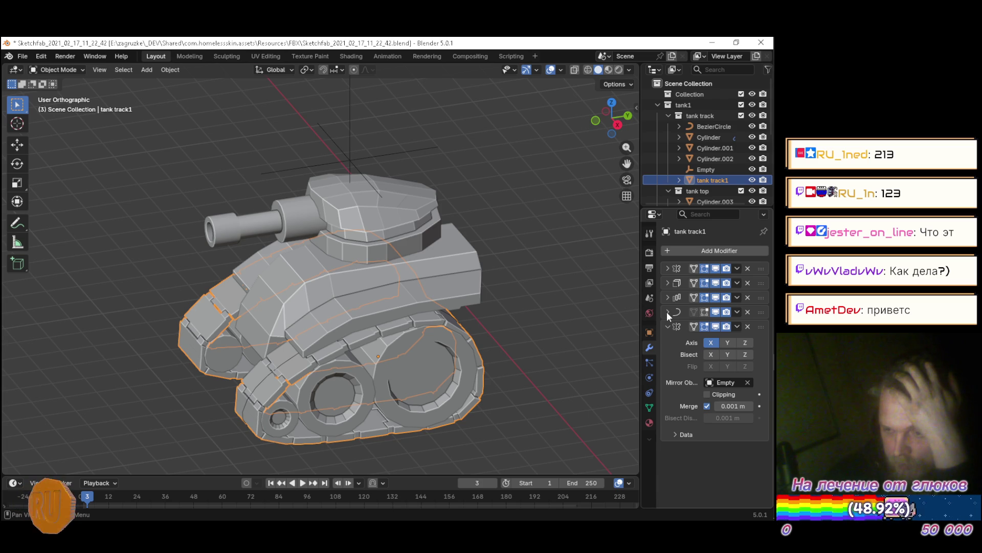
pyautogui.click(668, 297)
pyautogui.click(668, 297)
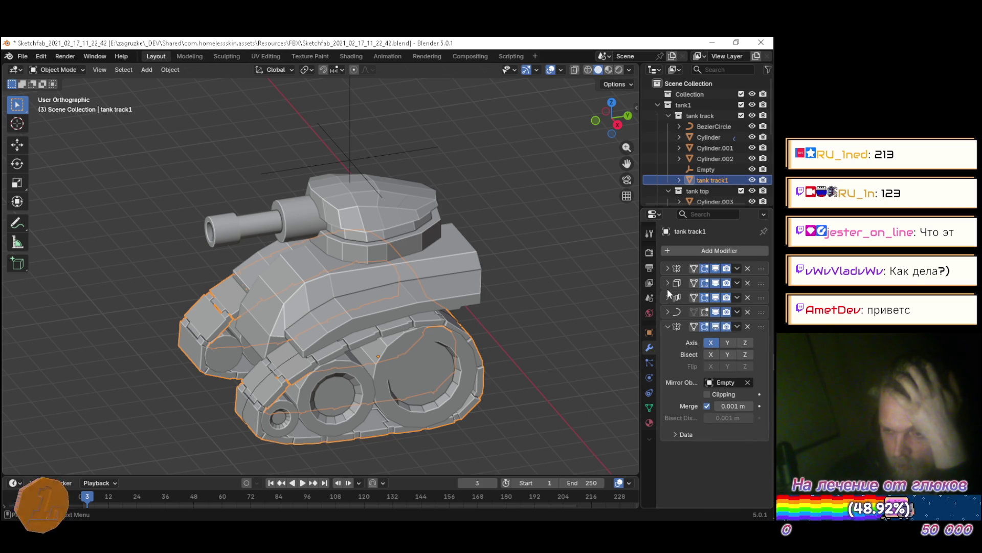
pyautogui.click(667, 268)
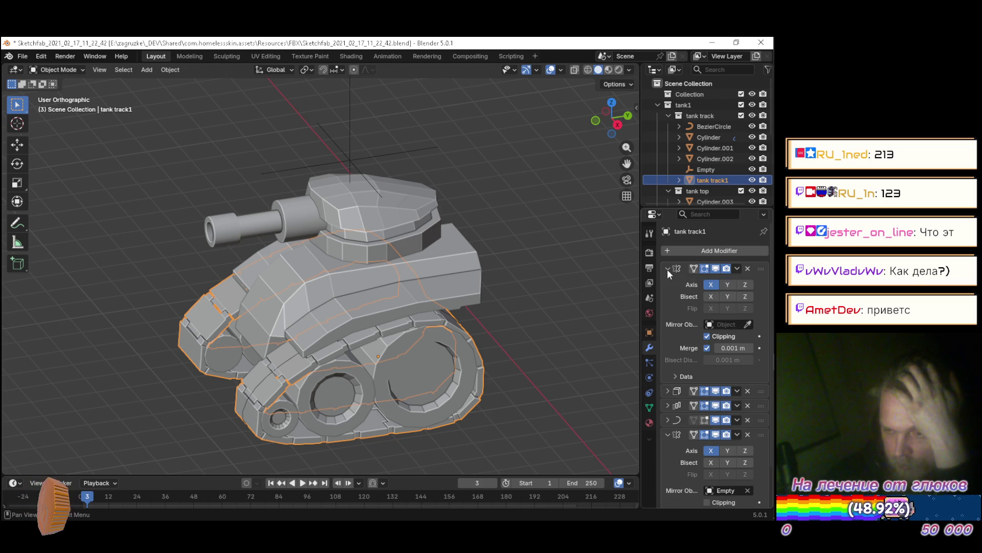
pyautogui.click(667, 269)
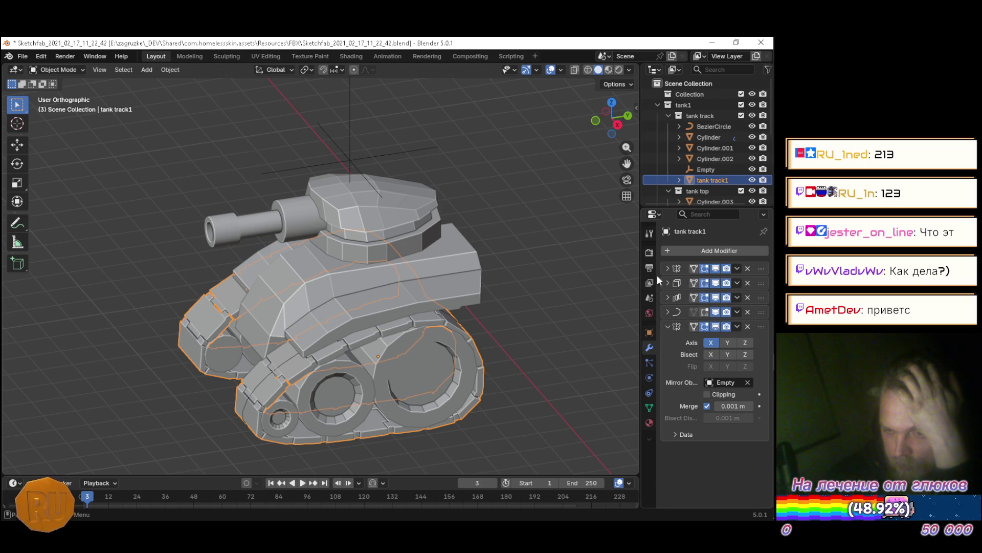
pyautogui.moveTo(596, 266)
pyautogui.mouseDown()
pyautogui.moveTo(511, 237)
pyautogui.moveTo(551, 195)
pyautogui.moveTo(419, 167)
pyautogui.moveTo(381, 193)
pyautogui.moveTo(462, 259)
pyautogui.moveTo(546, 238)
pyautogui.moveTo(566, 221)
pyautogui.moveTo(558, 263)
pyautogui.moveTo(592, 232)
pyautogui.moveTo(557, 198)
pyautogui.moveTo(480, 208)
pyautogui.mouseUp()
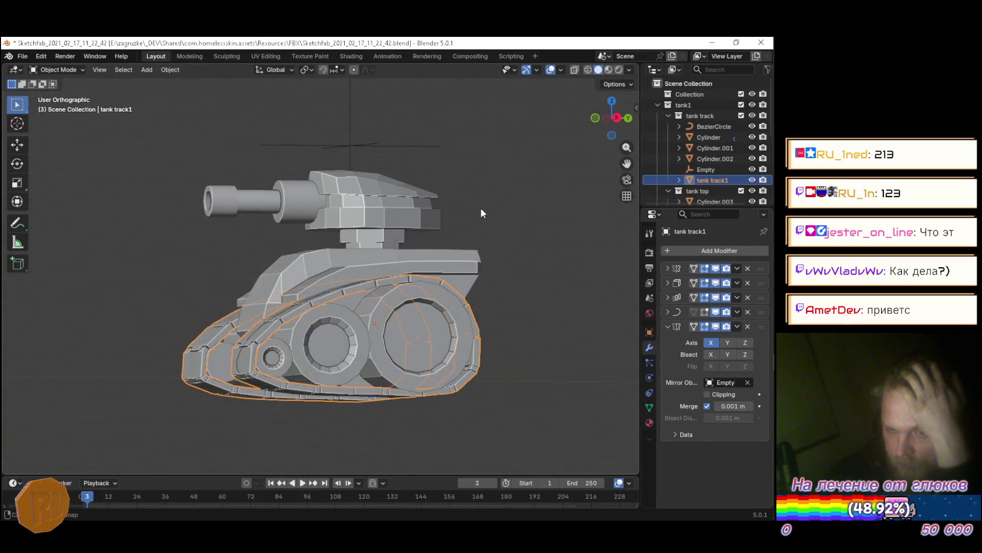
# Collapse the tank track and tank1 collections and hide tank1 from the viewport
pyautogui.click(668, 115)
pyautogui.click(657, 105)
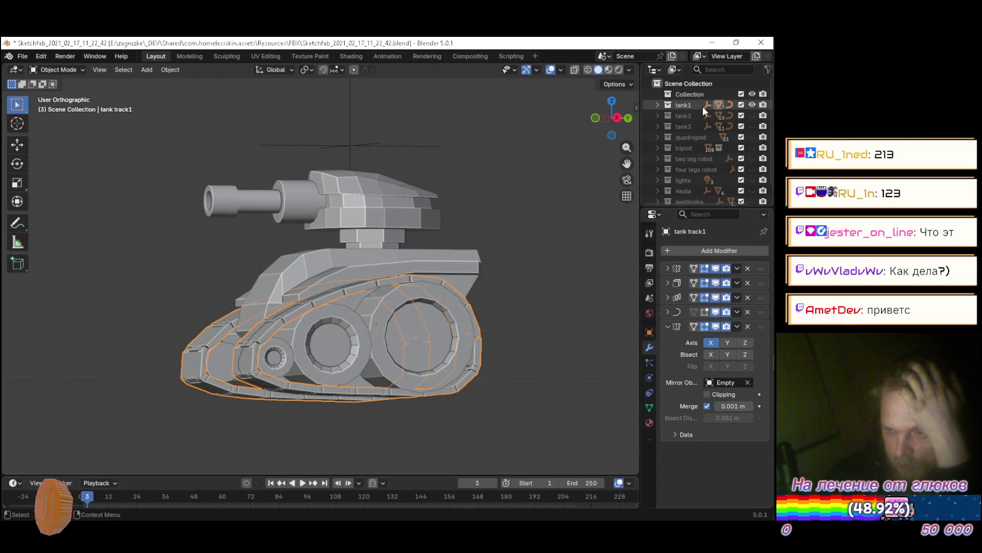
pyautogui.click(753, 105)
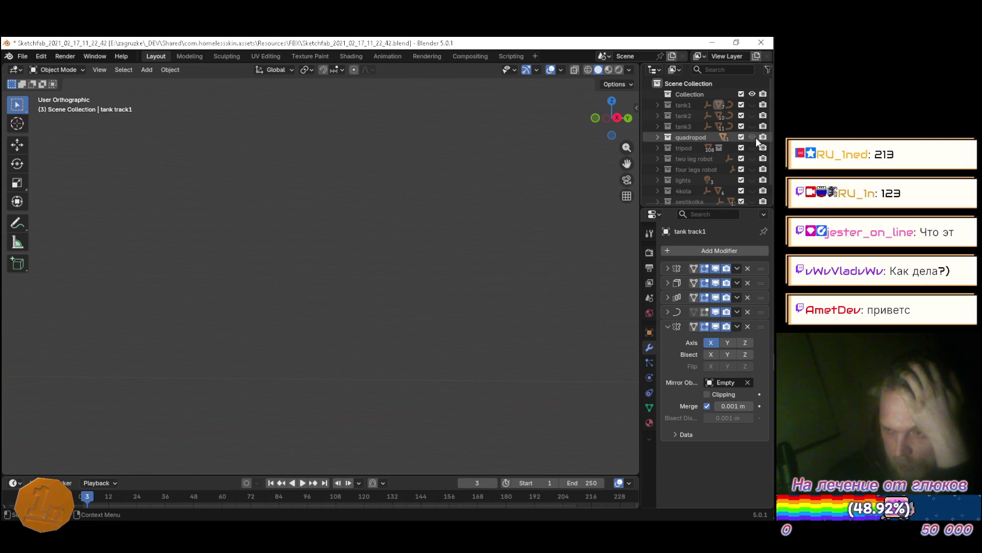
pyautogui.moveTo(421, 204)
pyautogui.mouseDown()
pyautogui.moveTo(444, 217)
pyautogui.moveTo(423, 232)
pyautogui.moveTo(259, 217)
pyautogui.moveTo(166, 224)
pyautogui.moveTo(353, 232)
pyautogui.moveTo(281, 233)
pyautogui.mouseUp()
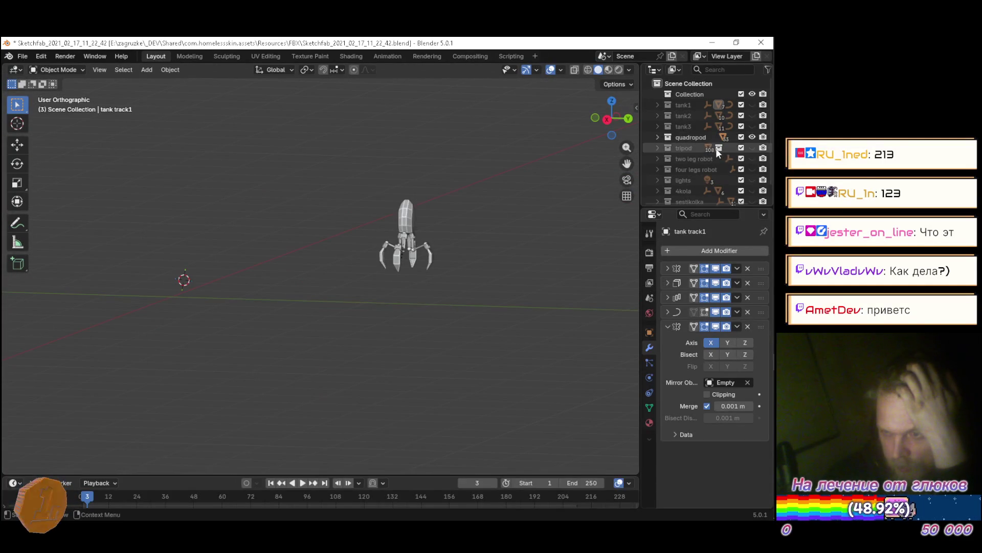
# Show the two leg robot, hide tripod and quadropod, and orbit to its front
pyautogui.click(751, 147)
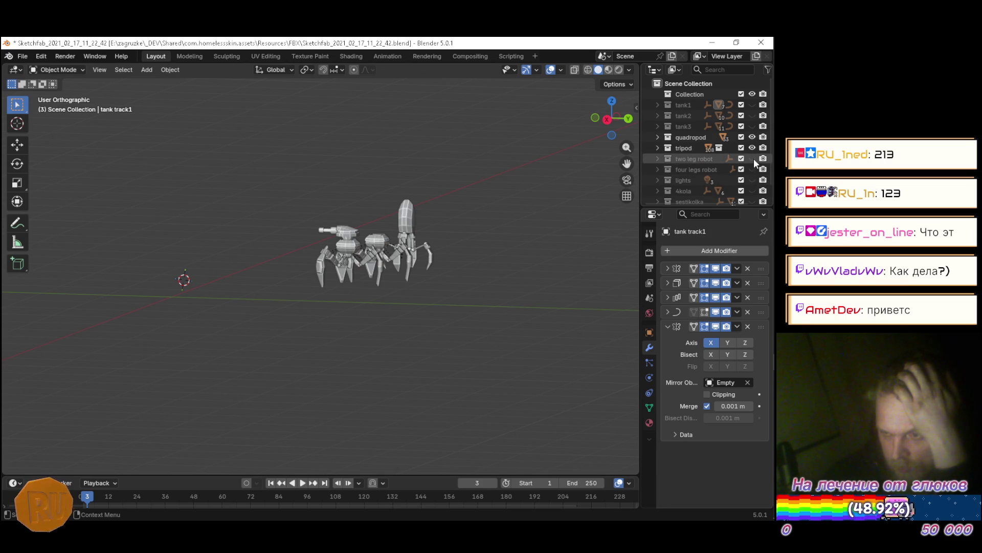
pyautogui.click(752, 158)
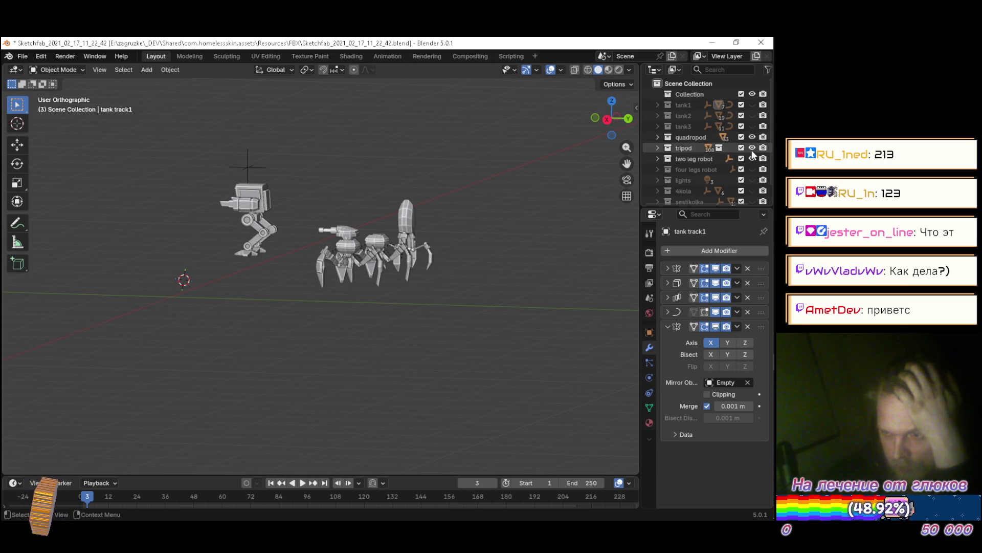
pyautogui.click(752, 147)
pyautogui.click(753, 136)
pyautogui.moveTo(409, 225)
pyautogui.mouseDown()
pyautogui.moveTo(354, 244)
pyautogui.moveTo(479, 223)
pyautogui.moveTo(386, 232)
pyautogui.mouseUp()
pyautogui.scroll(2, 246, 202)
pyautogui.scroll(6, 308, 221)
pyautogui.scroll(-3, 338, 227)
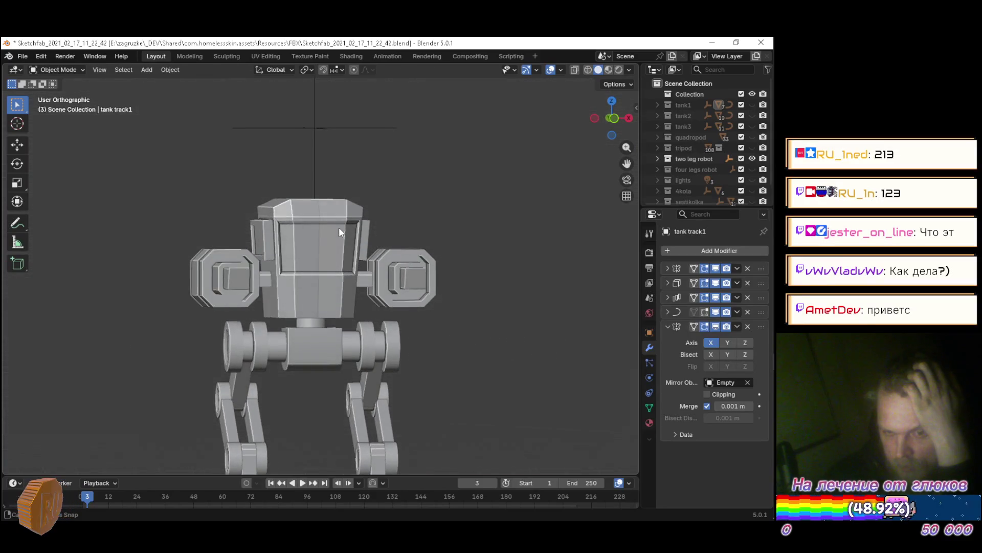
# Expand the two leg robot and select Plane.015, Empty.003 and Cylinder.022 in turn
pyautogui.click(658, 159)
pyautogui.scroll(-5, 665, 159)
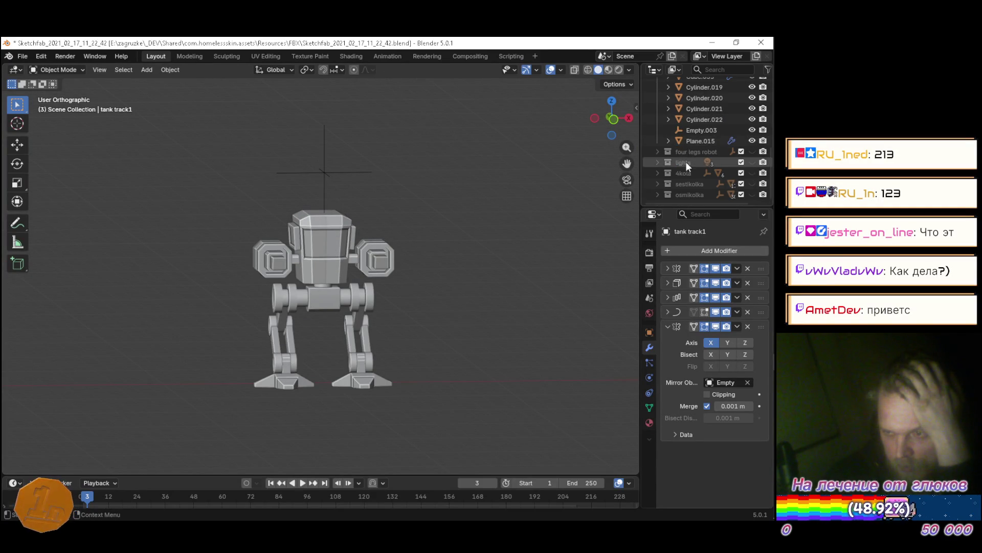
pyautogui.click(689, 142)
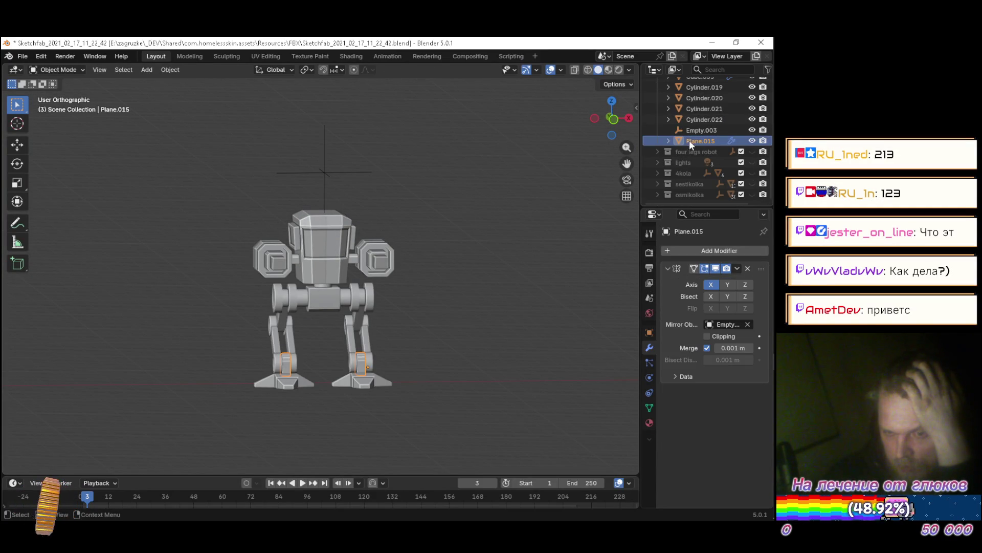
pyautogui.click(694, 134)
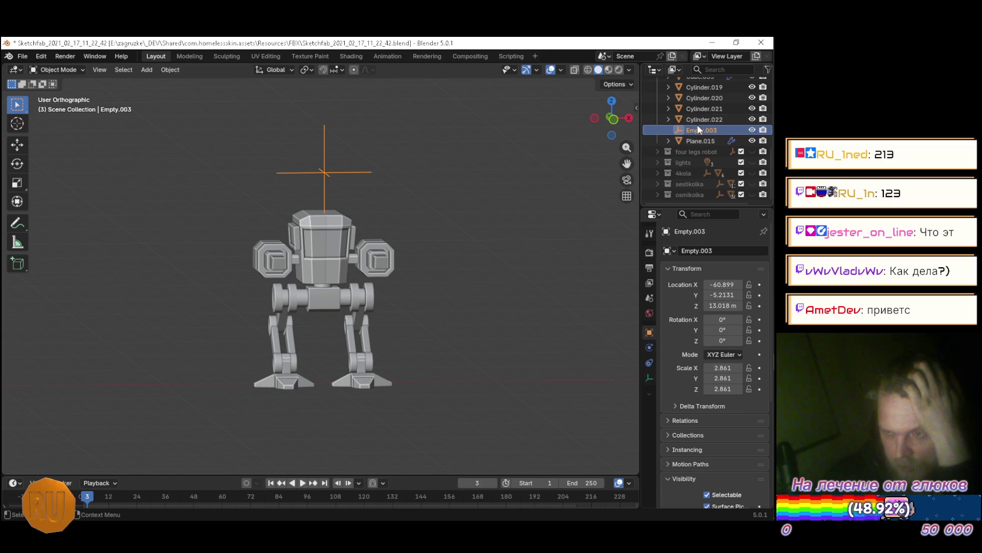
pyautogui.click(698, 120)
# Select Cylinder.021, Cylinder.020, Cylinder.019 and Cube.035, ending on the arm piece Cube.034
pyautogui.scroll(5, 698, 120)
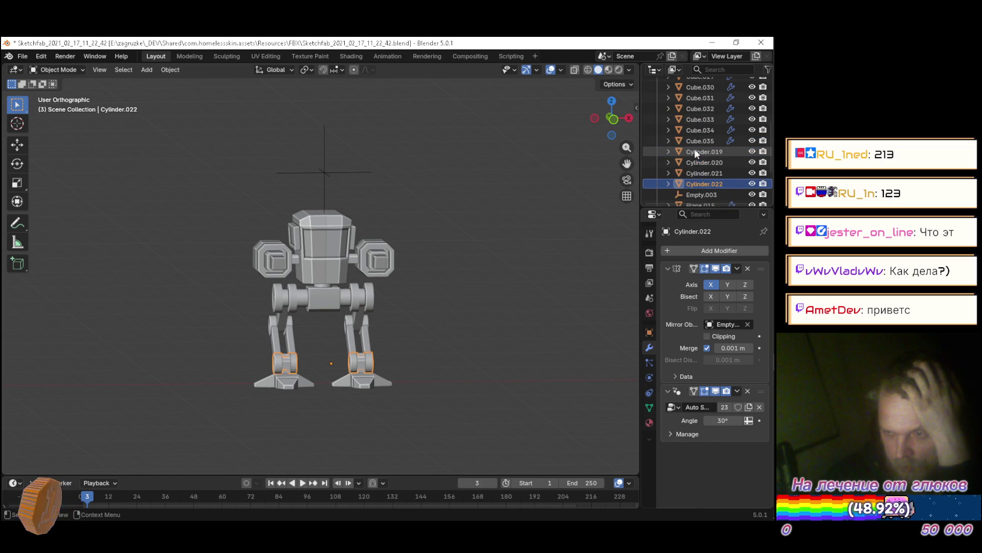
pyautogui.click(698, 173)
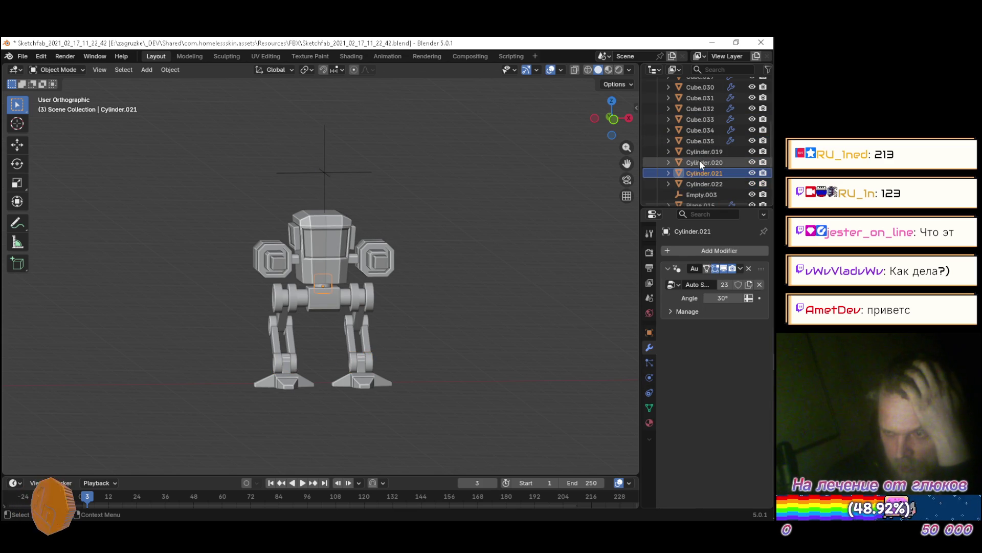
pyautogui.click(699, 162)
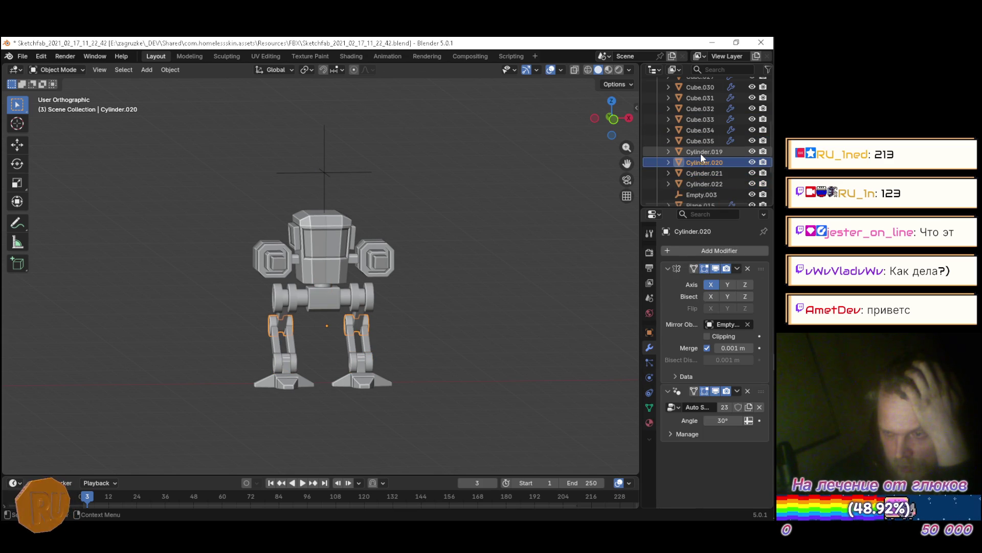
pyautogui.click(701, 151)
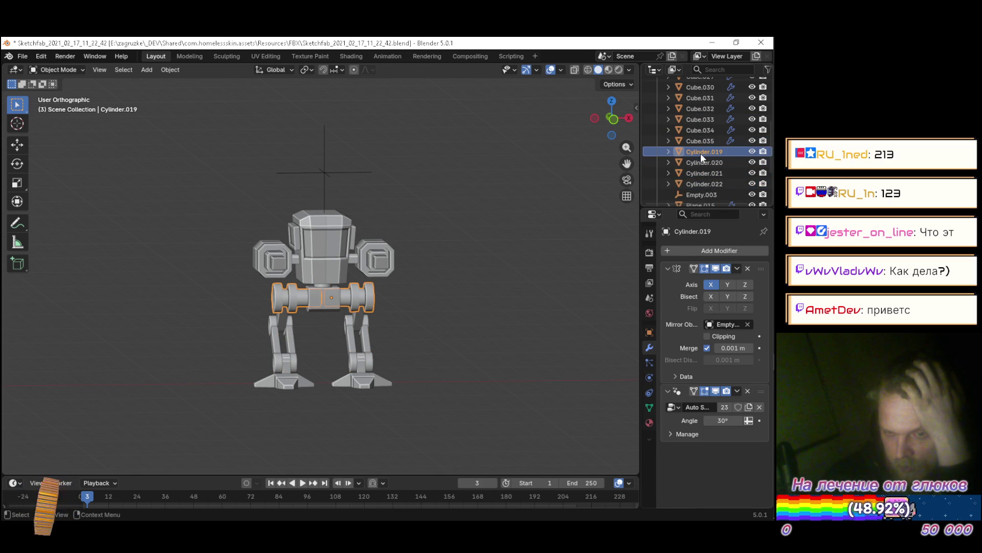
pyautogui.click(701, 141)
pyautogui.click(699, 132)
pyautogui.moveTo(501, 195)
pyautogui.mouseDown()
pyautogui.moveTo(492, 257)
pyautogui.moveTo(516, 204)
pyautogui.moveTo(459, 185)
pyautogui.moveTo(220, 273)
pyautogui.moveTo(447, 225)
pyautogui.moveTo(478, 191)
pyautogui.moveTo(281, 223)
pyautogui.moveTo(198, 283)
pyautogui.moveTo(180, 311)
pyautogui.moveTo(333, 276)
pyautogui.moveTo(362, 282)
pyautogui.moveTo(406, 213)
pyautogui.moveTo(393, 166)
pyautogui.moveTo(346, 192)
pyautogui.moveTo(399, 256)
pyautogui.moveTo(450, 261)
pyautogui.moveTo(290, 268)
pyautogui.moveTo(369, 266)
pyautogui.moveTo(424, 322)
pyautogui.mouseUp()
# Enter Edit Mode on Cube.034 and inspect the linked arm mesh in X-ray view
pyautogui.press('Tab')
pyautogui.scroll(5, 362, 282)
pyautogui.press('l')
pyautogui.hotkey('alt', 'z')
pyautogui.keyDown('alt'); pyautogui.middleClick(369, 266); pyautogui.keyUp('alt')
pyautogui.scroll(-4, 369, 266)
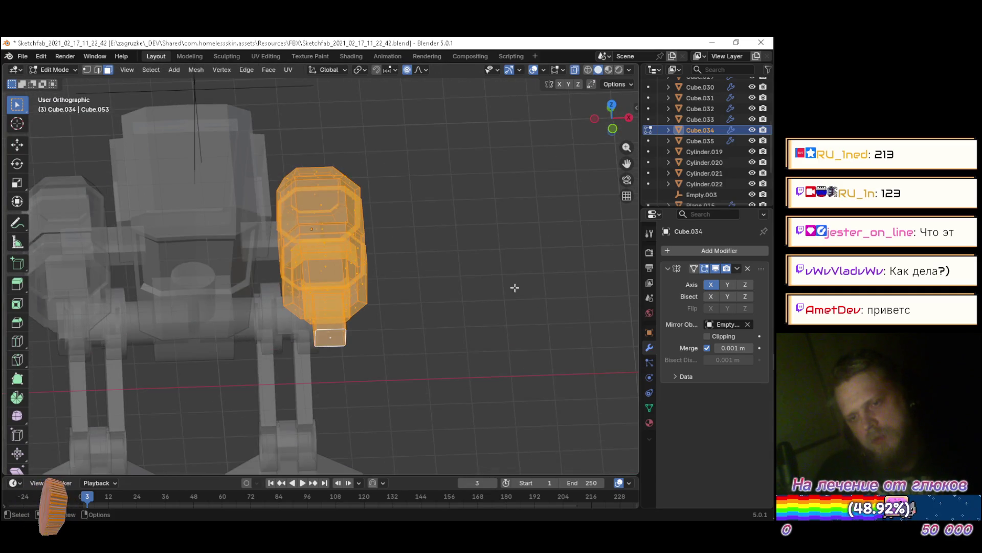
pyautogui.click(500, 316)
pyautogui.moveTo(500, 315)
pyautogui.mouseDown()
pyautogui.moveTo(401, 313)
pyautogui.moveTo(408, 292)
pyautogui.mouseUp()
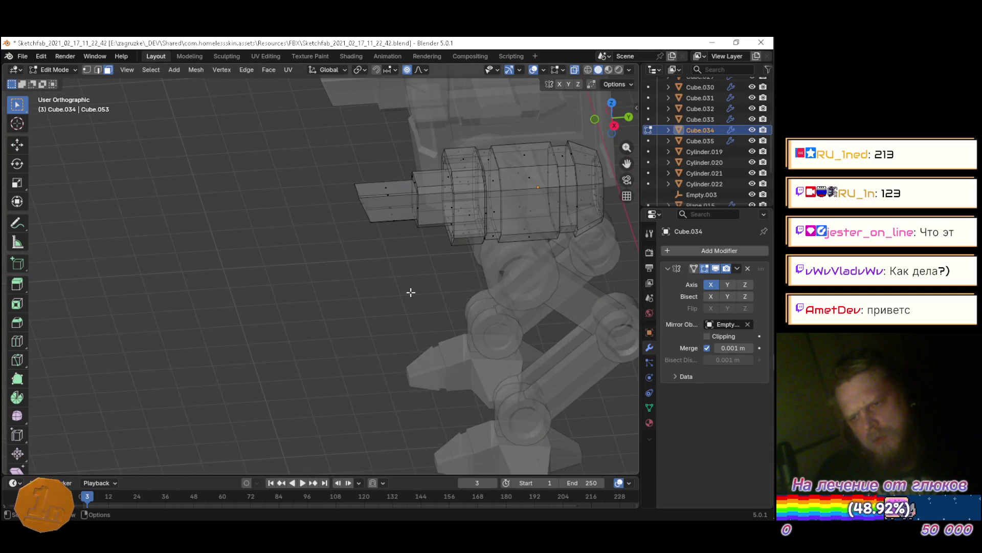
pyautogui.hotkey('alt', 'z')
pyautogui.scroll(5, 334, 233)
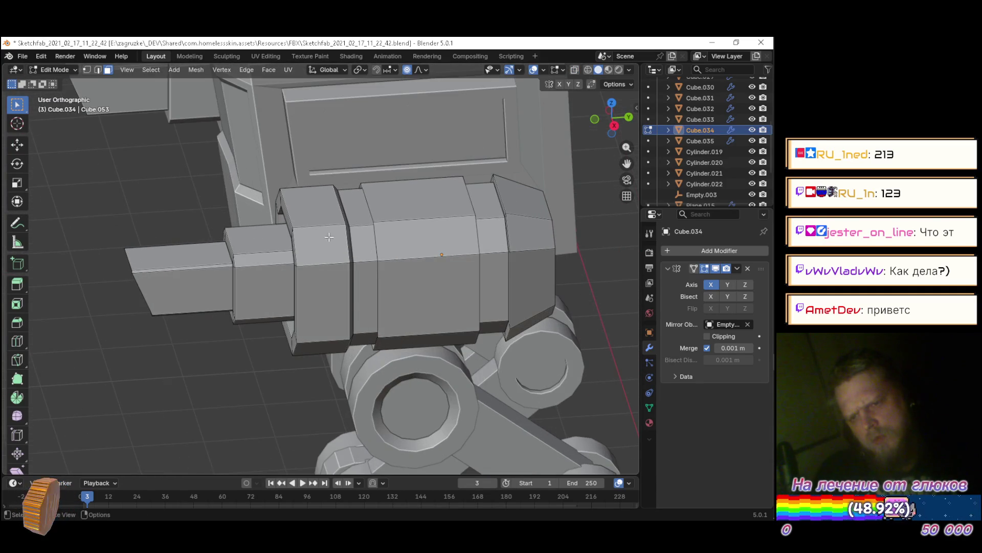
pyautogui.scroll(4, 333, 233)
# Select an arm edge and check the Edge menu without applying anything
pyautogui.click(374, 205)
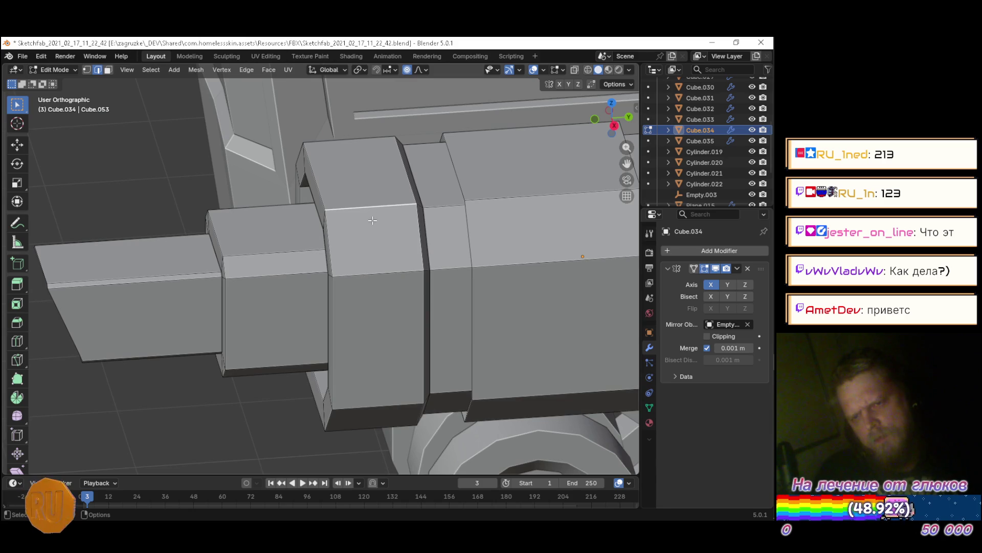
pyautogui.rightClick(368, 210)
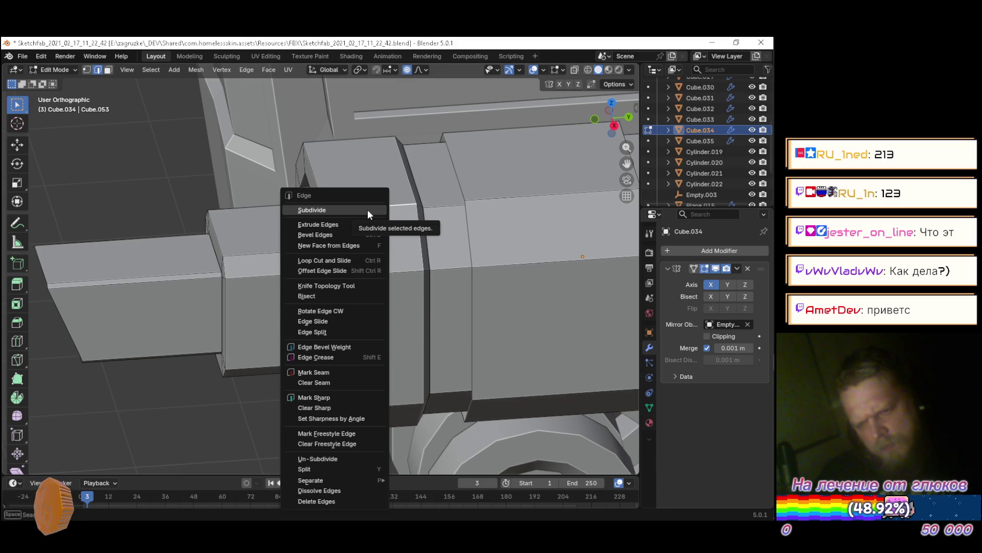
pyautogui.click(117, 175)
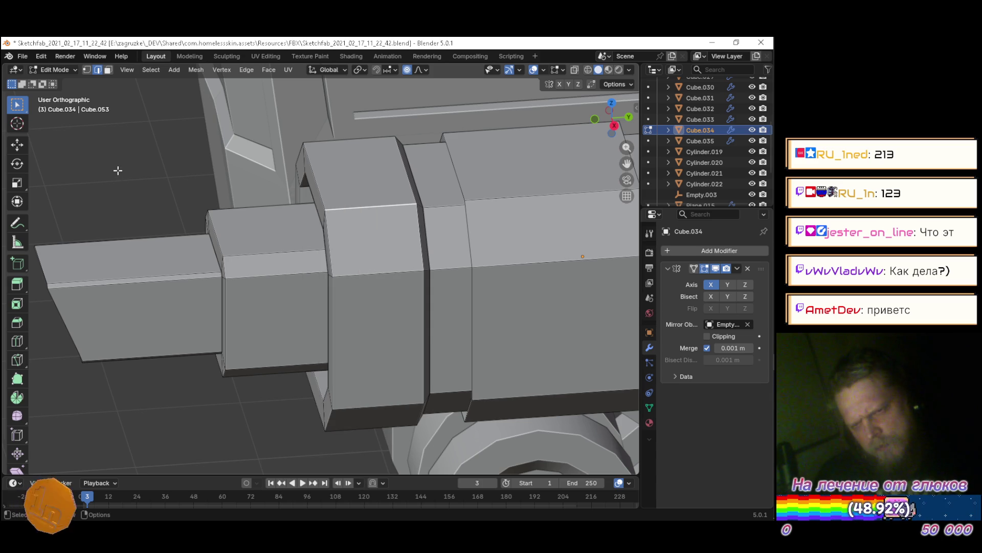
pyautogui.scroll(-4, 117, 175)
pyautogui.scroll(-3, 149, 320)
# Open the Shading workspace with the robot seen from the front
pyautogui.moveTo(185, 317)
pyautogui.mouseDown()
pyautogui.moveTo(298, 283)
pyautogui.moveTo(437, 289)
pyautogui.moveTo(340, 345)
pyautogui.moveTo(291, 341)
pyautogui.moveTo(392, 322)
pyautogui.moveTo(437, 290)
pyautogui.moveTo(230, 351)
pyautogui.moveTo(234, 371)
pyautogui.moveTo(302, 373)
pyautogui.moveTo(336, 240)
pyautogui.moveTo(440, 329)
pyautogui.moveTo(499, 334)
pyautogui.moveTo(409, 358)
pyautogui.moveTo(300, 362)
pyautogui.moveTo(336, 238)
pyautogui.moveTo(361, 241)
pyautogui.moveTo(371, 202)
pyautogui.moveTo(413, 225)
pyautogui.moveTo(395, 205)
pyautogui.moveTo(342, 222)
pyautogui.moveTo(365, 312)
pyautogui.moveTo(390, 229)
pyautogui.moveTo(319, 251)
pyautogui.mouseUp()
pyautogui.scroll(5, 336, 239)
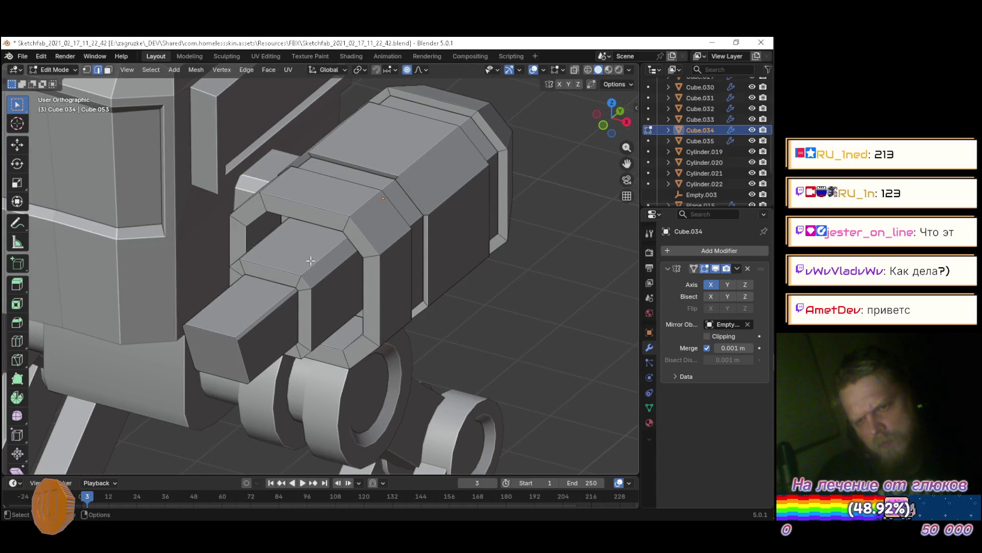
pyautogui.click(351, 56)
pyautogui.scroll(10, 434, 176)
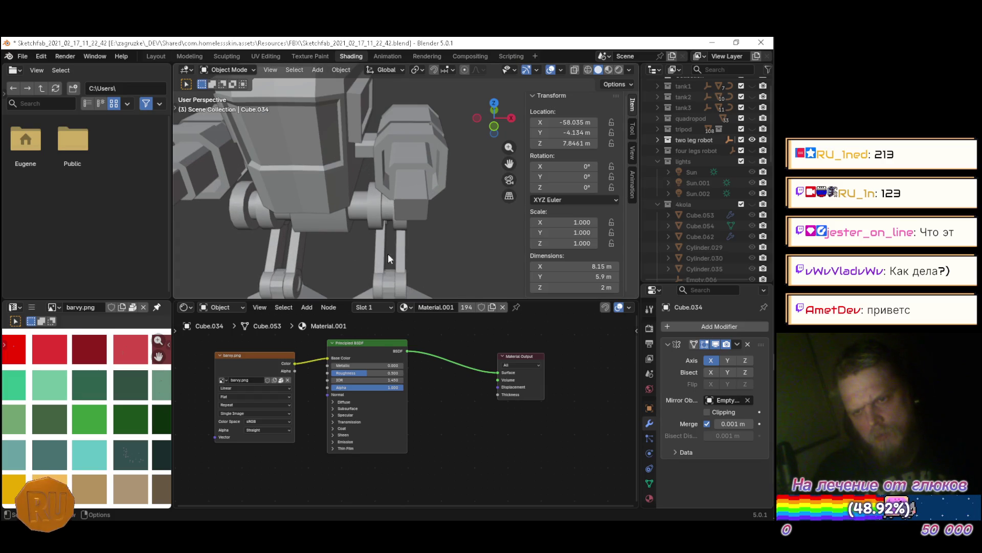
# Try Metallic, Roughness and Alpha changes on the Principled BSDF, leaving them unchanged
pyautogui.moveTo(382, 365)
pyautogui.mouseDown()
pyautogui.moveTo(406, 361)
pyautogui.moveTo(361, 373)
pyautogui.moveTo(475, 403)
pyautogui.mouseUp()
pyautogui.hotkey('ctrl', 'z')
pyautogui.press('Escape')
pyautogui.moveTo(364, 388)
pyautogui.mouseDown()
pyautogui.moveTo(348, 388)
pyautogui.moveTo(383, 387)
pyautogui.mouseUp()
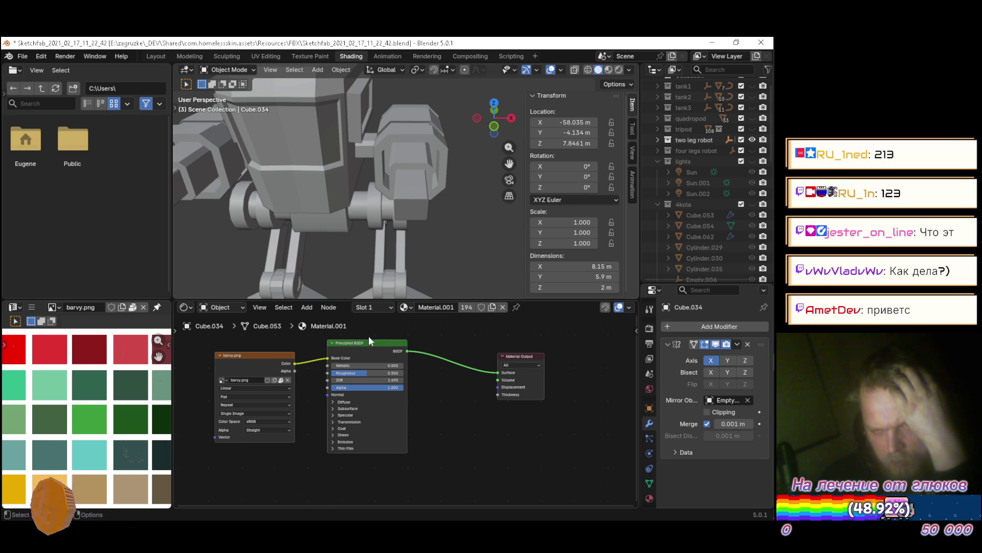
pyautogui.scroll(1, 348, 349)
pyautogui.scroll(2, 350, 353)
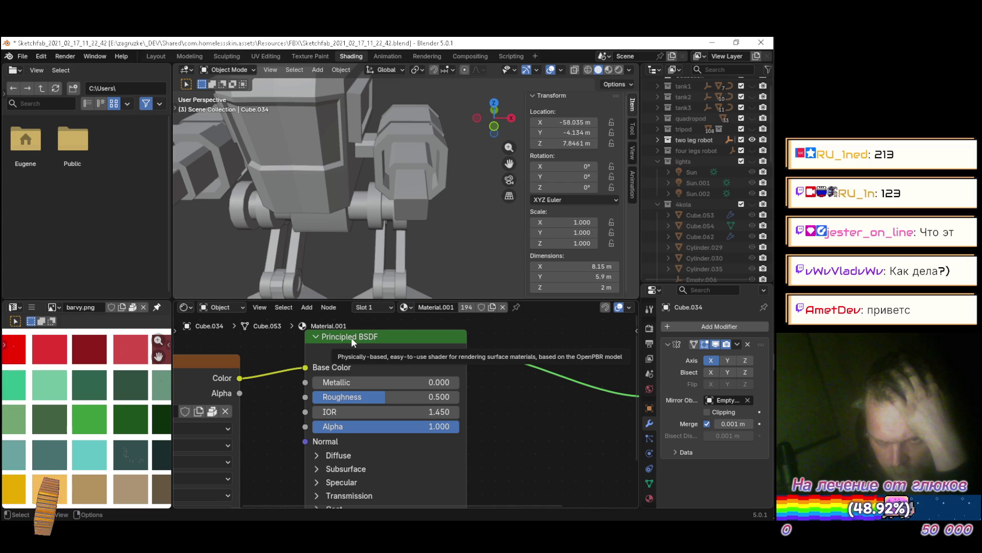
pyautogui.scroll(-2, 351, 336)
pyautogui.scroll(-2, 404, 369)
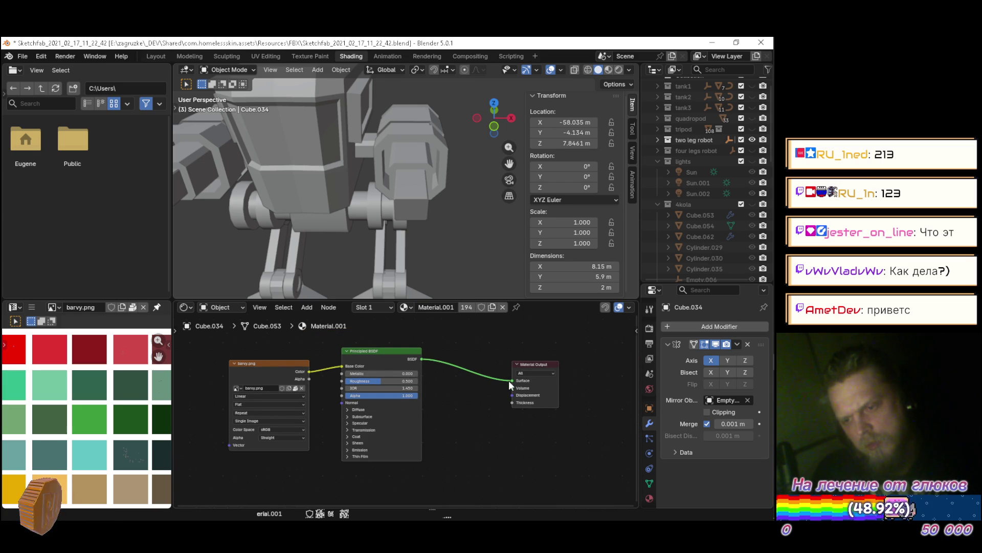
# For body Cube.028, disconnect and reconnect Principled BSDF to the Material Output Surface
pyautogui.moveTo(510, 380)
pyautogui.mouseDown()
pyautogui.moveTo(450, 366)
pyautogui.moveTo(460, 358)
pyautogui.moveTo(464, 370)
pyautogui.moveTo(430, 361)
pyautogui.moveTo(512, 381)
pyautogui.mouseUp()
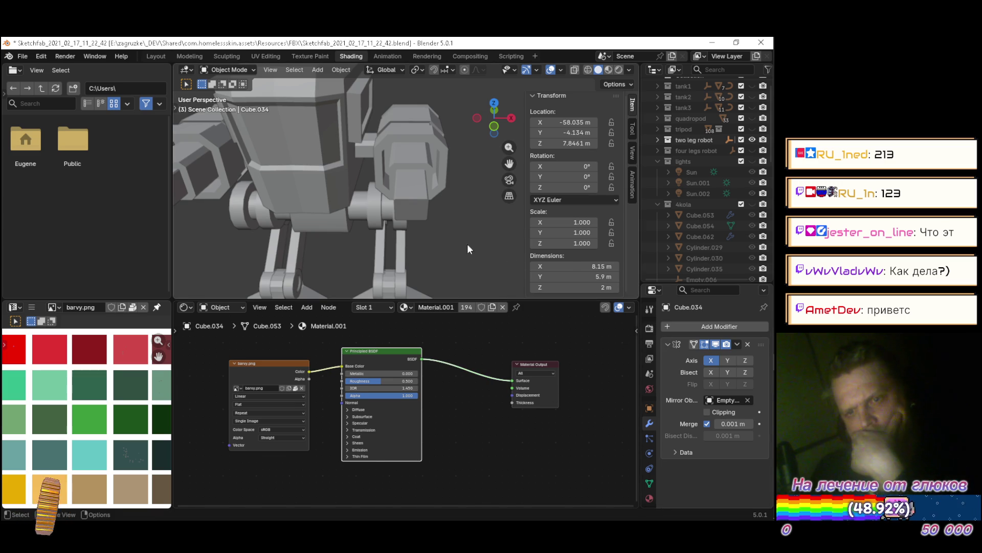
pyautogui.click(344, 145)
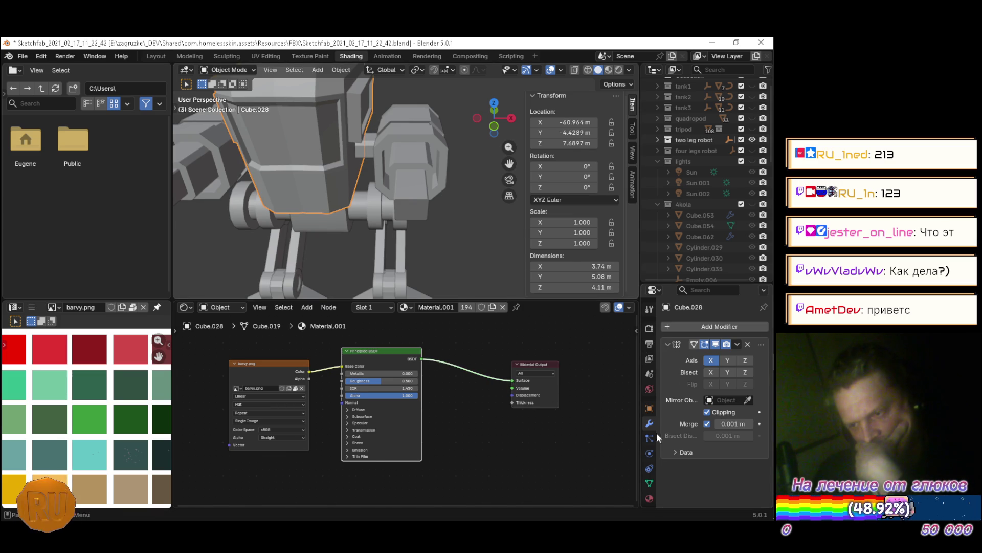
pyautogui.click(650, 497)
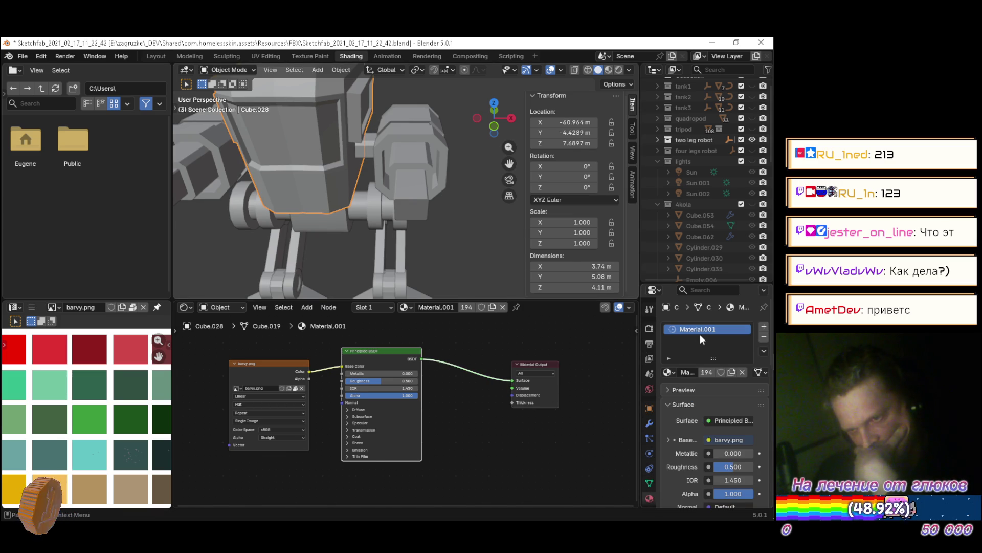
pyautogui.scroll(-3, 410, 377)
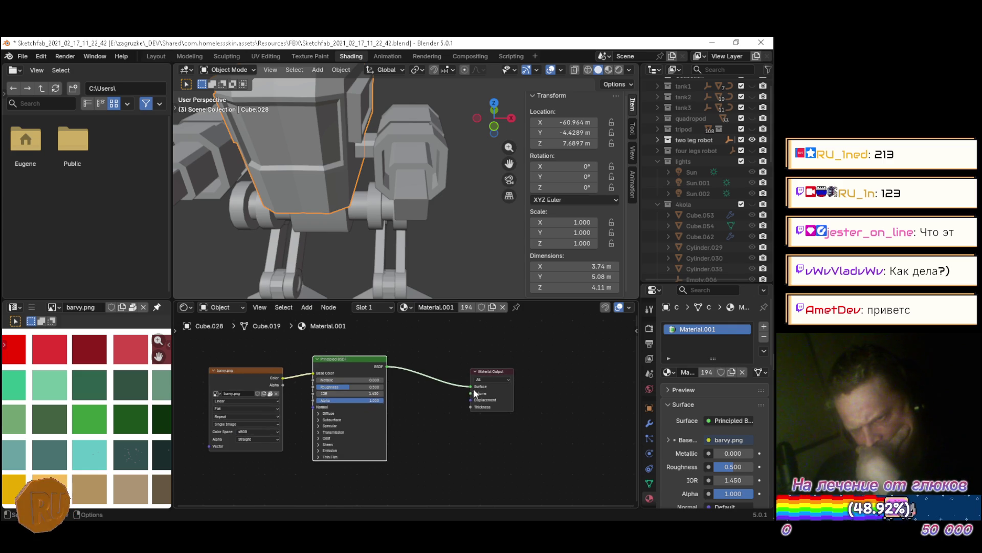
pyautogui.moveTo(471, 386); pyautogui.dragTo(451, 389)
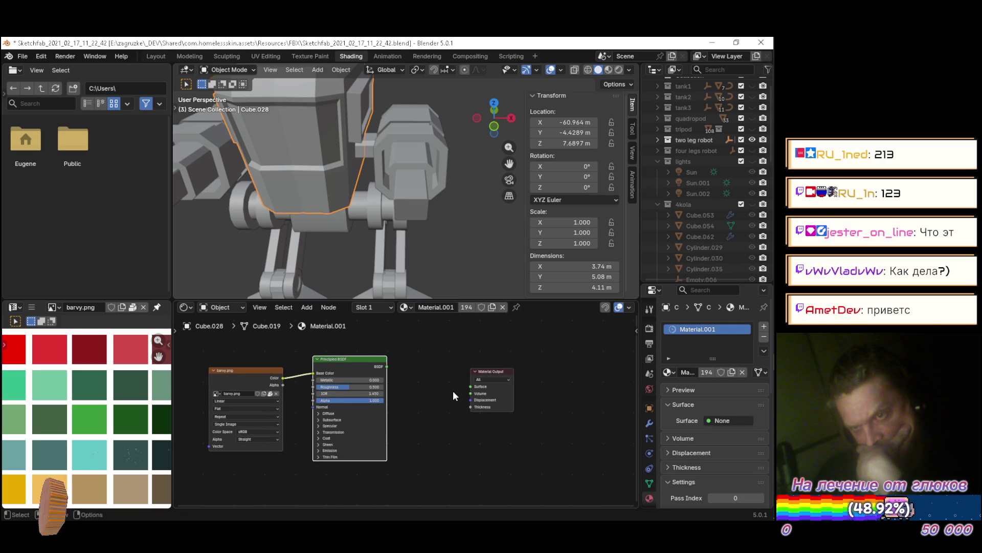
pyautogui.moveTo(387, 367); pyautogui.dragTo(470, 386)
# Return to the Modeling workspace and orbit to face the robot's front
pyautogui.scroll(-3, 700, 416)
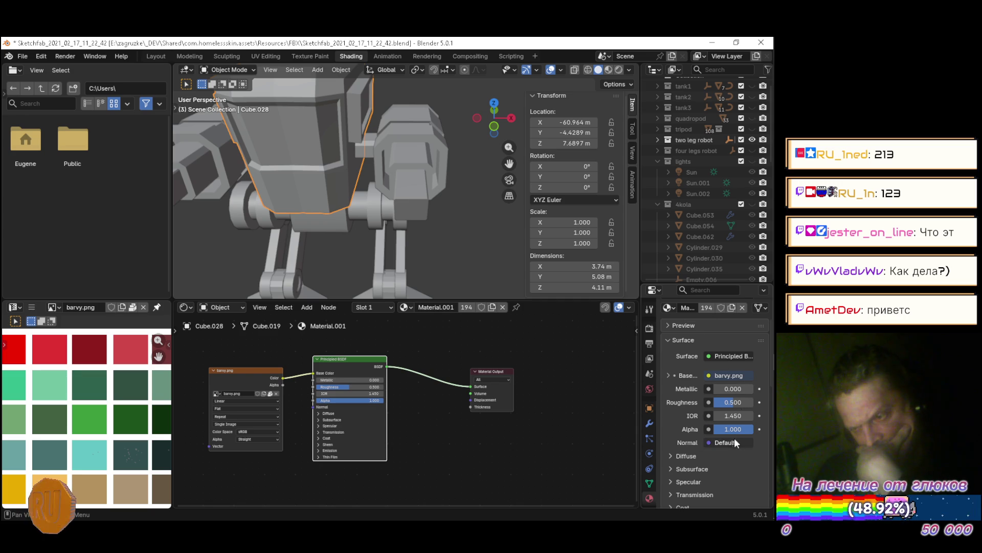
pyautogui.scroll(-9, 734, 438)
pyautogui.scroll(-8, 733, 438)
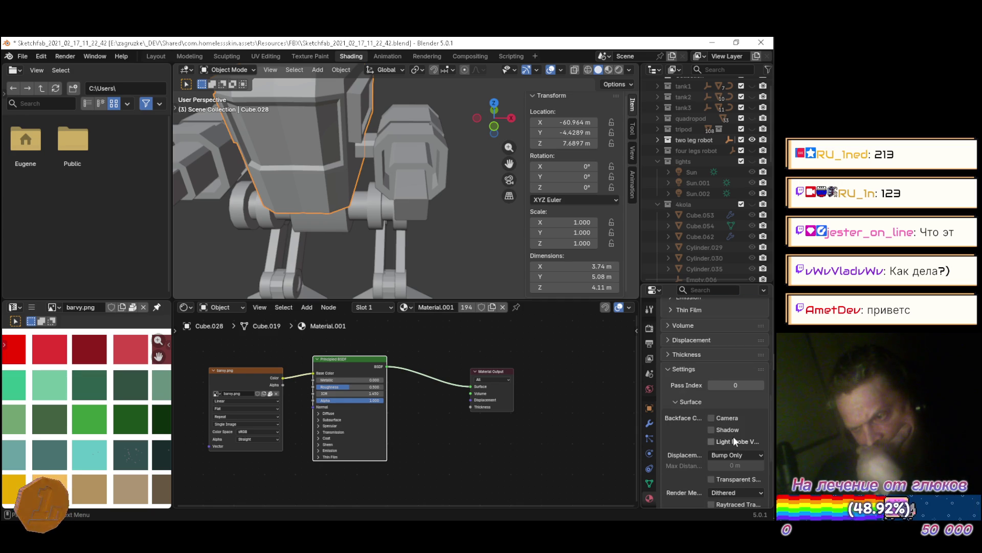
pyautogui.scroll(20, 729, 433)
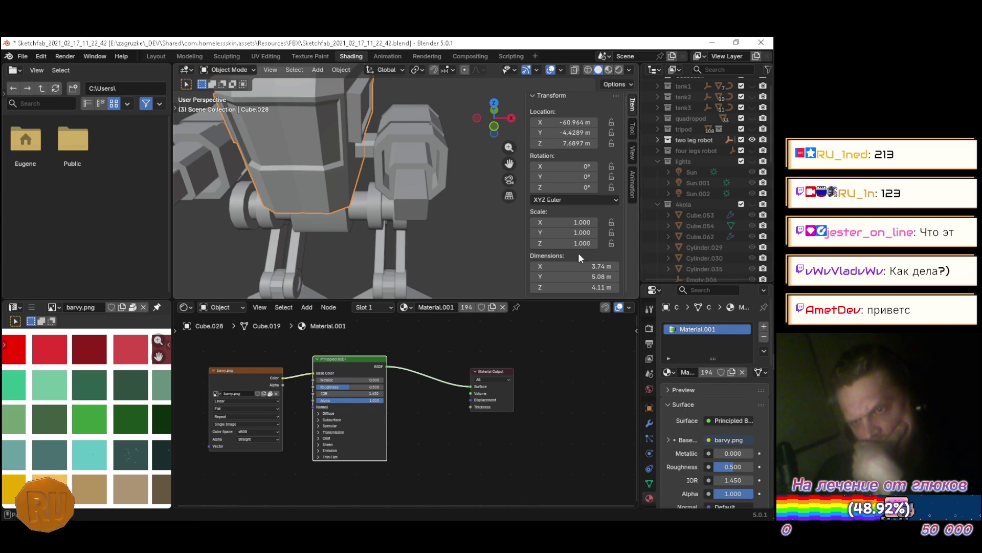
pyautogui.scroll(-6, 434, 204)
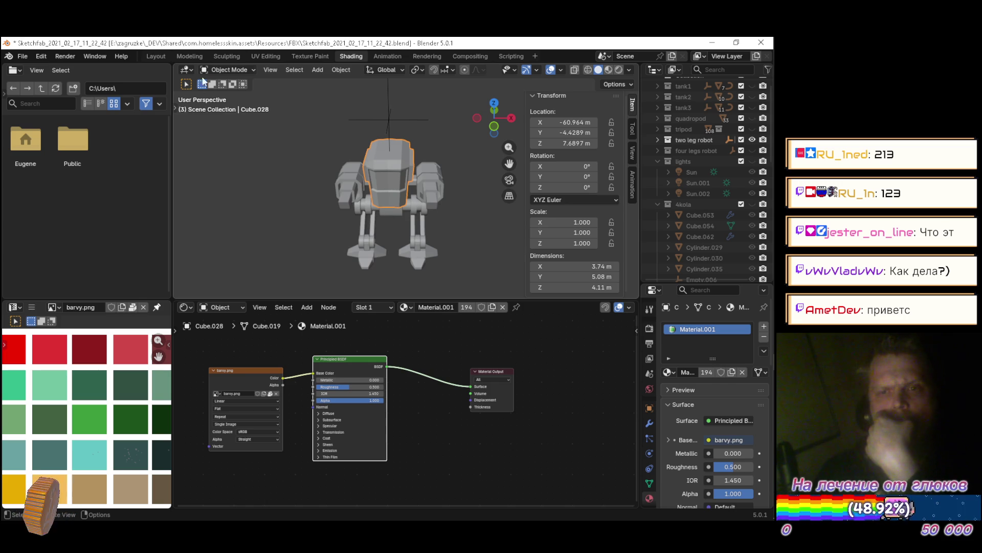
pyautogui.click(190, 55)
pyautogui.moveTo(362, 217)
pyautogui.mouseDown()
pyautogui.moveTo(255, 208)
pyautogui.moveTo(346, 224)
pyautogui.mouseUp()
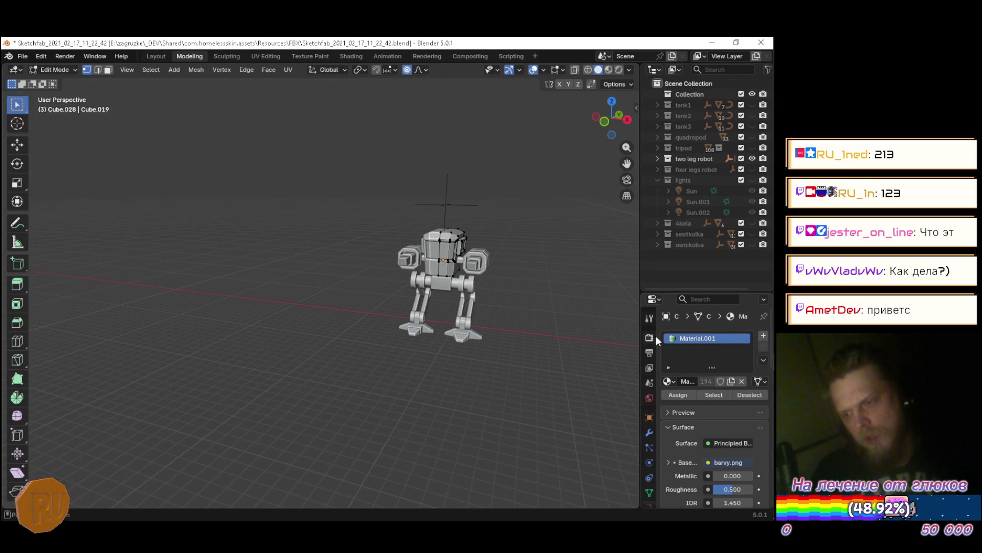
# In face select mode, select the vertical face loop on the body and view its Mirror modifier
pyautogui.click(658, 180)
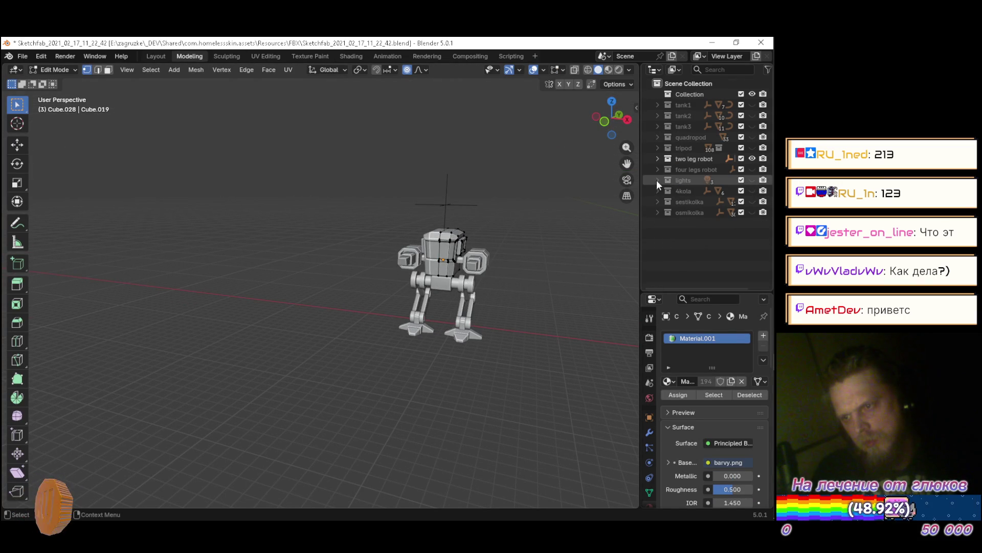
pyautogui.scroll(5, 461, 220)
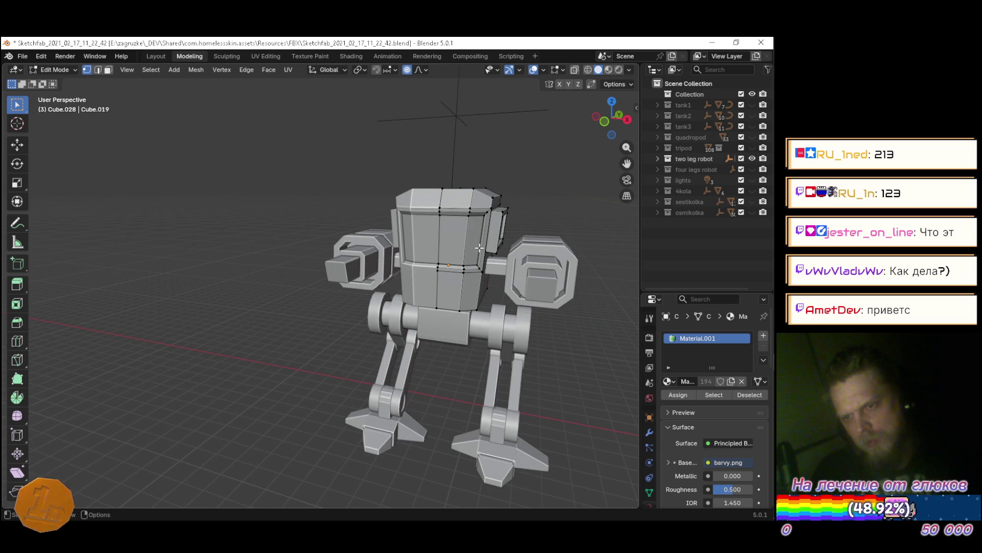
pyautogui.press('2')
pyautogui.press('3')
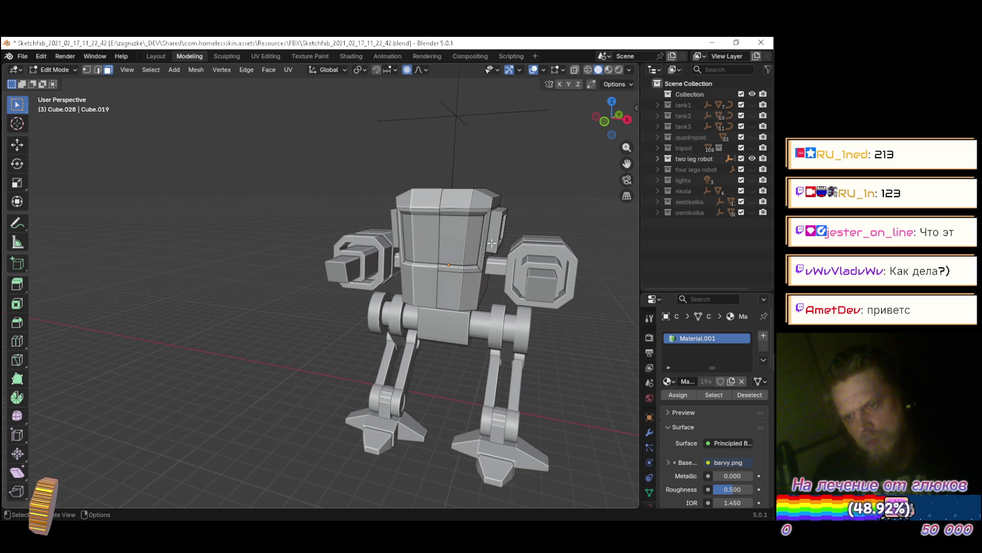
pyautogui.click(456, 217)
pyautogui.keyDown('alt'); pyautogui.click(495, 299); pyautogui.keyUp('alt')
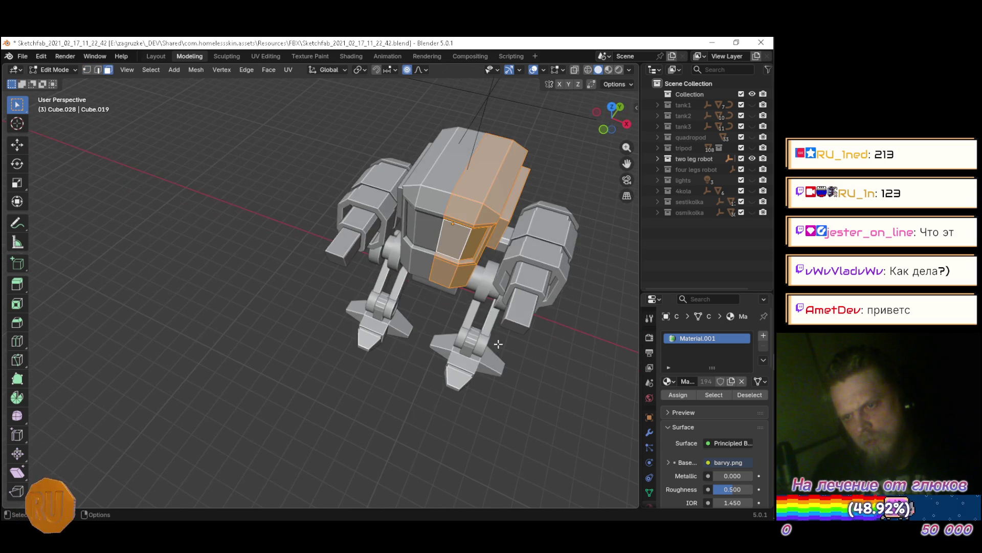
pyautogui.click(651, 431)
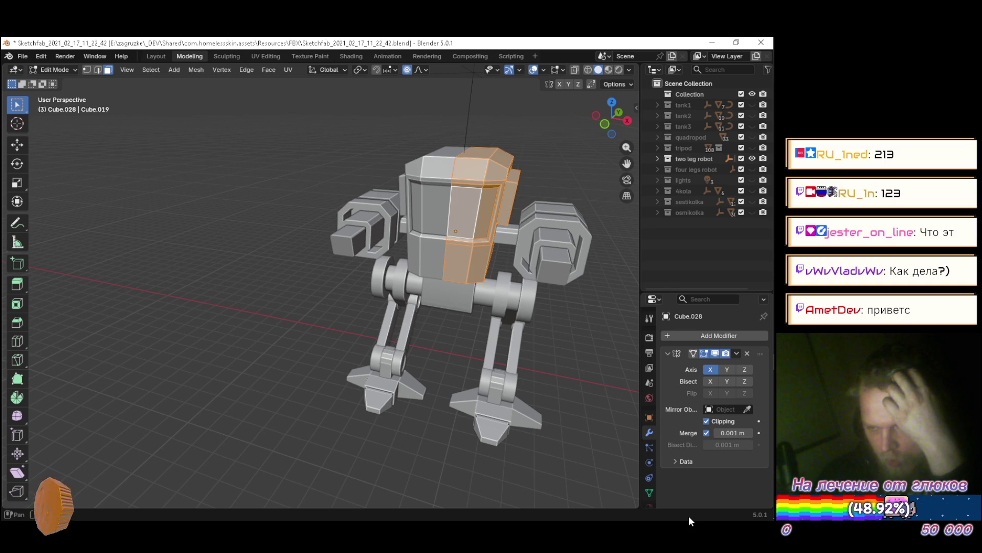
pyautogui.moveTo(440, 368)
pyautogui.mouseDown()
pyautogui.moveTo(317, 355)
pyautogui.moveTo(286, 295)
pyautogui.moveTo(523, 379)
pyautogui.moveTo(453, 365)
pyautogui.moveTo(576, 338)
pyautogui.moveTo(503, 340)
pyautogui.mouseUp()
# Check the body faces' placement in the UV Editing workspace, then go back to Layout
pyautogui.click(265, 56)
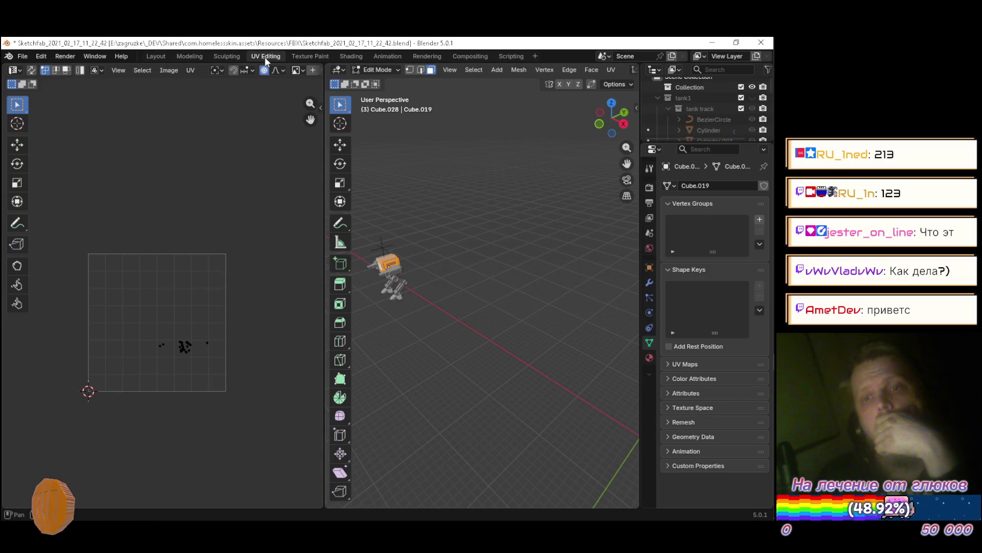
pyautogui.scroll(10, 175, 382)
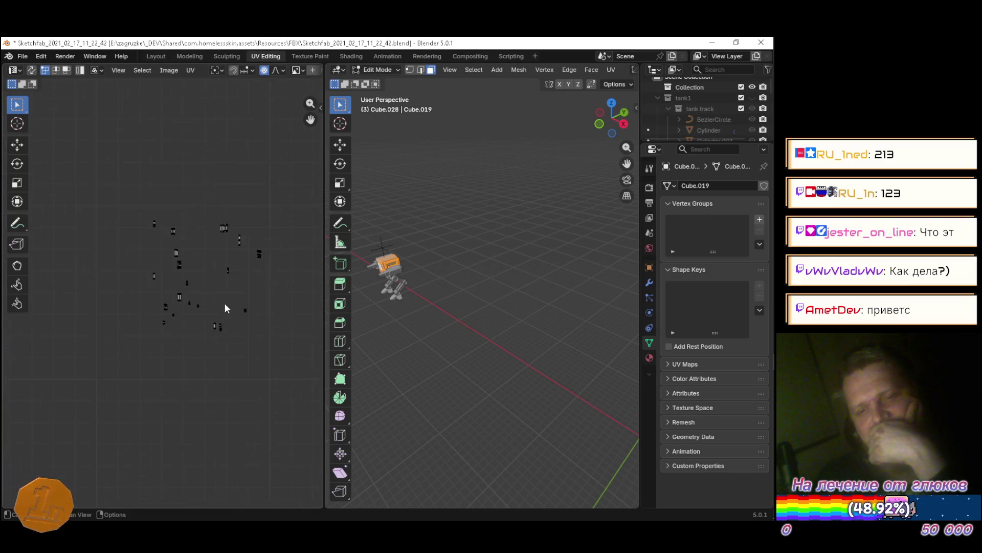
pyautogui.scroll(-8, 125, 244)
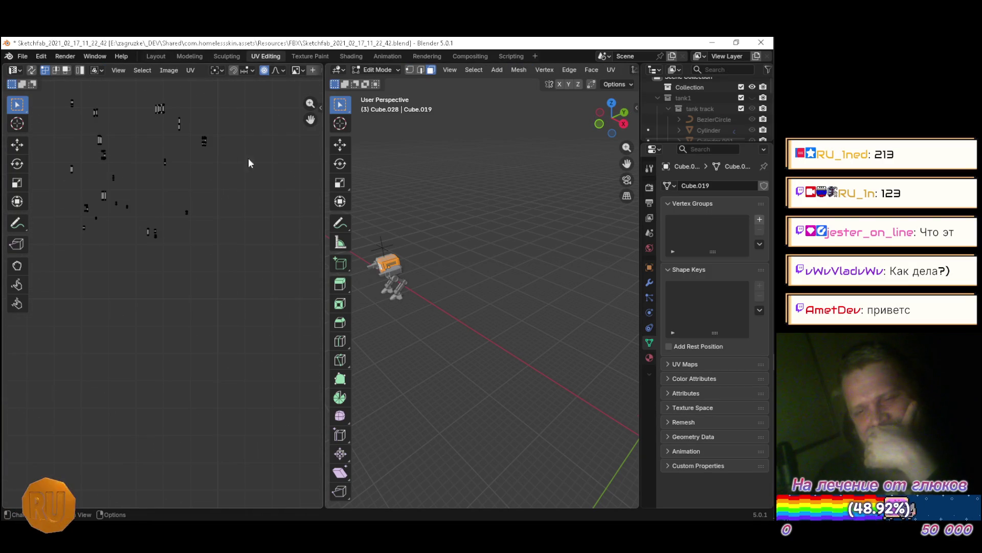
pyautogui.scroll(-3, 212, 144)
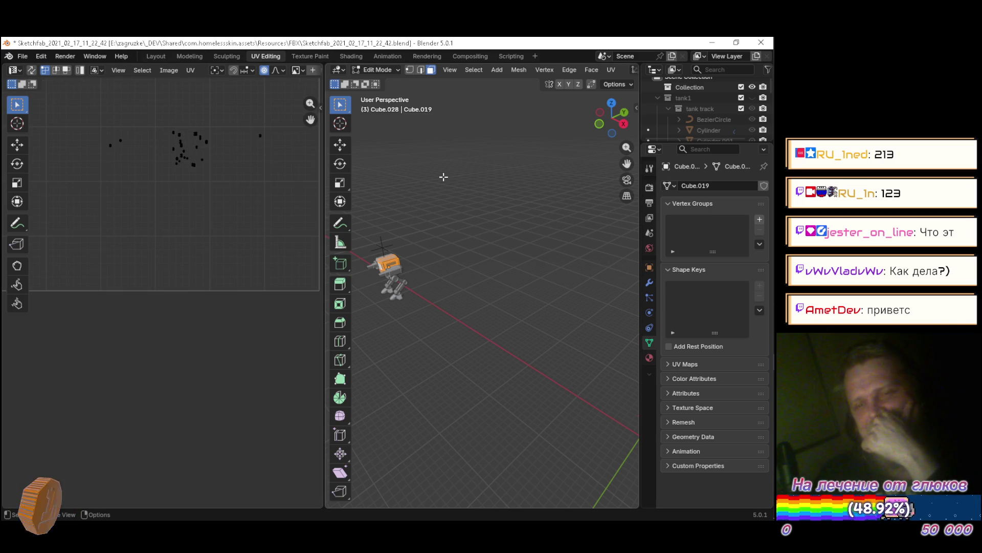
pyautogui.scroll(-2, 438, 180)
pyautogui.scroll(3, 416, 186)
pyautogui.moveTo(417, 186)
pyautogui.mouseDown()
pyautogui.moveTo(499, 265)
pyautogui.moveTo(557, 222)
pyautogui.moveTo(529, 217)
pyautogui.moveTo(533, 224)
pyautogui.mouseUp()
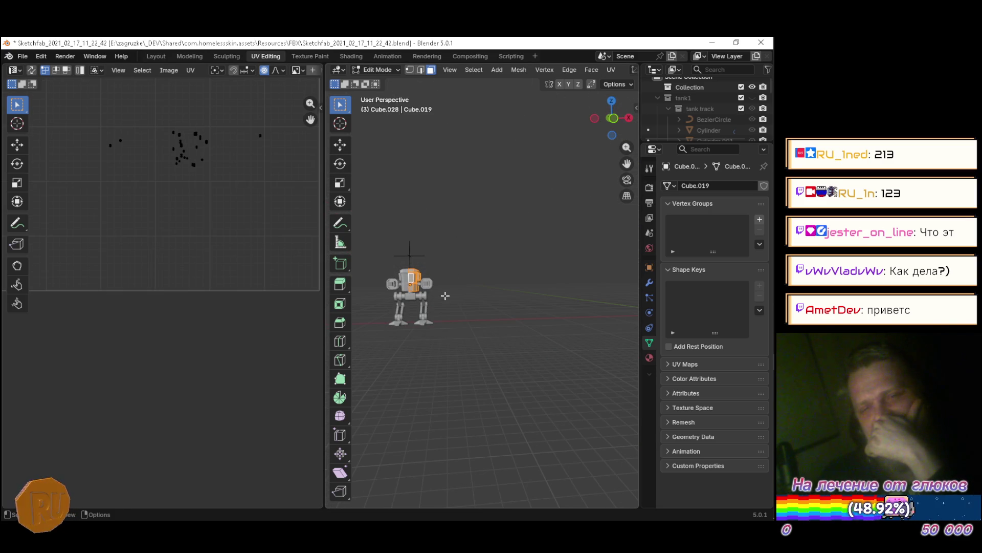
pyautogui.scroll(4, 400, 310)
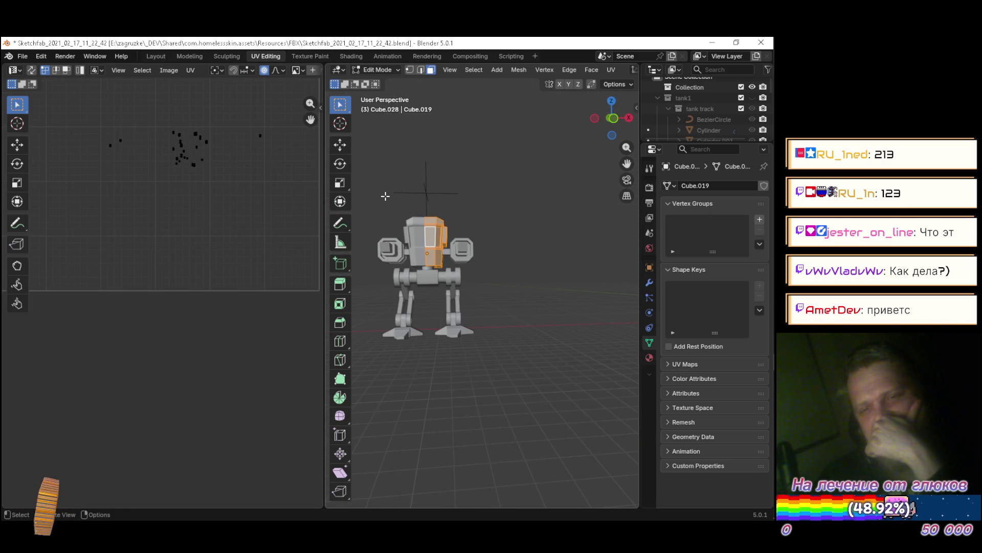
pyautogui.scroll(-6, 175, 184)
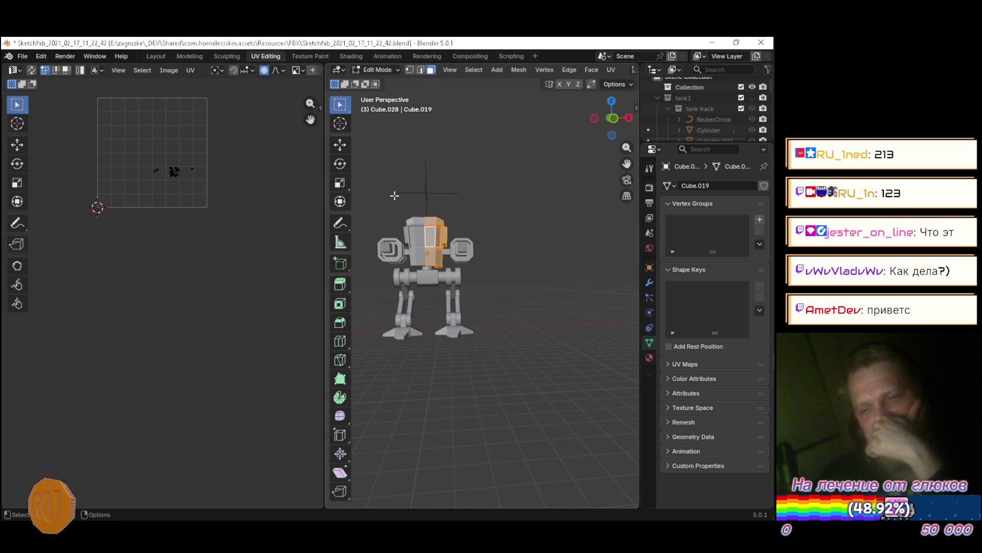
pyautogui.click(154, 55)
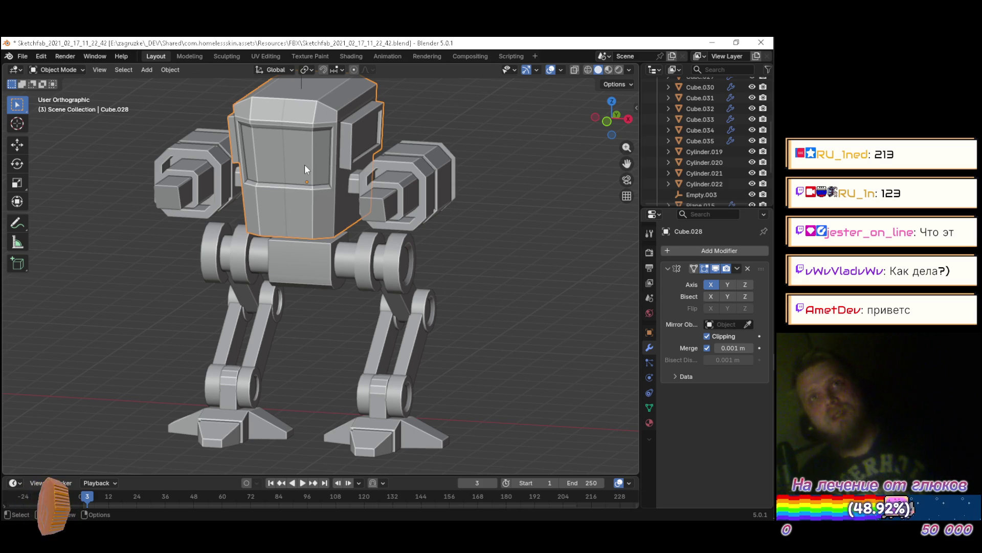
# Toggle the RITMIX helper, then bring up the context menu of the Outliner's 'two leg robot' collection
pyautogui.press('Pause')
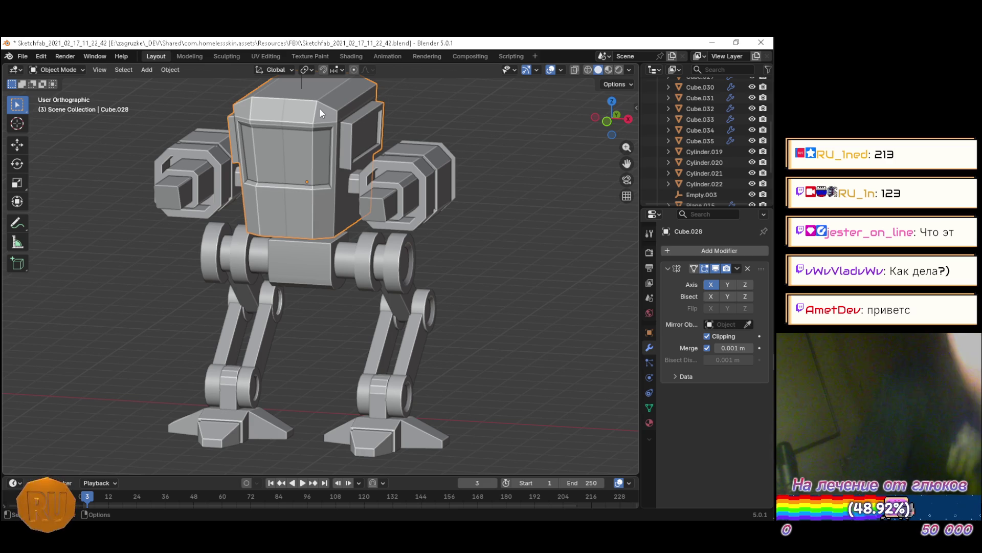
pyautogui.hotkey('ctrl', 'alt', 'r')
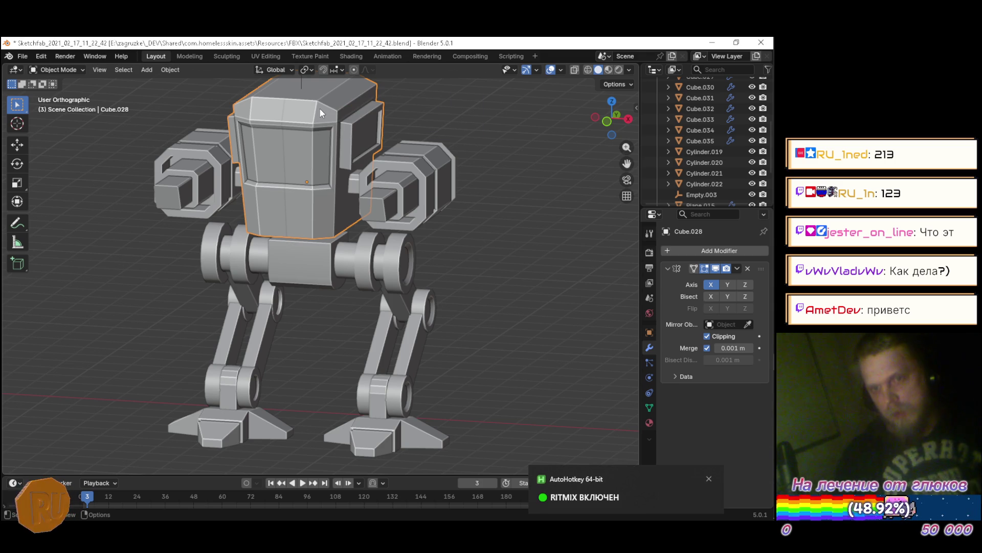
pyautogui.scroll(10, 675, 158)
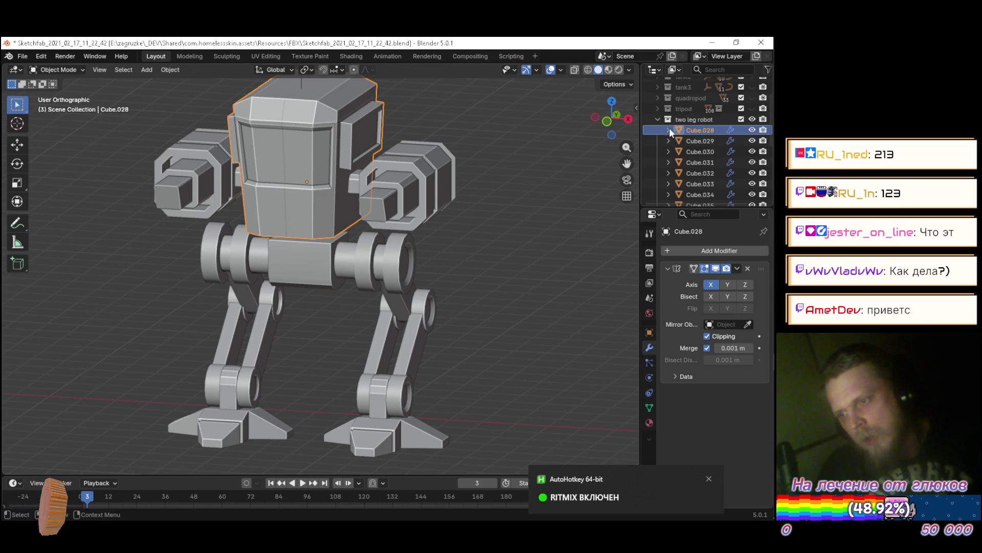
pyautogui.rightClick(684, 139)
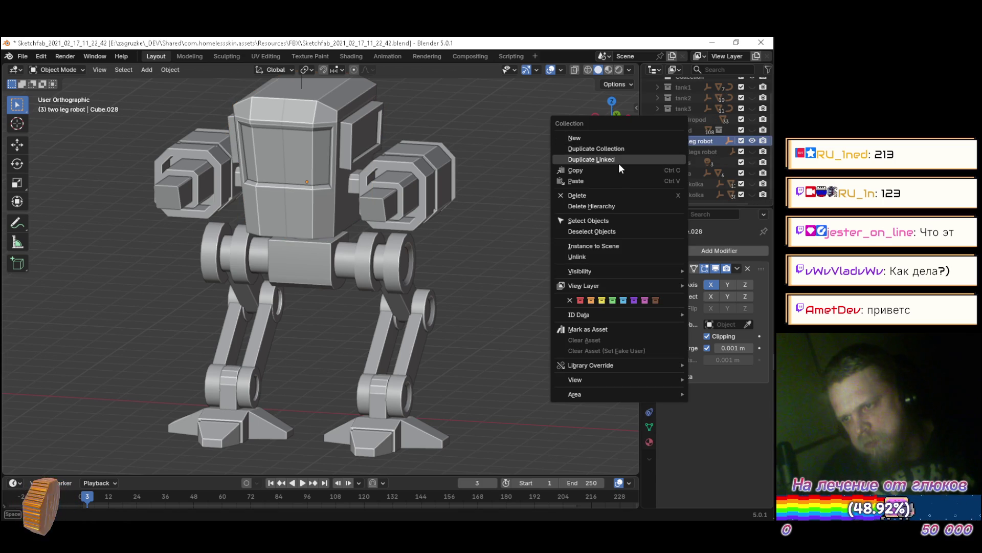
# Copy the two leg robot collection and bring a fresh unsaved Blender window to the front
pyautogui.click(588, 171)
pyautogui.moveTo(774, 286)
pyautogui.click(754, 162)
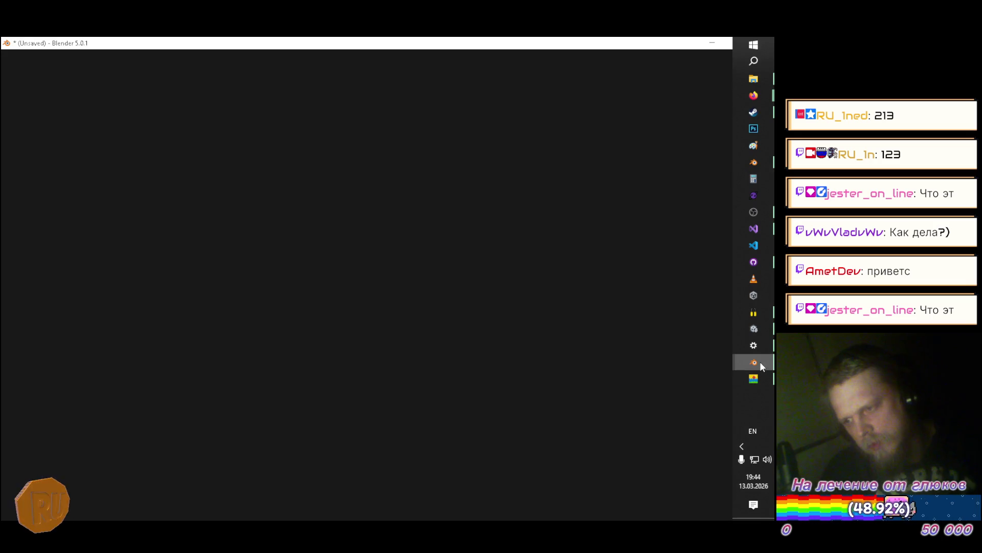
pyautogui.click(759, 361)
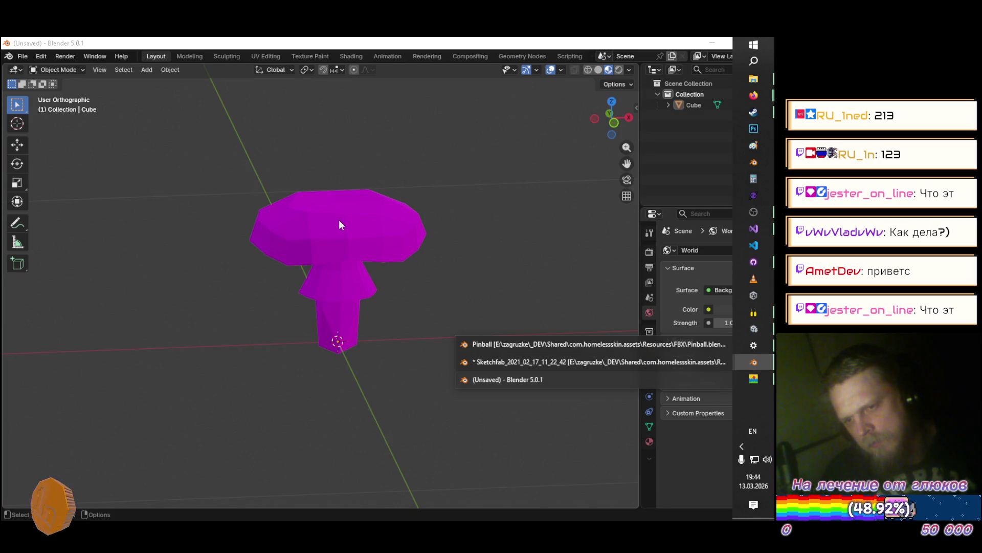
pyautogui.click(338, 217)
# Paste the 14 robot objects, frame them in Solid shading, then switch to YouTube Music
pyautogui.hotkey('ctrl', 'v')
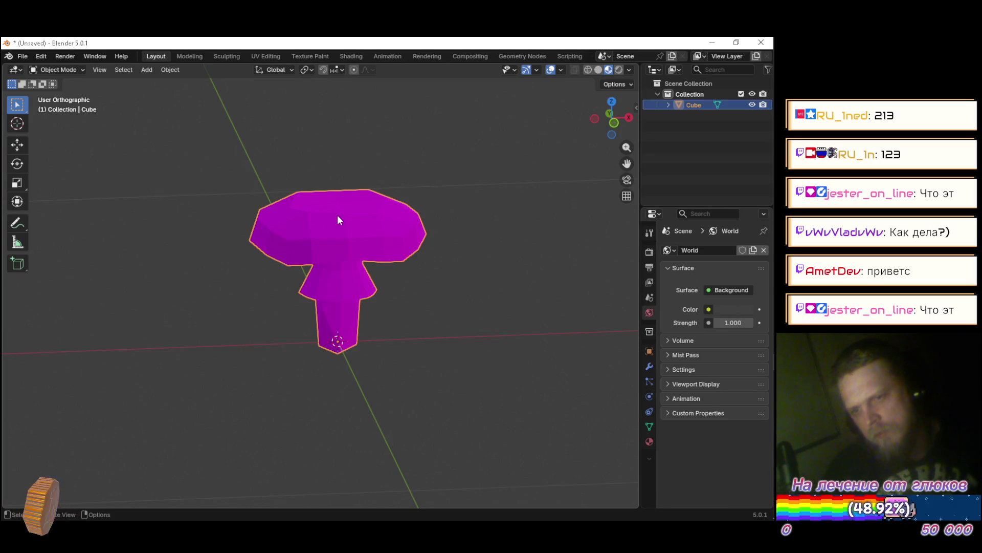
pyautogui.scroll(-5, 337, 214)
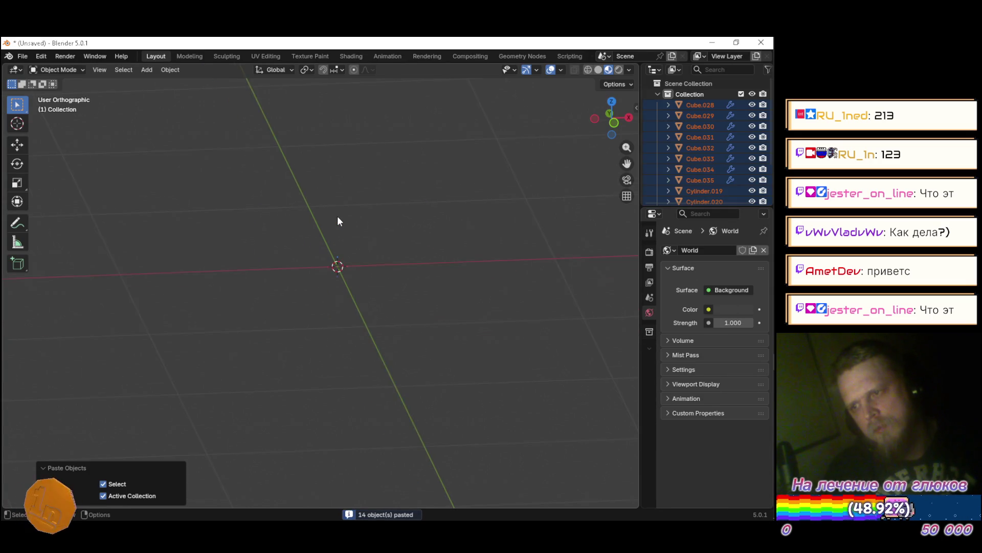
pyautogui.press('KP_Decimal')
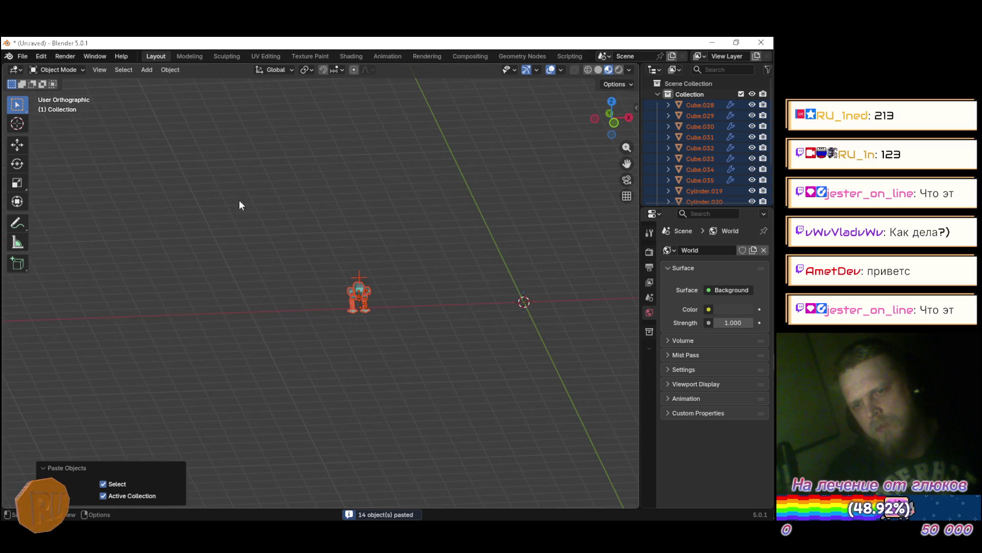
pyautogui.moveTo(378, 212)
pyautogui.mouseDown()
pyautogui.moveTo(481, 199)
pyautogui.moveTo(384, 184)
pyautogui.mouseUp()
pyautogui.click(456, 187)
pyautogui.click(599, 70)
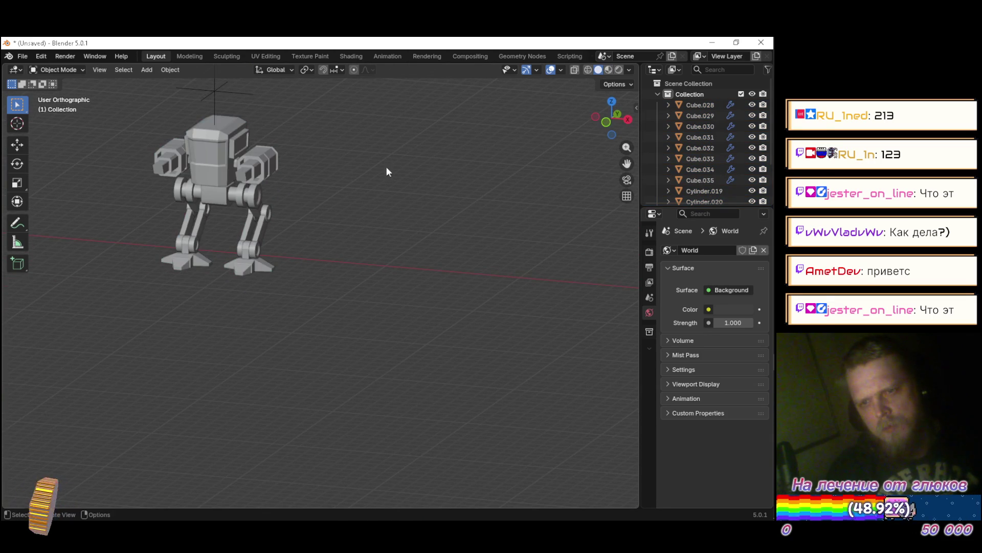
pyautogui.scroll(3, 348, 281)
pyautogui.moveTo(365, 318)
pyautogui.mouseDown()
pyautogui.moveTo(488, 325)
pyautogui.moveTo(461, 324)
pyautogui.mouseUp()
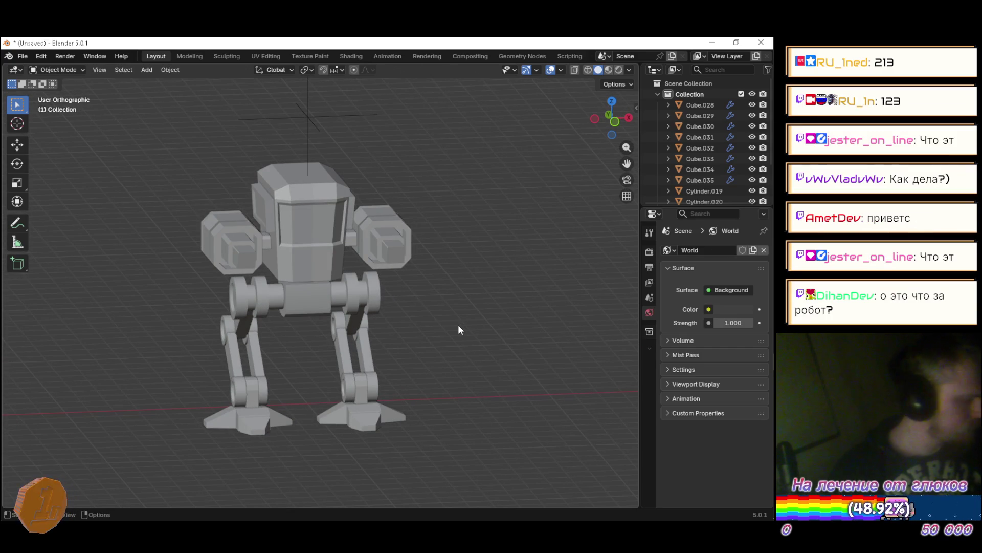
pyautogui.moveTo(466, 328)
pyautogui.mouseDown()
pyautogui.moveTo(399, 332)
pyautogui.moveTo(408, 324)
pyautogui.mouseUp()
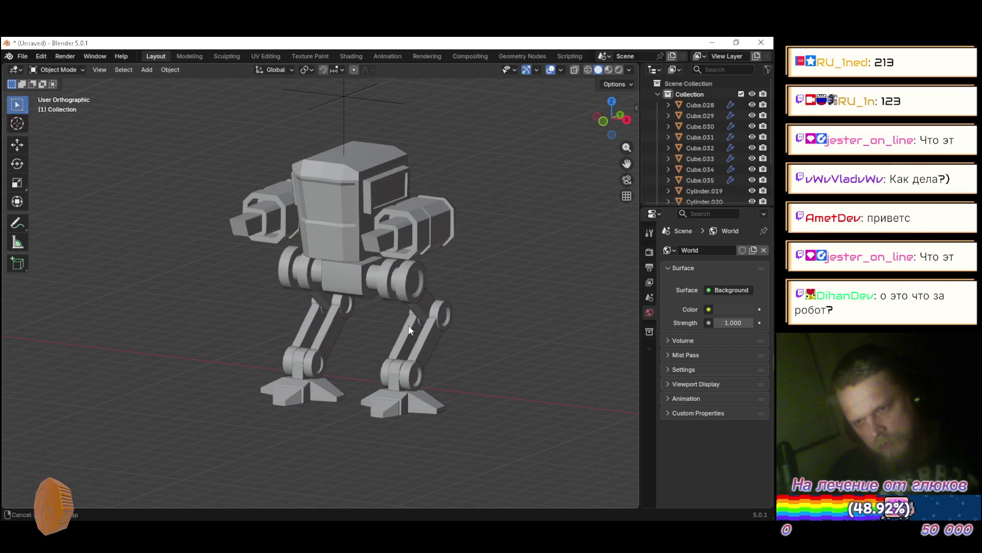
pyautogui.hotkey('alt', 'Tab')
pyautogui.hotkey('alt', 'Tab')
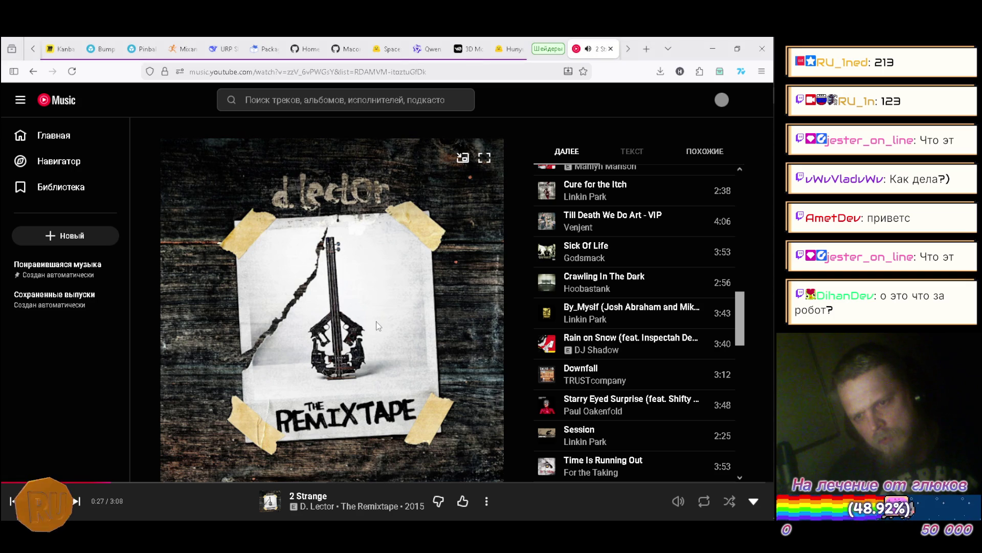
# Scroll through the Up Next queue, glance at the Sketchfab tab, then return to Blender
pyautogui.scroll(-3, 675, 301)
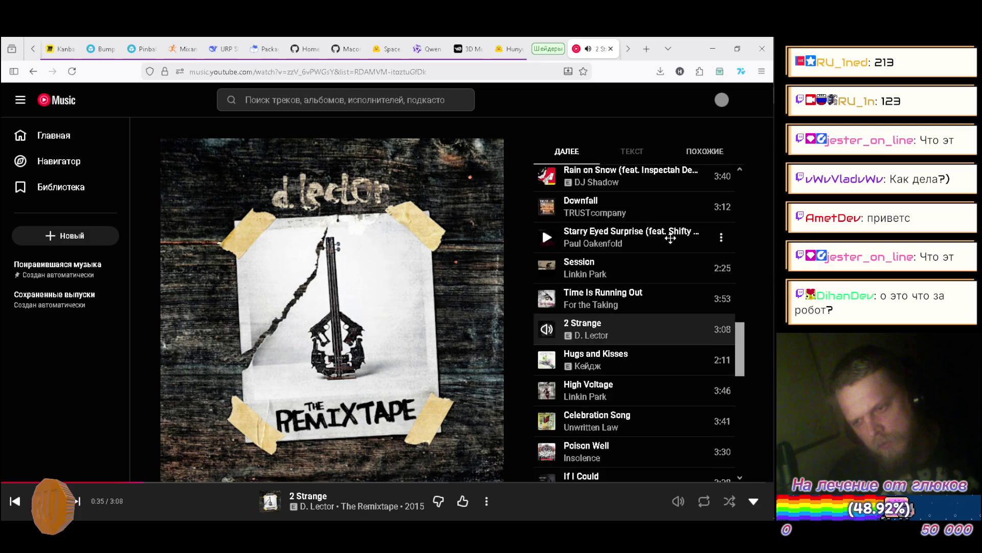
pyautogui.scroll(-2, 670, 238)
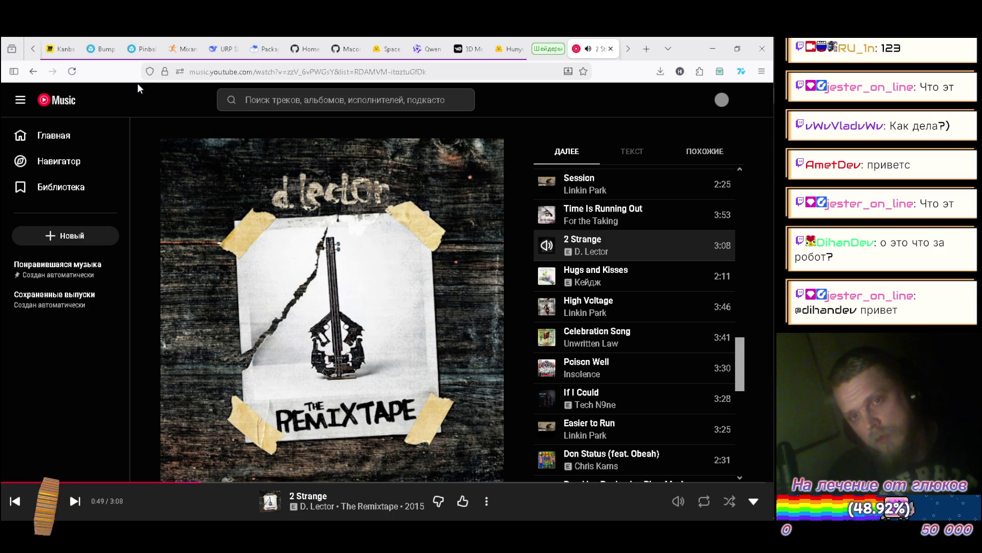
pyautogui.click(101, 49)
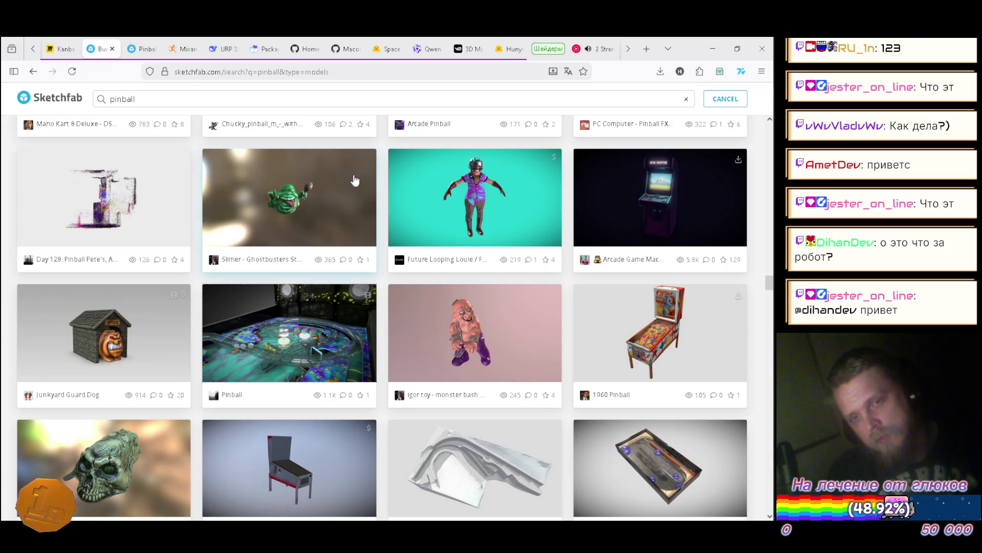
pyautogui.click(604, 49)
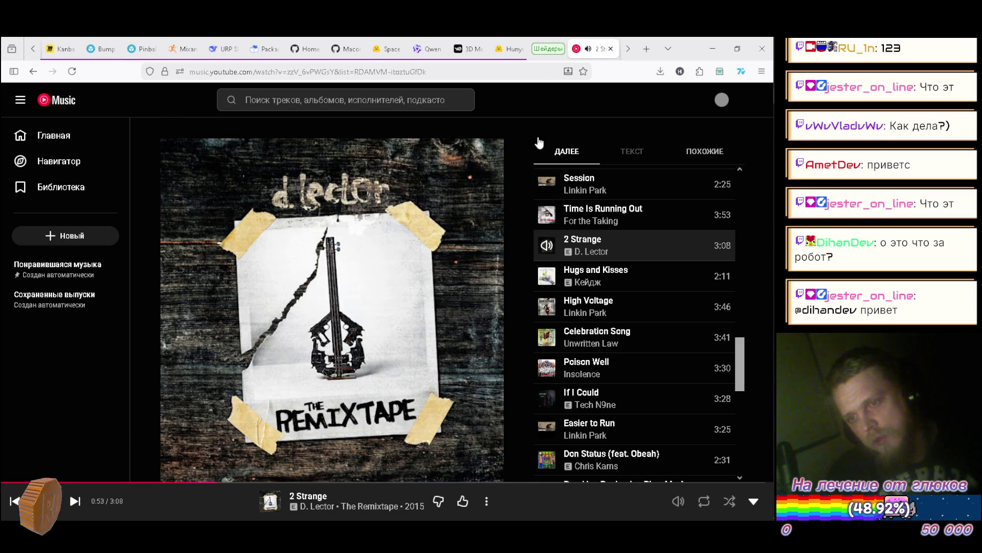
pyautogui.hotkey('alt', 'Tab')
pyautogui.hotkey('alt', 'Tab')
pyautogui.hotkey('alt', 'Tab')
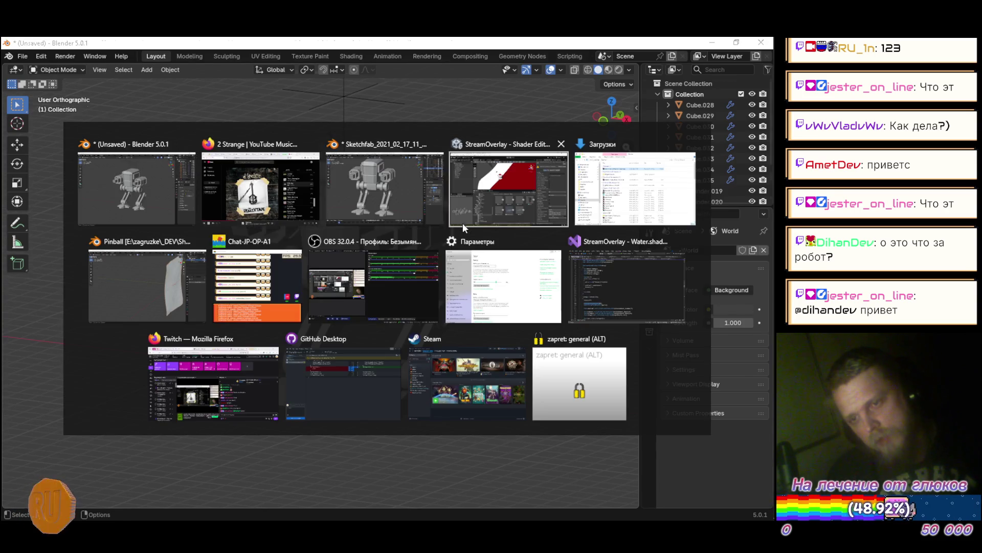
# Unhide the sestikolka and osmikolka tank collections and orbit around them
pyautogui.scroll(-2, 710, 155)
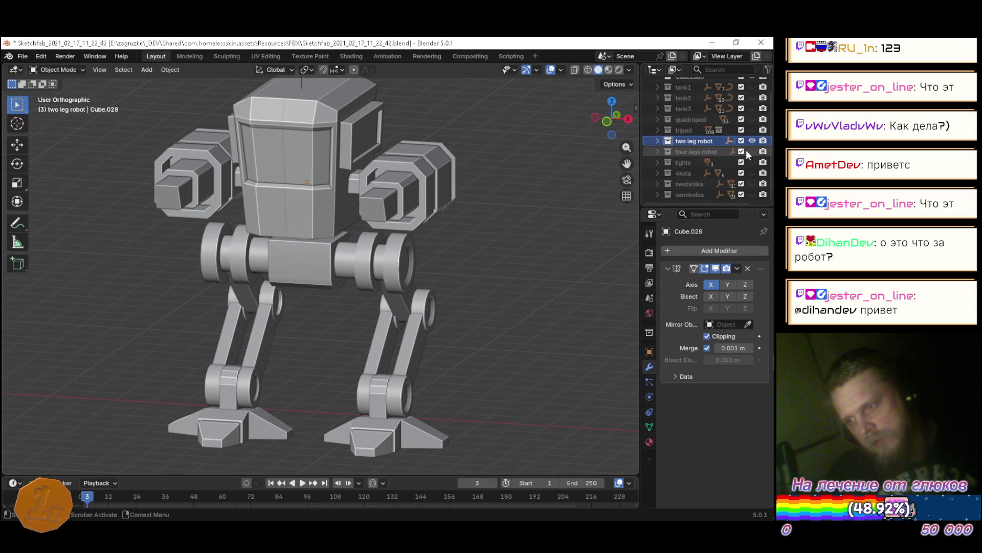
pyautogui.click(752, 184)
pyautogui.press('Home')
pyautogui.scroll(8, 447, 229)
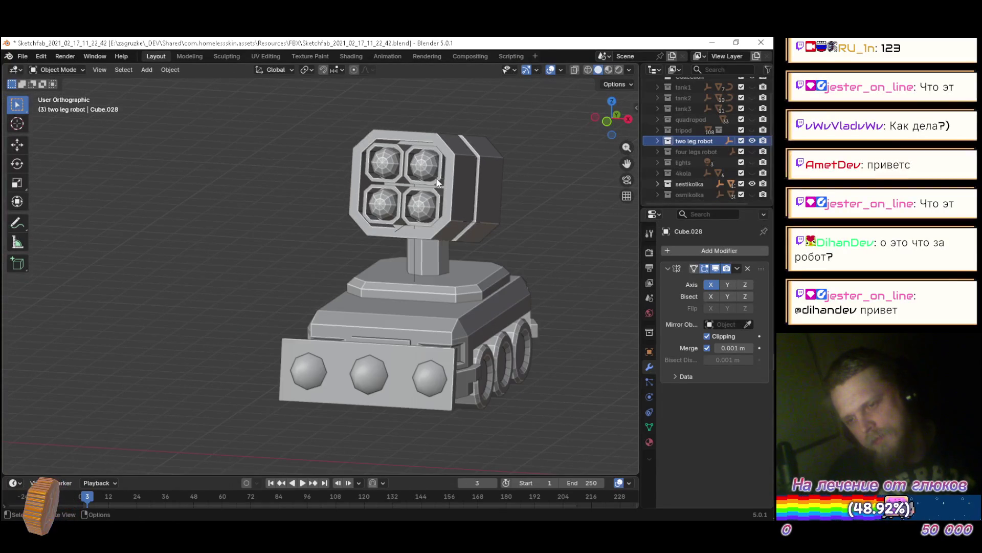
pyautogui.moveTo(459, 198)
pyautogui.mouseDown()
pyautogui.moveTo(402, 200)
pyautogui.moveTo(546, 198)
pyautogui.moveTo(462, 205)
pyautogui.mouseUp()
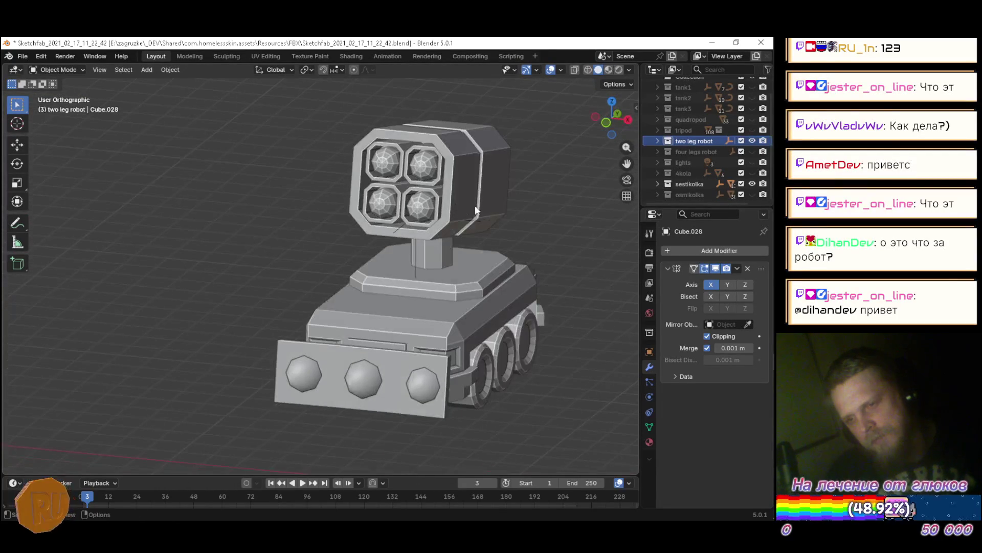
pyautogui.click(752, 195)
pyautogui.scroll(-4, 548, 220)
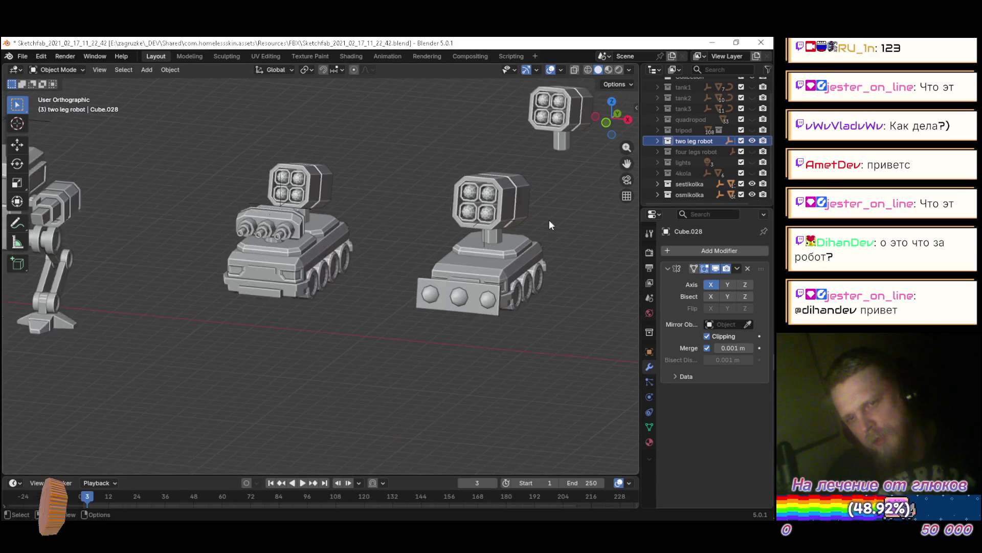
pyautogui.moveTo(498, 244)
pyautogui.mouseDown()
pyautogui.moveTo(437, 232)
pyautogui.moveTo(459, 171)
pyautogui.moveTo(447, 244)
pyautogui.moveTo(471, 257)
pyautogui.moveTo(598, 211)
pyautogui.moveTo(487, 233)
pyautogui.mouseUp()
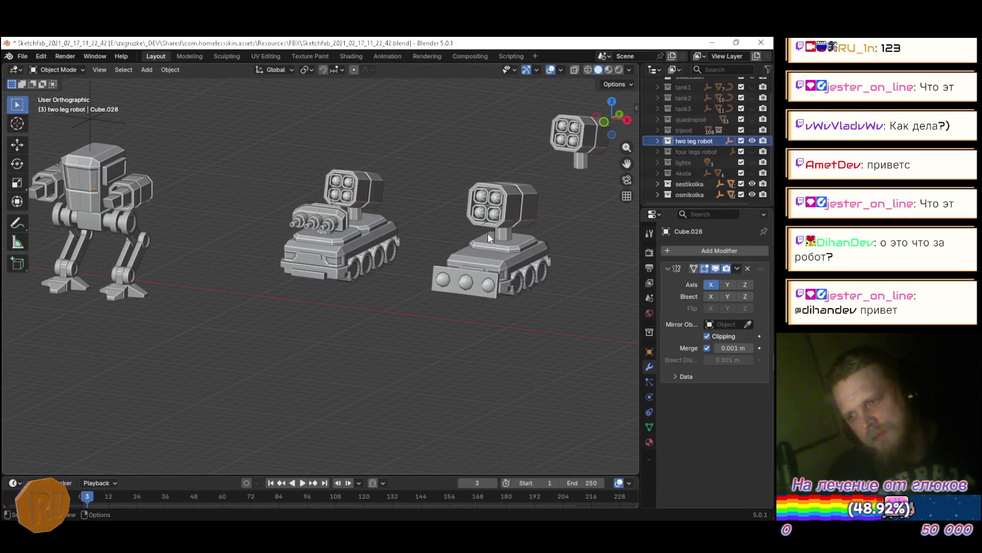
# Unhide the 4kola and four legs robot collections, view all models, then return to the unsaved file
pyautogui.click(752, 173)
pyautogui.moveTo(461, 241)
pyautogui.mouseDown()
pyautogui.moveTo(494, 236)
pyautogui.moveTo(413, 219)
pyautogui.moveTo(513, 244)
pyautogui.moveTo(518, 236)
pyautogui.mouseUp()
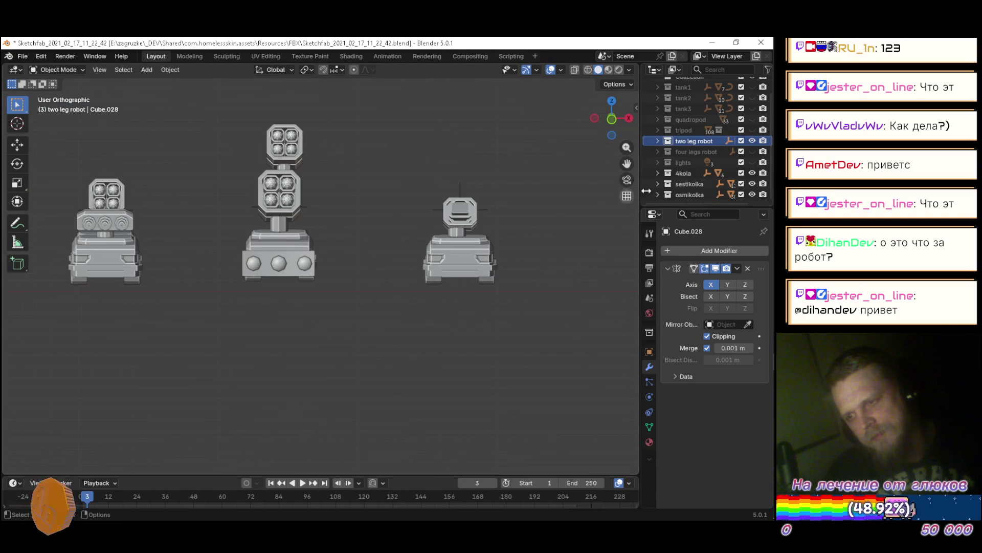
pyautogui.click(752, 151)
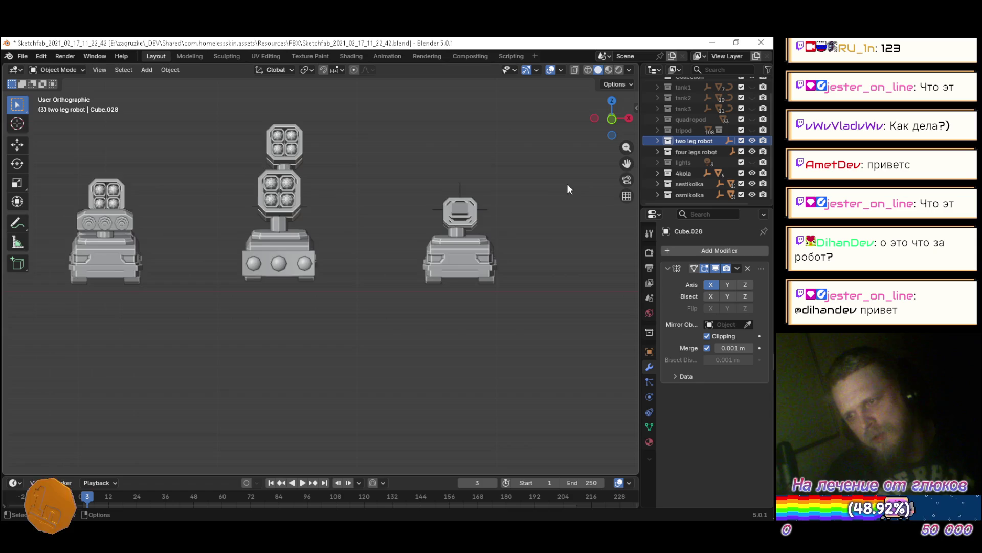
pyautogui.scroll(-3, 529, 203)
pyautogui.moveTo(529, 203)
pyautogui.mouseDown()
pyautogui.moveTo(358, 240)
pyautogui.moveTo(376, 268)
pyautogui.moveTo(448, 153)
pyautogui.moveTo(382, 246)
pyautogui.moveTo(410, 211)
pyautogui.mouseUp()
pyautogui.scroll(5, 412, 211)
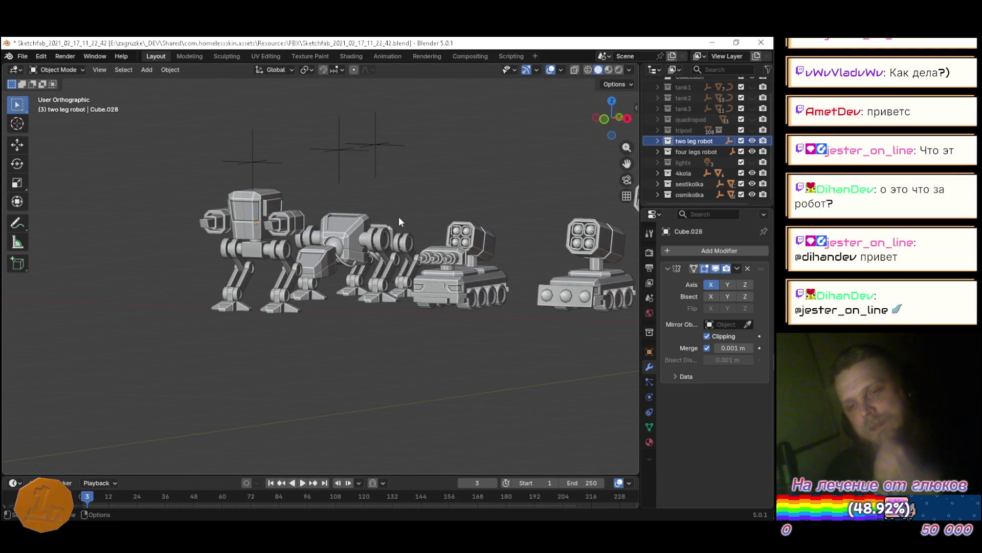
pyautogui.scroll(-3, 398, 218)
pyautogui.hotkey('alt', 'Tab')
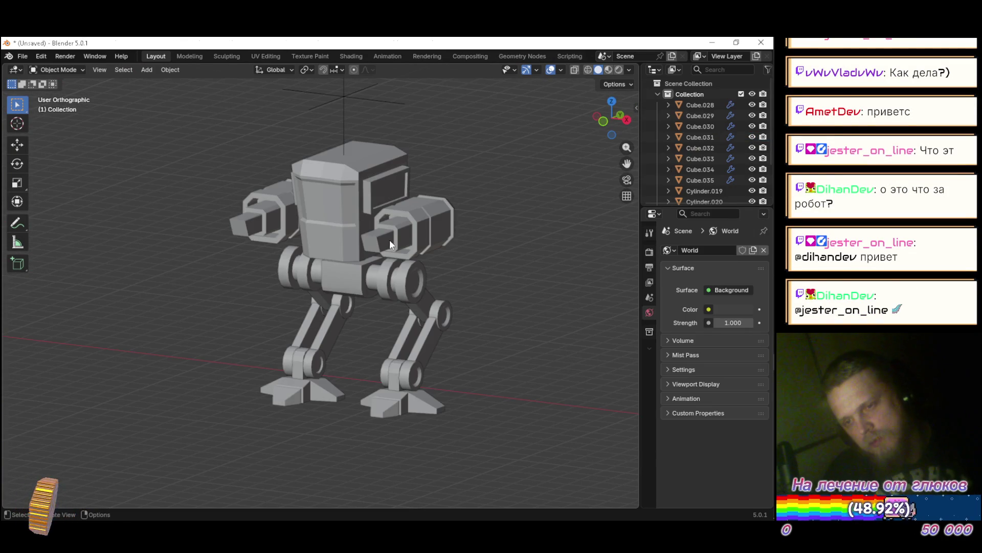
# Try deleting the Empty.003 helper, then undo to restore the mirrored half
pyautogui.moveTo(490, 274)
pyautogui.mouseDown()
pyautogui.moveTo(488, 317)
pyautogui.moveTo(432, 315)
pyautogui.mouseUp()
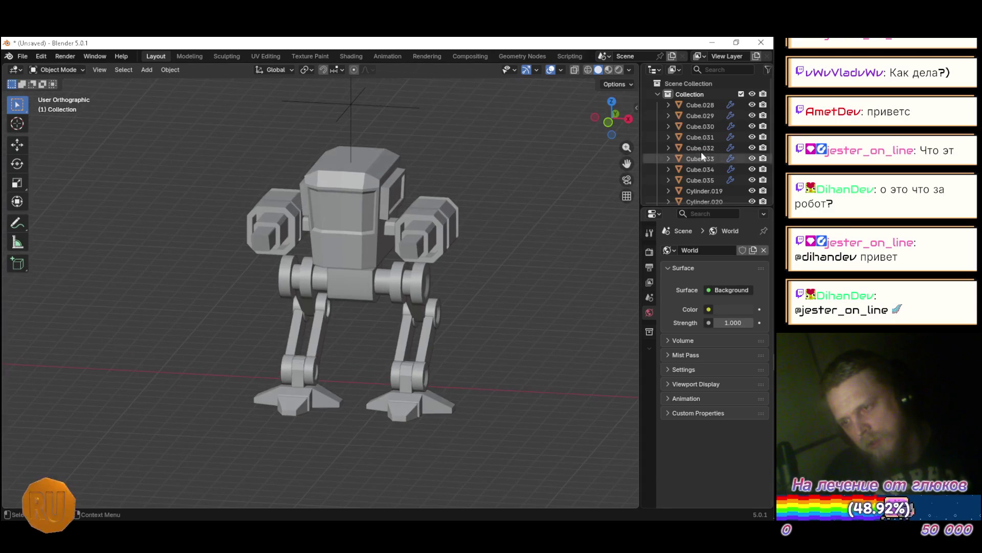
pyautogui.scroll(-3, 704, 128)
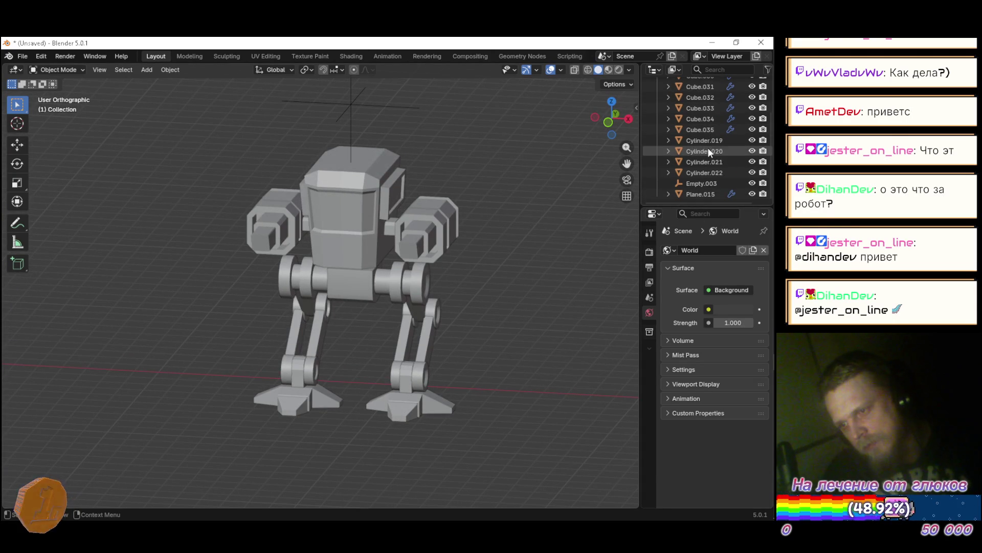
pyautogui.click(698, 183)
pyautogui.press('x')
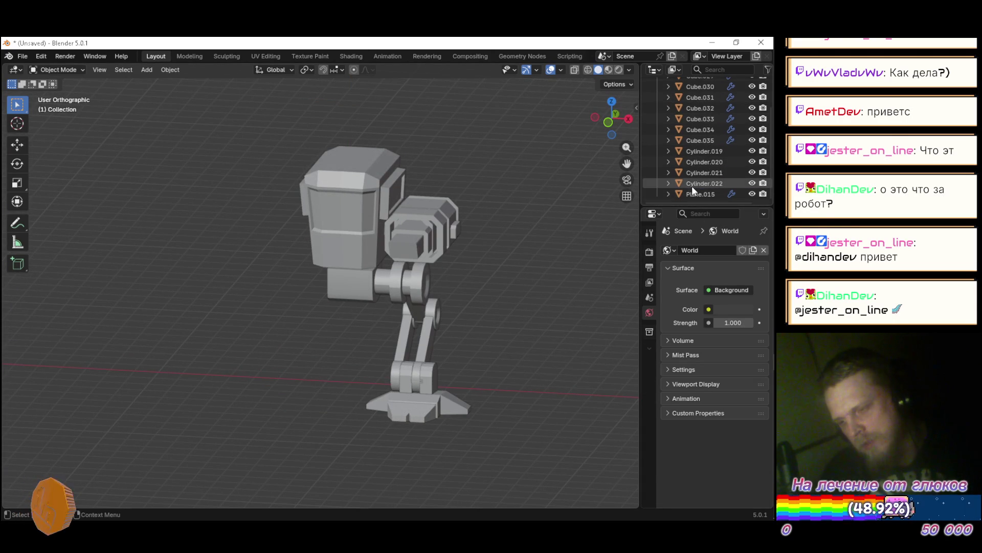
pyautogui.hotkey('ctrl', 'z')
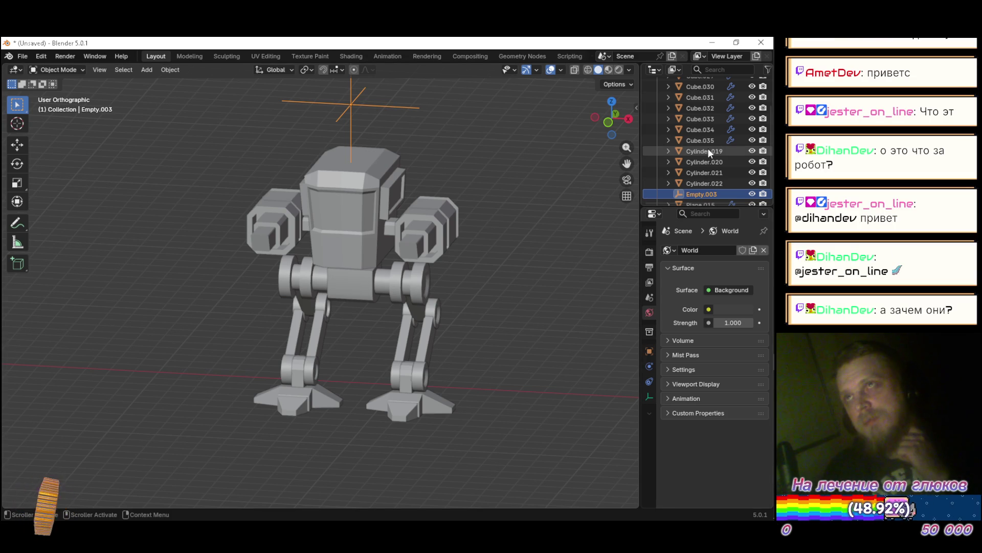
# Apply the Mirror modifier on the robot's head, Cube.028
pyautogui.scroll(3, 707, 150)
pyautogui.click(699, 105)
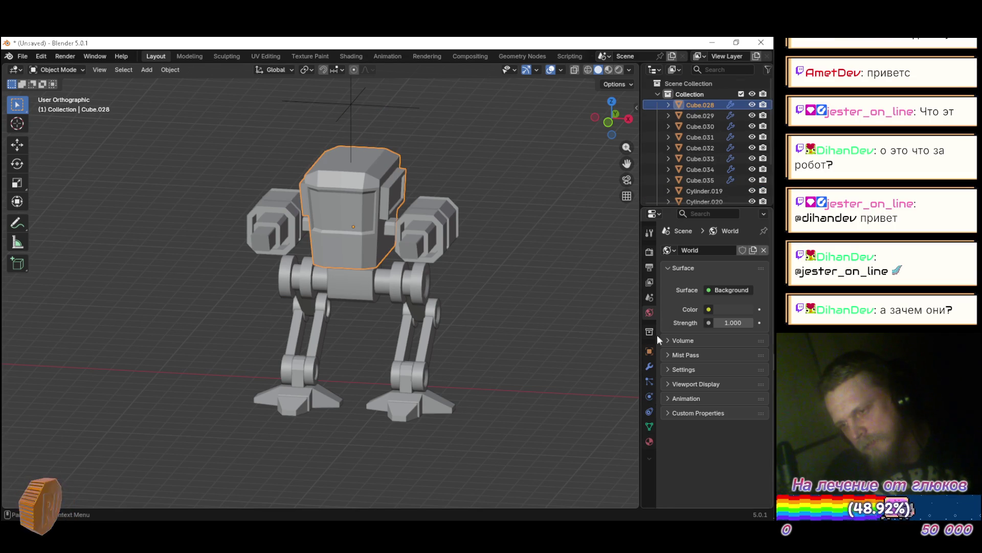
pyautogui.click(650, 367)
pyautogui.click(738, 268)
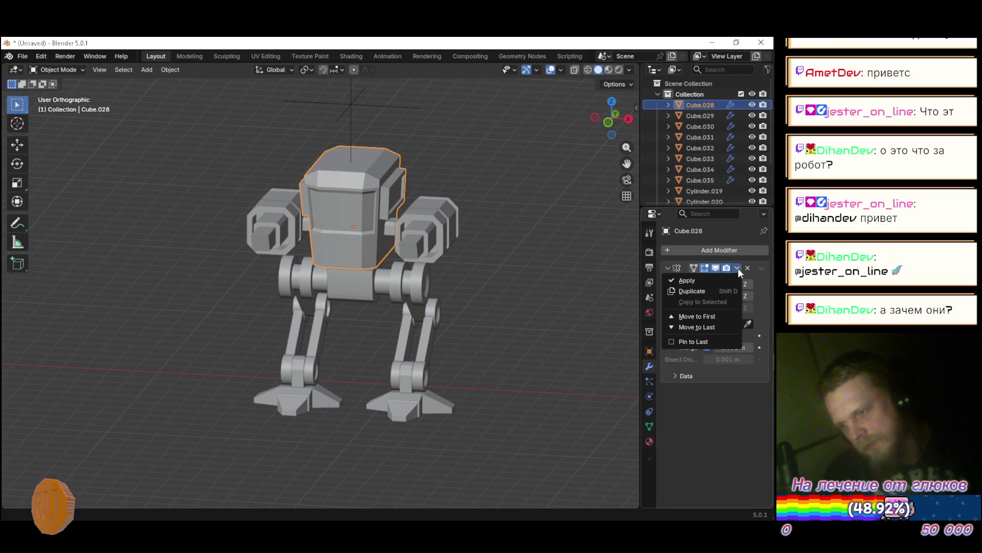
pyautogui.click(724, 278)
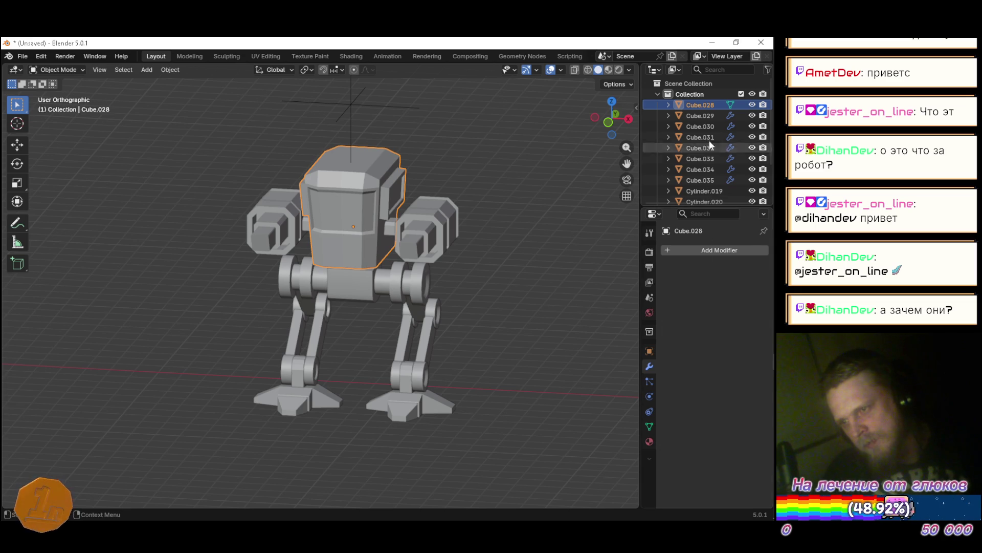
# Widen the properties panel and apply Cube.029's Auto Smooth modifier
pyautogui.click(704, 115)
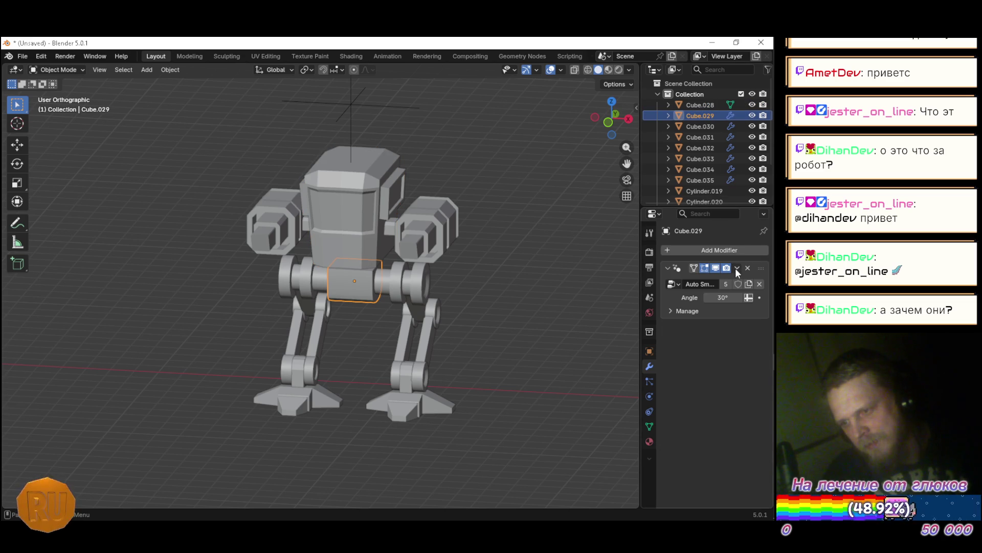
pyautogui.moveTo(640, 303); pyautogui.dragTo(608, 303)
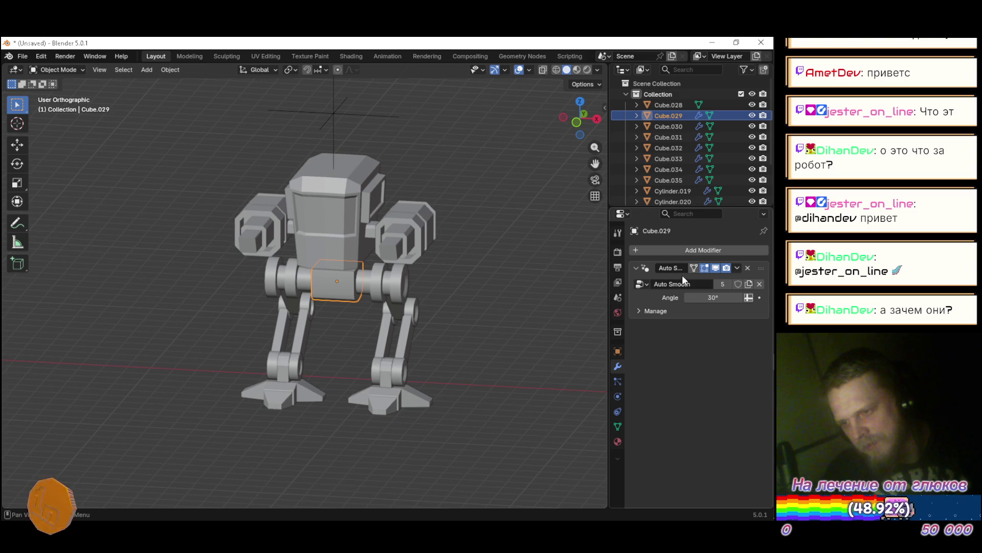
pyautogui.click(737, 268)
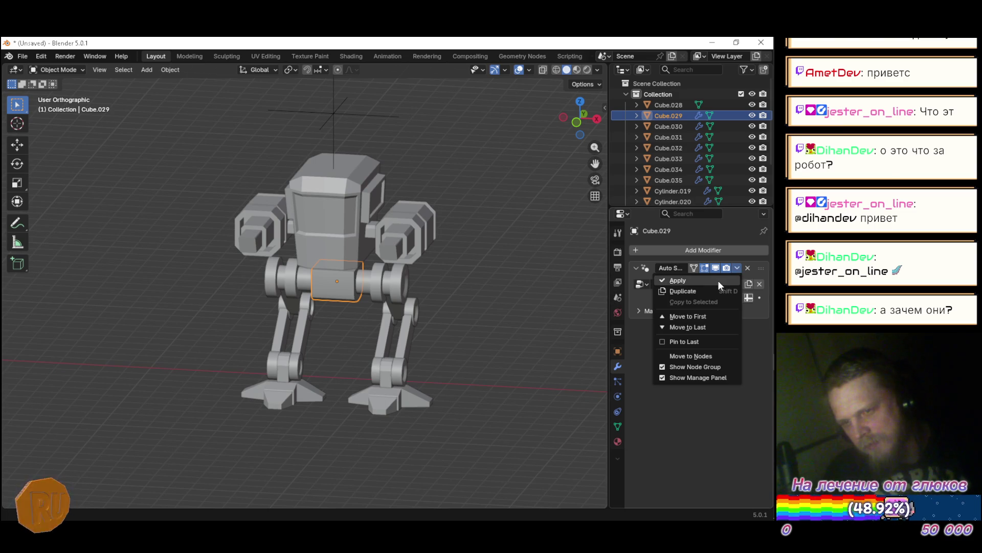
pyautogui.click(717, 281)
pyautogui.hotkey('alt', 'Tab')
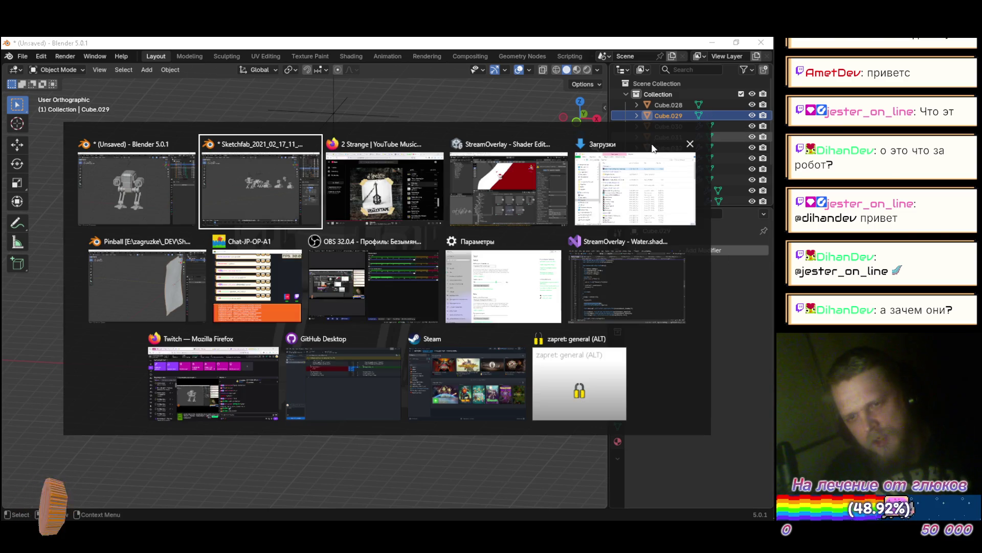
pyautogui.hotkey('alt', 'Tab')
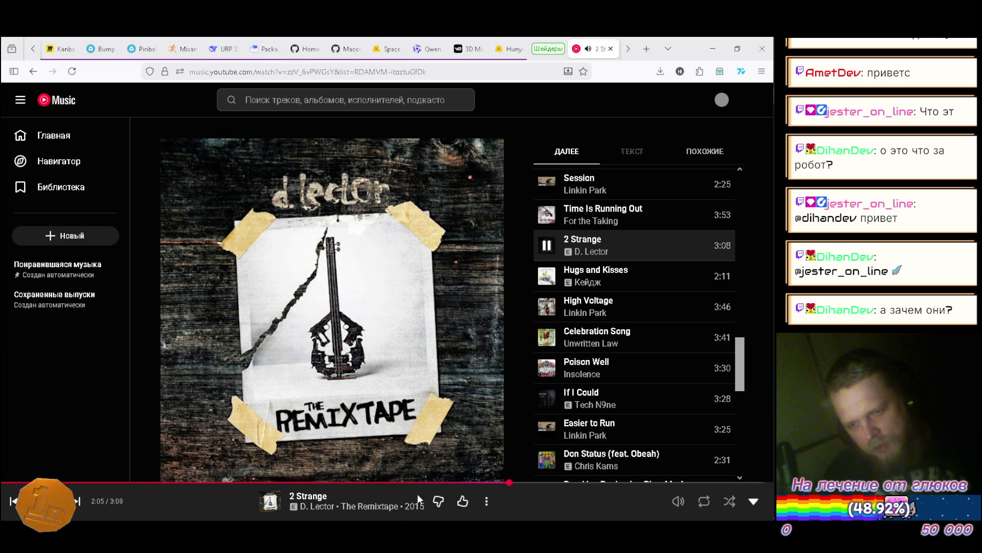
pyautogui.hotkey('alt', 'Tab')
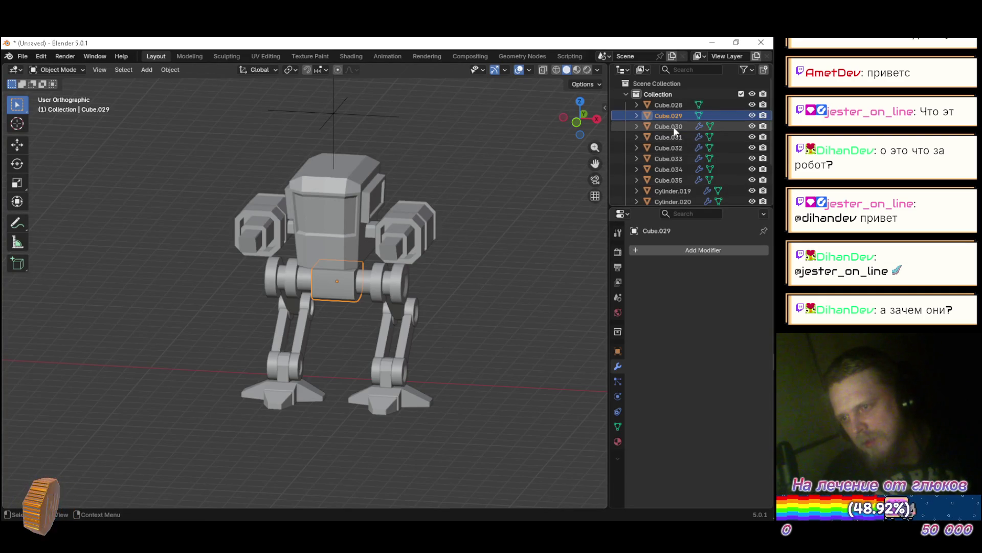
# Apply the modifiers on Cube.030, Cube.031 and Cube.032
pyautogui.click(673, 127)
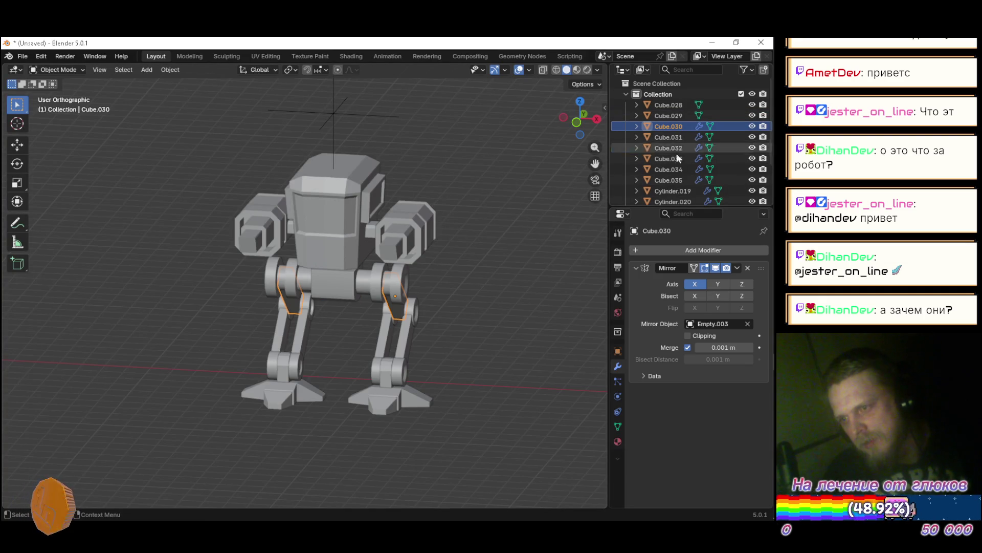
pyautogui.click(735, 269)
pyautogui.click(714, 276)
pyautogui.moveTo(513, 281)
pyautogui.mouseDown()
pyautogui.moveTo(482, 220)
pyautogui.moveTo(493, 260)
pyautogui.moveTo(546, 231)
pyautogui.moveTo(463, 248)
pyautogui.mouseUp()
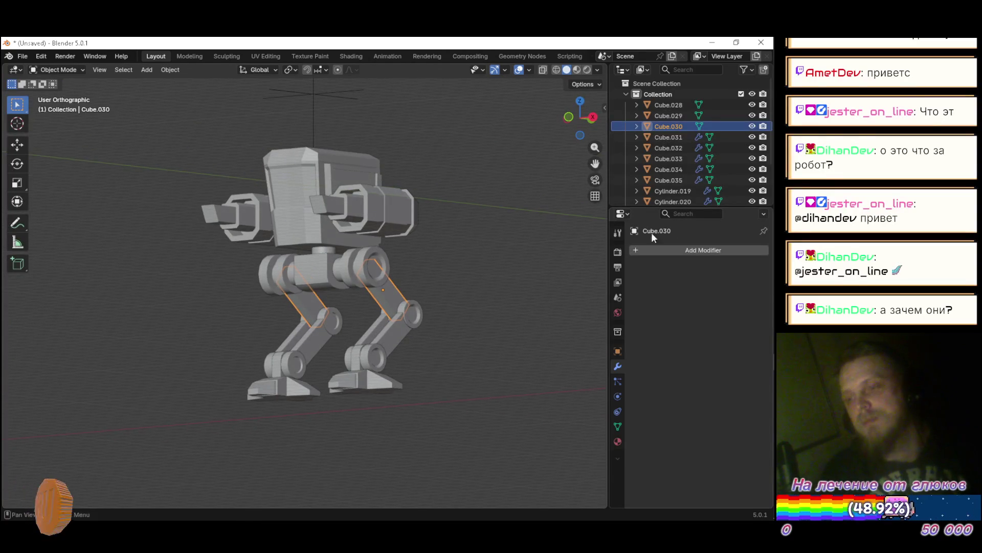
pyautogui.click(679, 136)
pyautogui.click(737, 268)
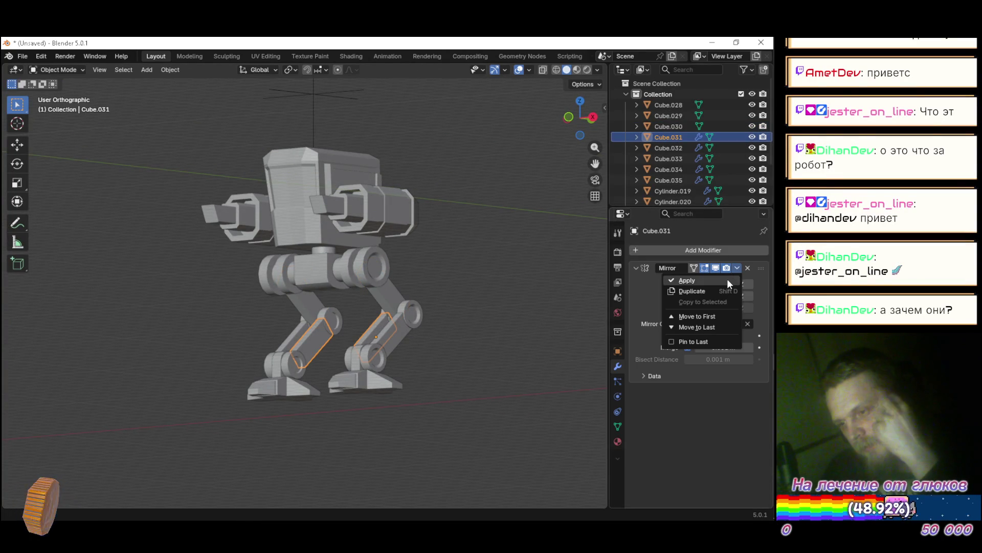
pyautogui.click(727, 279)
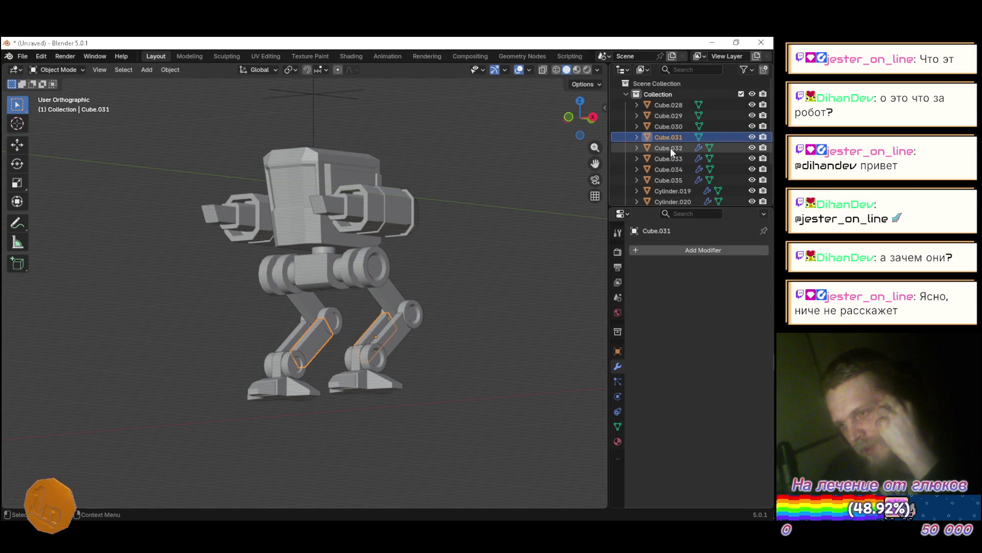
pyautogui.click(670, 147)
pyautogui.click(738, 269)
pyautogui.click(710, 277)
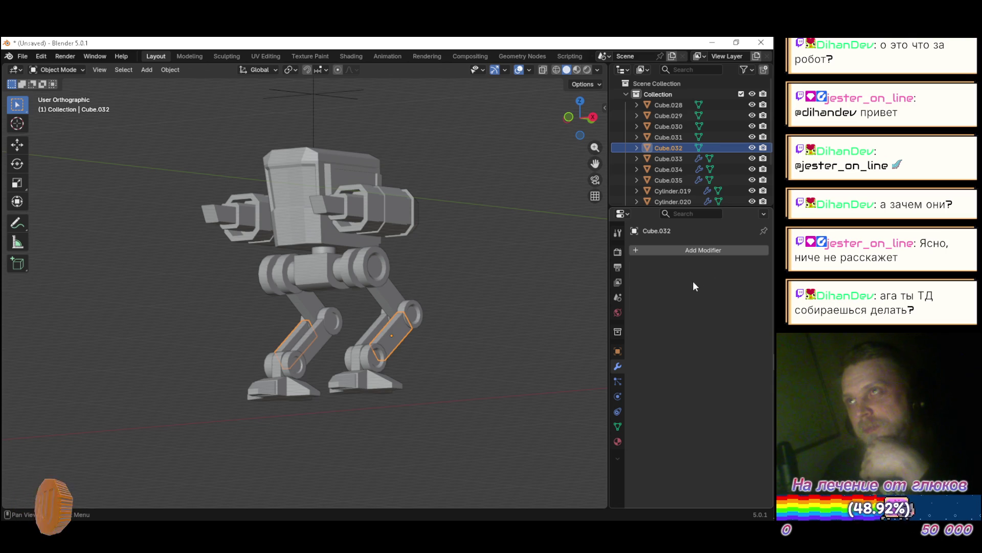
# Apply the Mirror modifiers on the feet Cube.033, arm pods Cube.034 and Cube.035
pyautogui.click(673, 158)
pyautogui.click(737, 268)
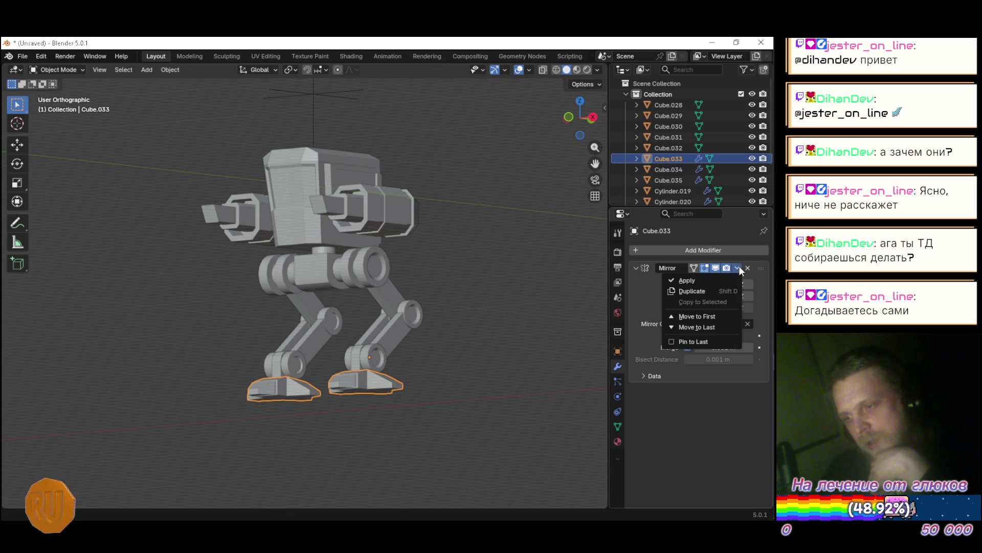
pyautogui.click(699, 280)
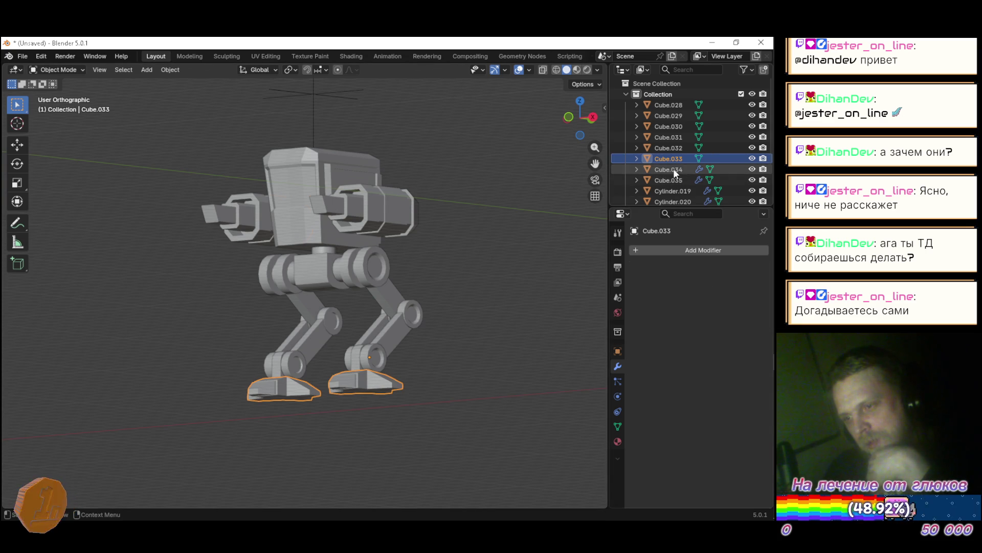
pyautogui.click(674, 168)
pyautogui.click(735, 268)
pyautogui.click(694, 278)
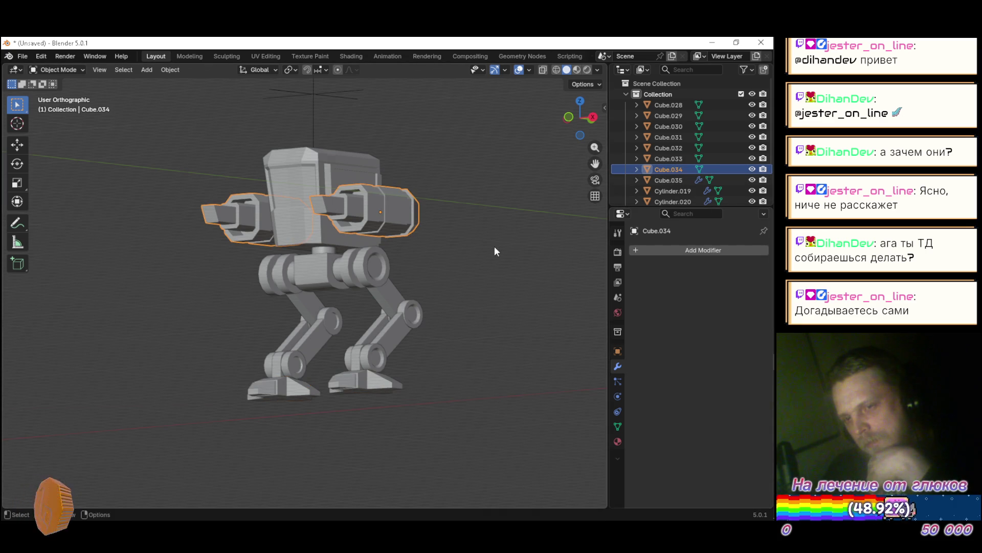
pyautogui.click(678, 178)
pyautogui.click(737, 268)
pyautogui.click(703, 277)
pyautogui.click(673, 192)
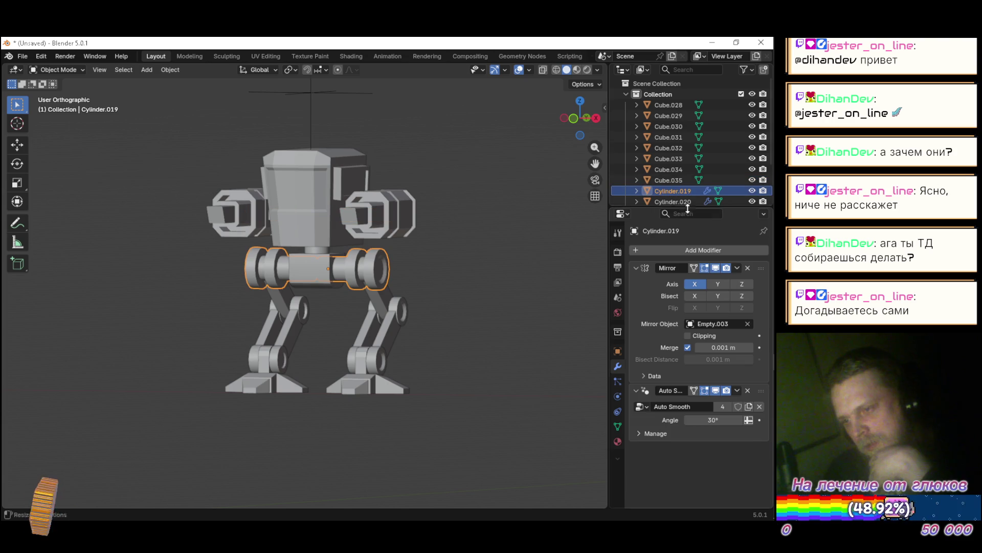
# Apply Cylinder.019's Mirror and Cylinder.020's Auto Smooth and Mirror modifiers
pyautogui.click(737, 268)
pyautogui.click(695, 278)
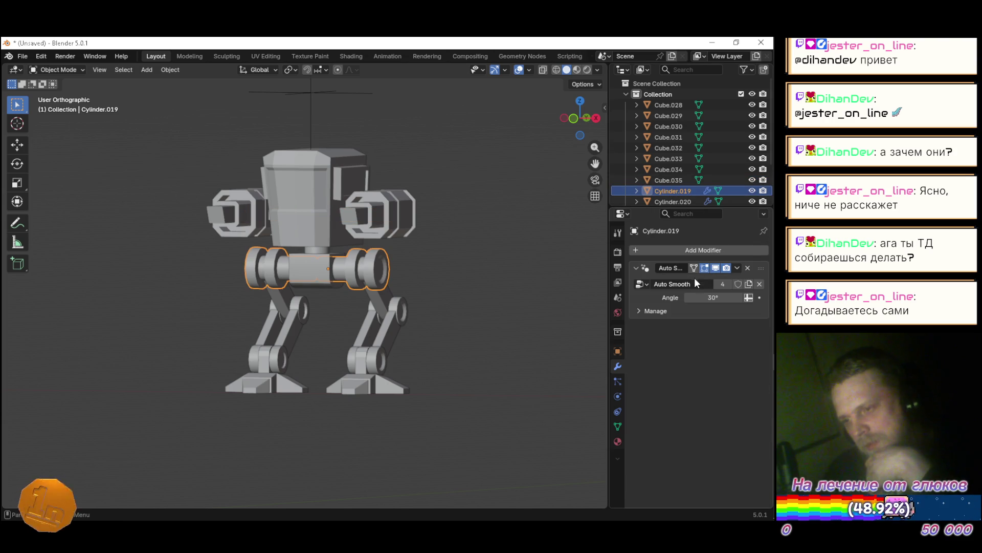
pyautogui.scroll(-4, 681, 156)
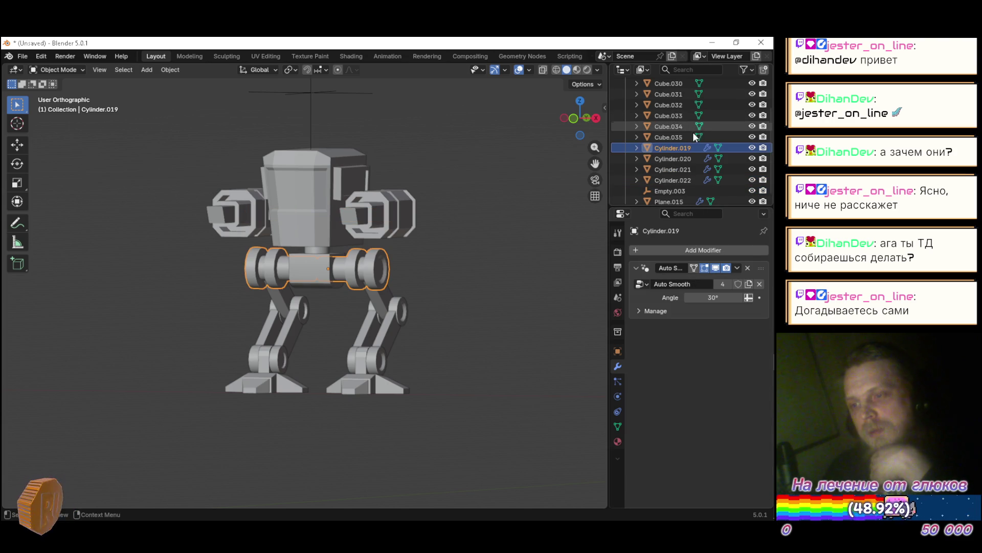
pyautogui.scroll(-1, 686, 148)
pyautogui.click(674, 149)
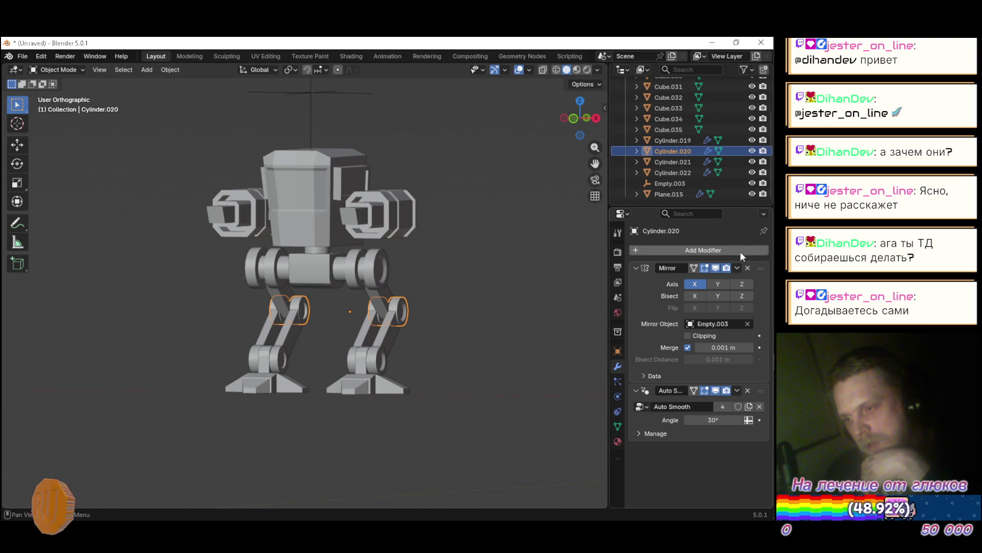
pyautogui.click(738, 266)
pyautogui.click(738, 390)
pyautogui.click(726, 403)
pyautogui.click(738, 268)
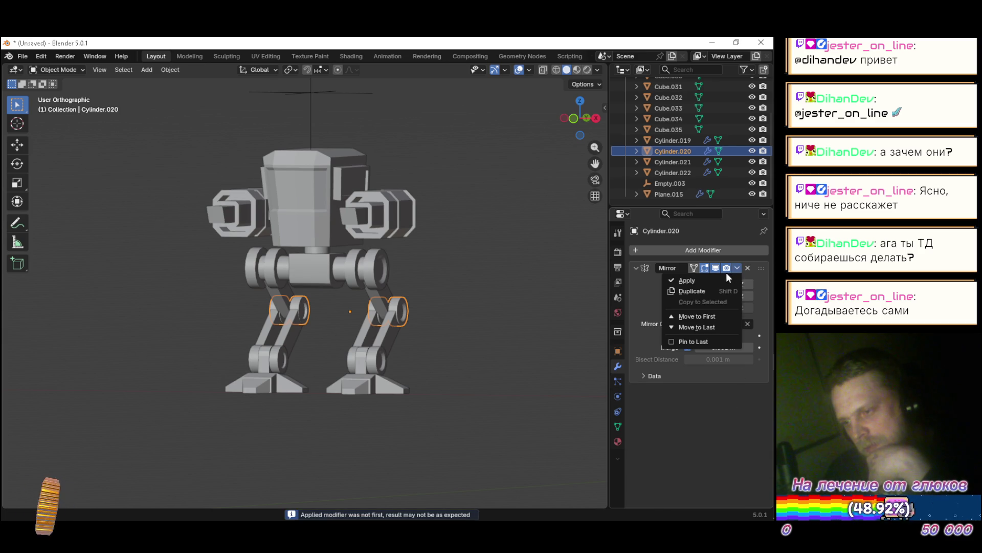
pyautogui.click(722, 276)
# Undo back to Cylinder.019's Mirror modifier and reapply its Auto Smooth then Mirror
pyautogui.click(680, 140)
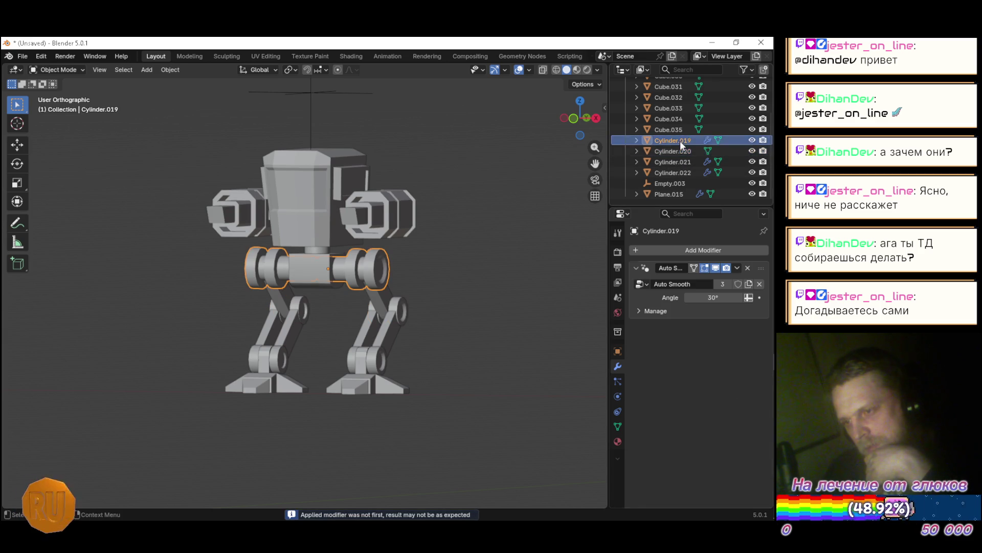
pyautogui.hotkey('ctrl', 'z')
pyautogui.hotkey('ctrl', 'z')
pyautogui.hotkey('ctrl', 'z')
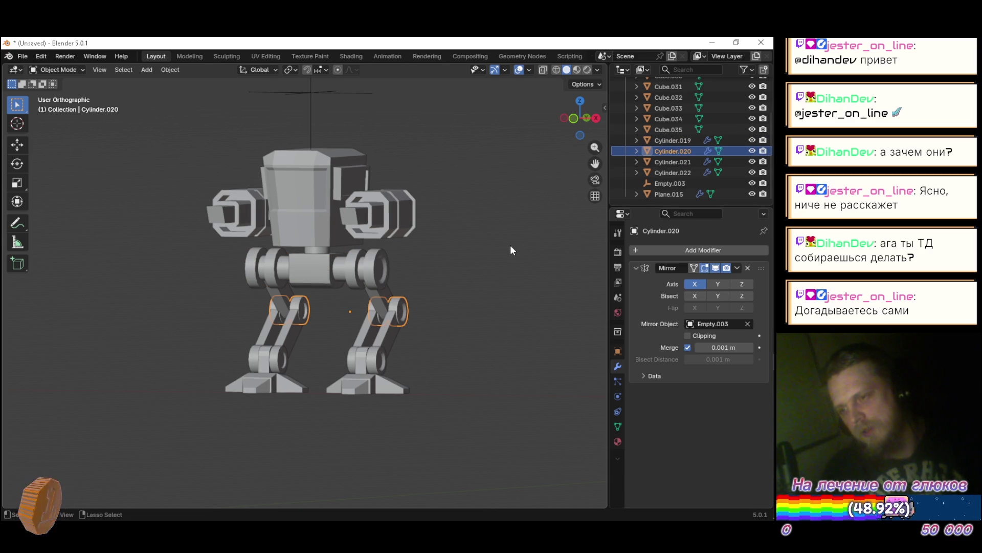
pyautogui.hotkey('ctrl', 'z')
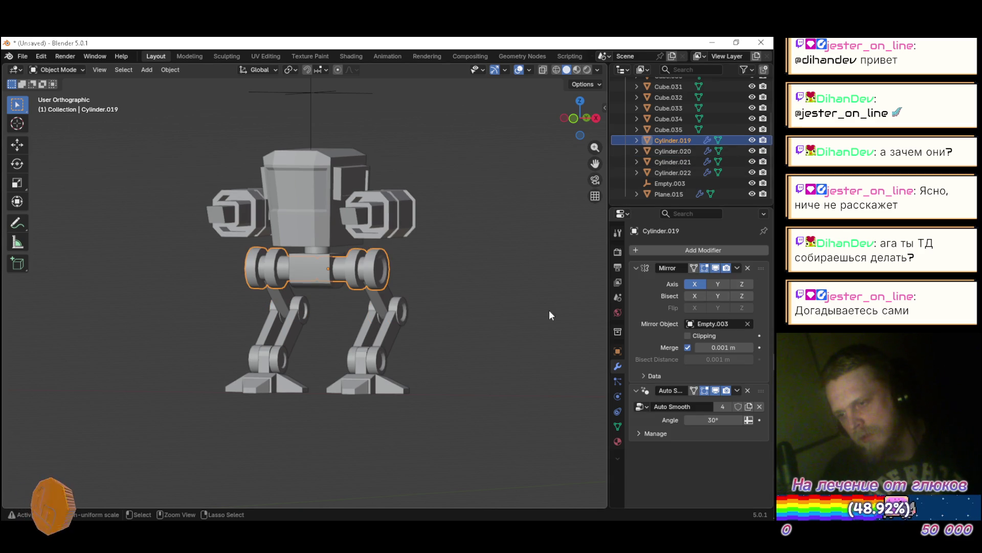
pyautogui.click(736, 392)
pyautogui.click(713, 404)
pyautogui.click(736, 266)
pyautogui.click(713, 279)
# Apply Cylinder.020's Auto Smooth and Mirror, and Cylinder.021's Auto Smooth
pyautogui.click(674, 151)
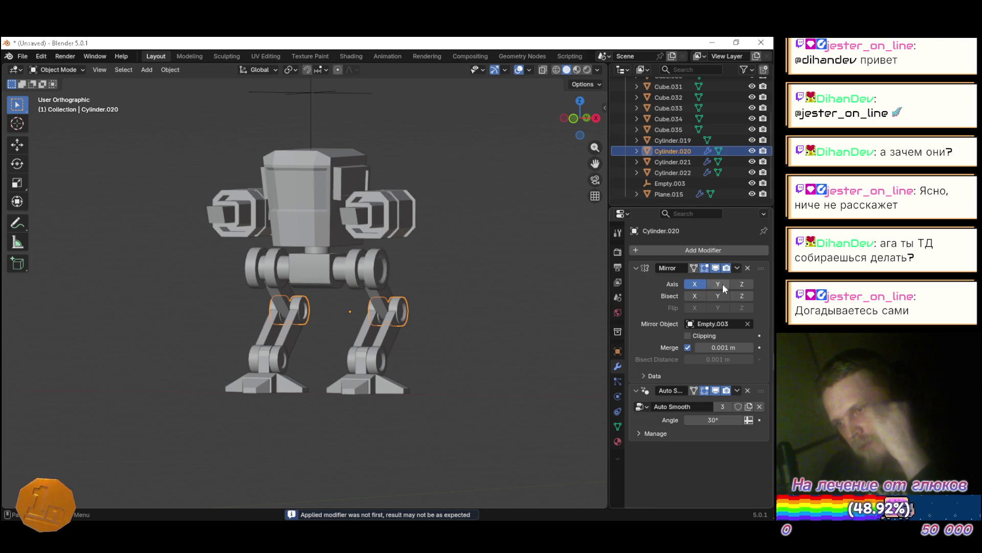
pyautogui.click(737, 390)
pyautogui.click(716, 403)
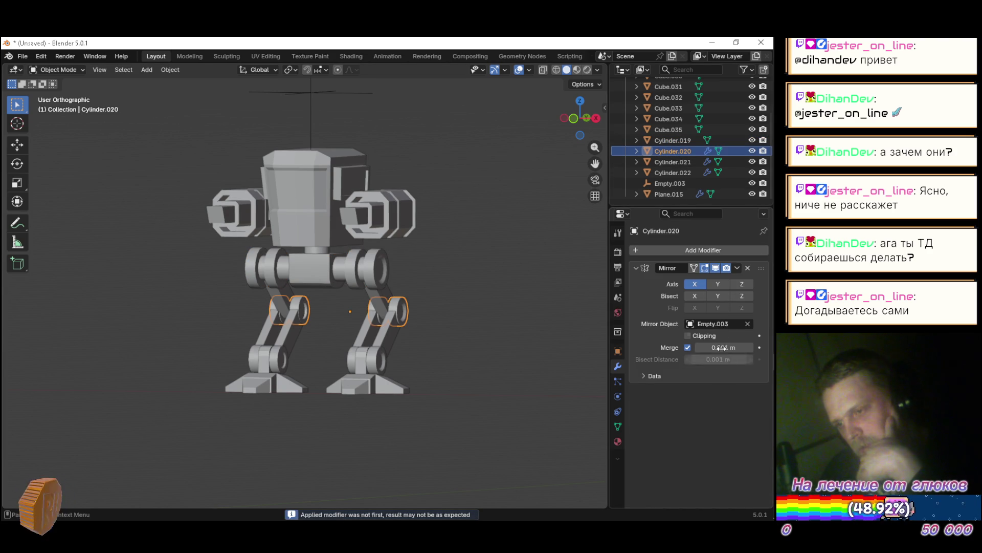
pyautogui.click(737, 265)
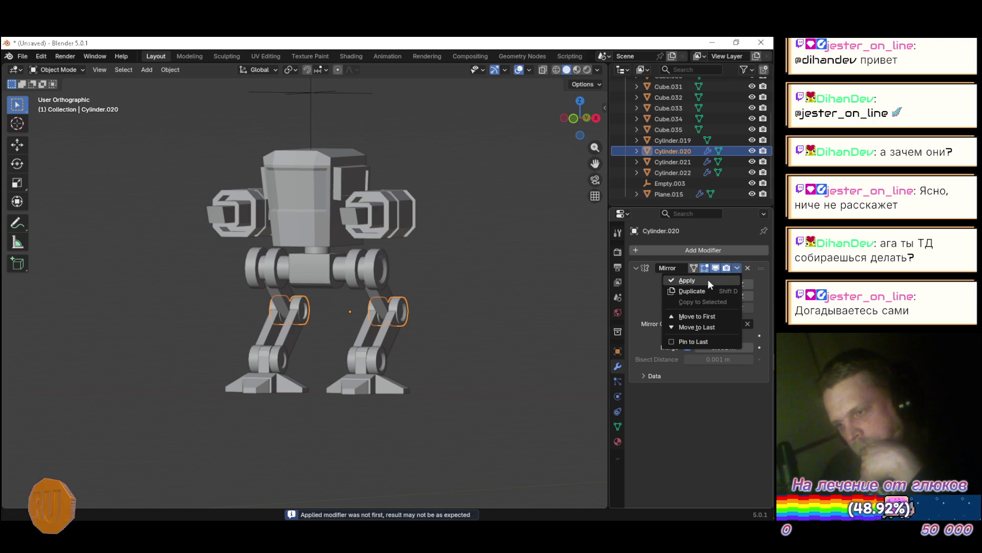
pyautogui.click(707, 278)
pyautogui.click(681, 163)
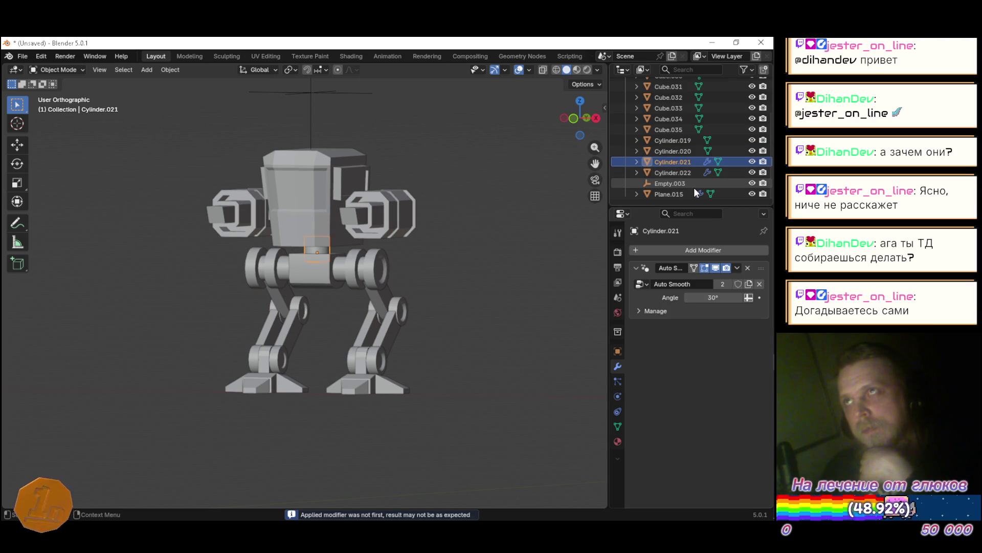
pyautogui.click(736, 267)
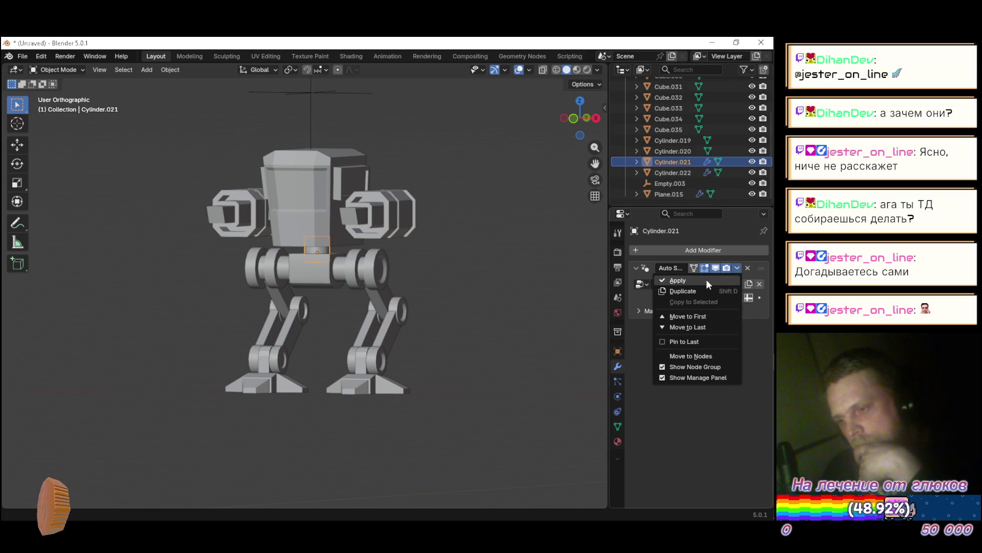
pyautogui.click(707, 279)
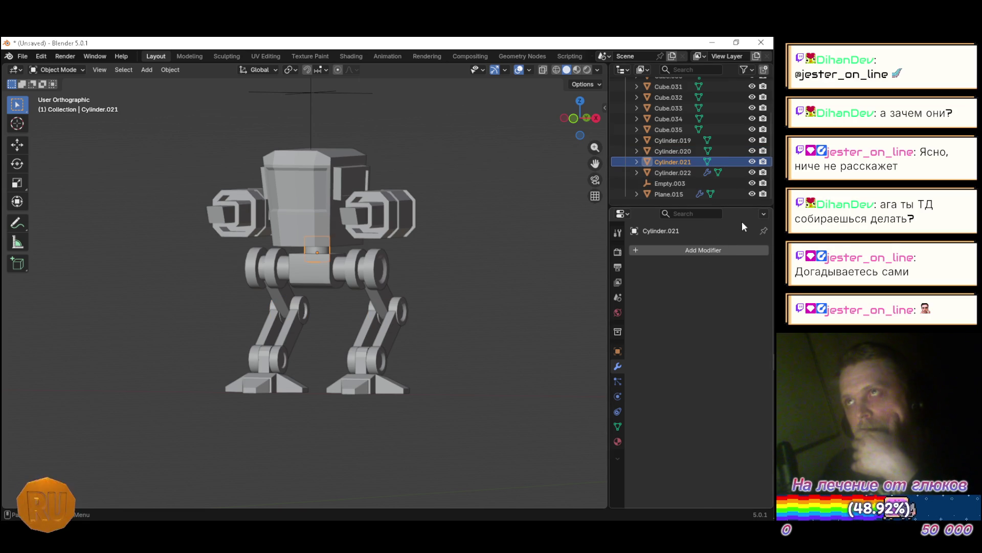
# Apply Cylinder.022's Auto Smooth and Mirror modifiers, undoing an accidental Mirror duplicate
pyautogui.click(677, 173)
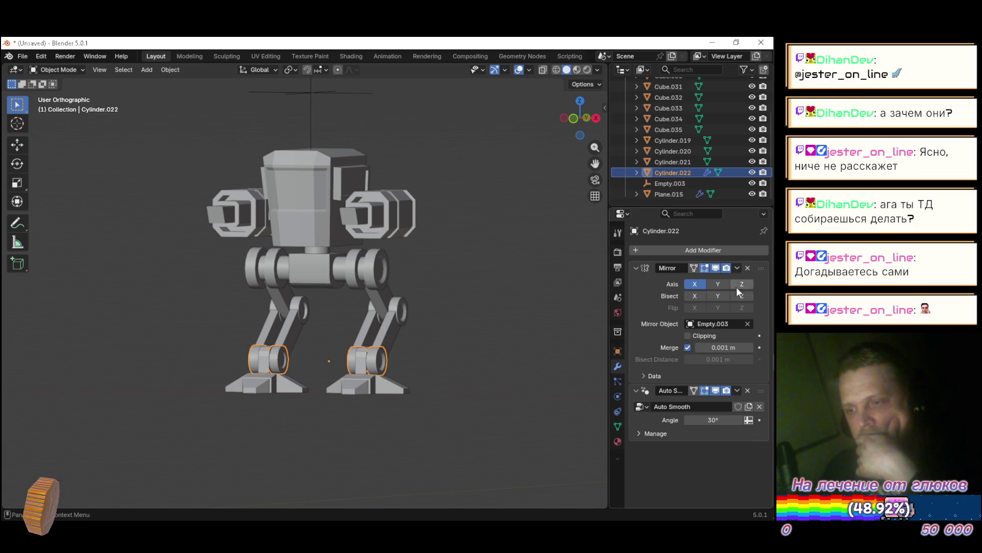
pyautogui.click(736, 390)
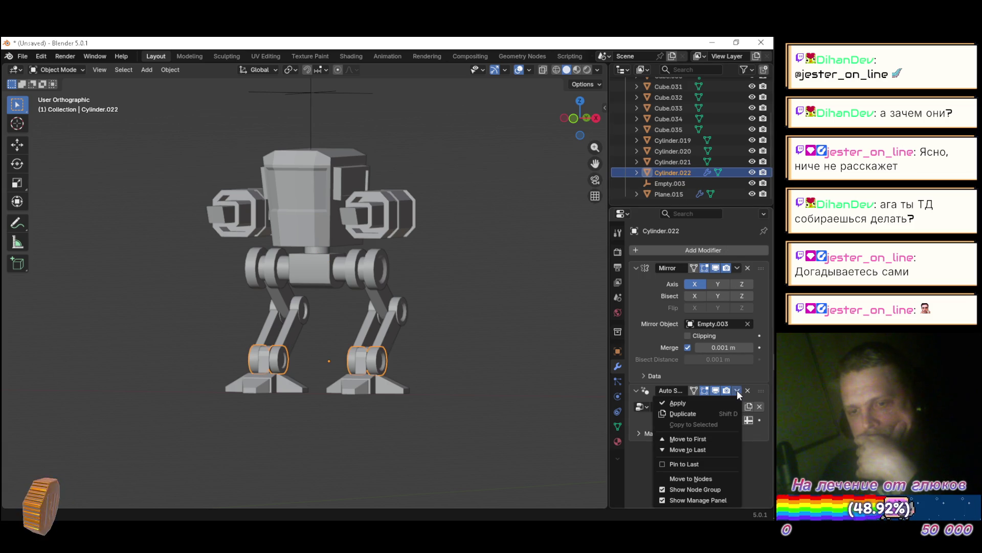
pyautogui.click(711, 401)
pyautogui.click(737, 268)
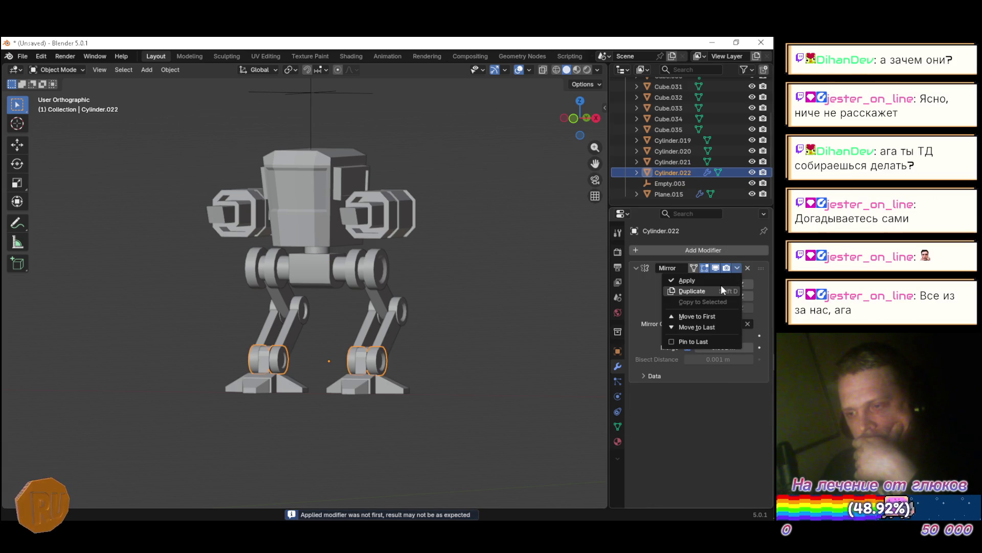
pyautogui.click(720, 285)
pyautogui.hotkey('ctrl', 'z')
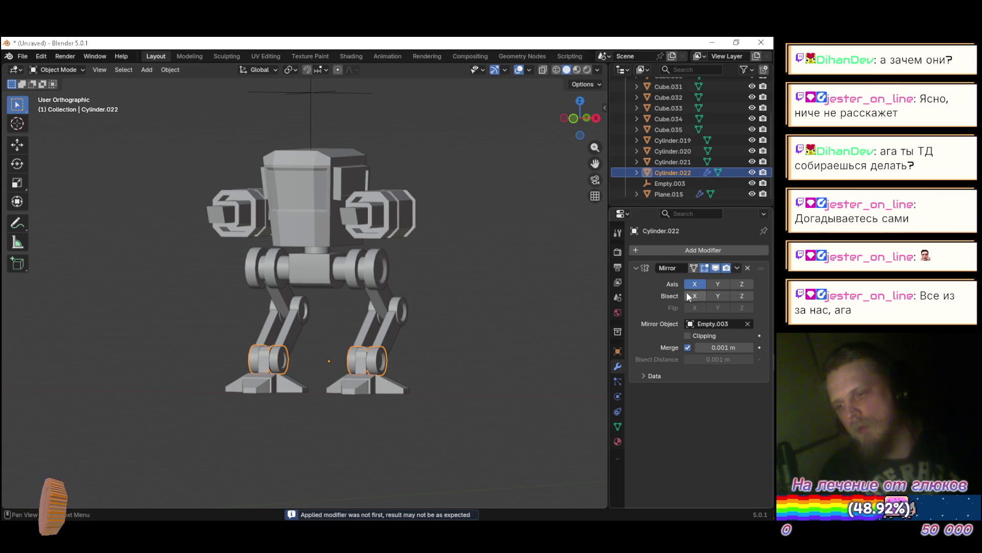
pyautogui.click(737, 268)
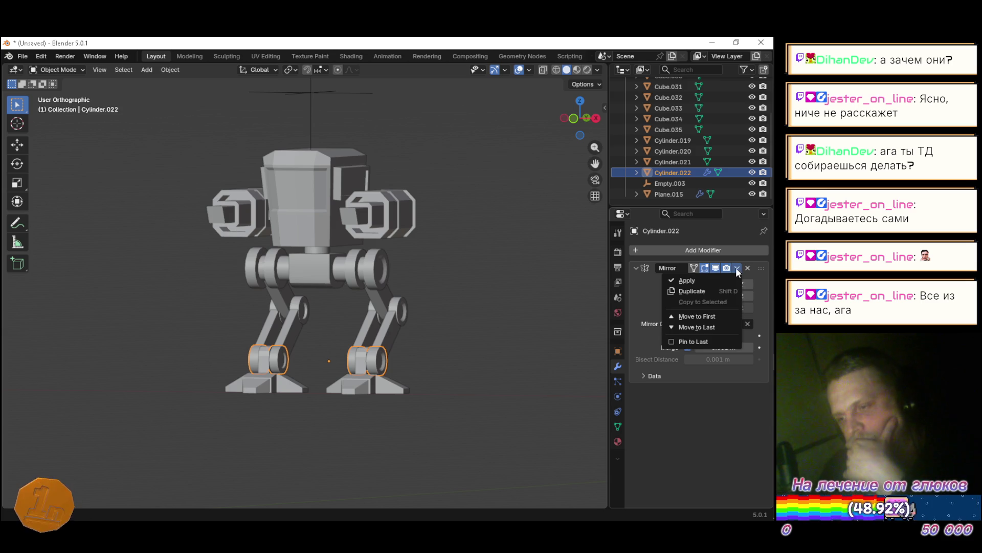
pyautogui.click(713, 280)
# Apply the Mirror modifier on Plane.015
pyautogui.click(680, 193)
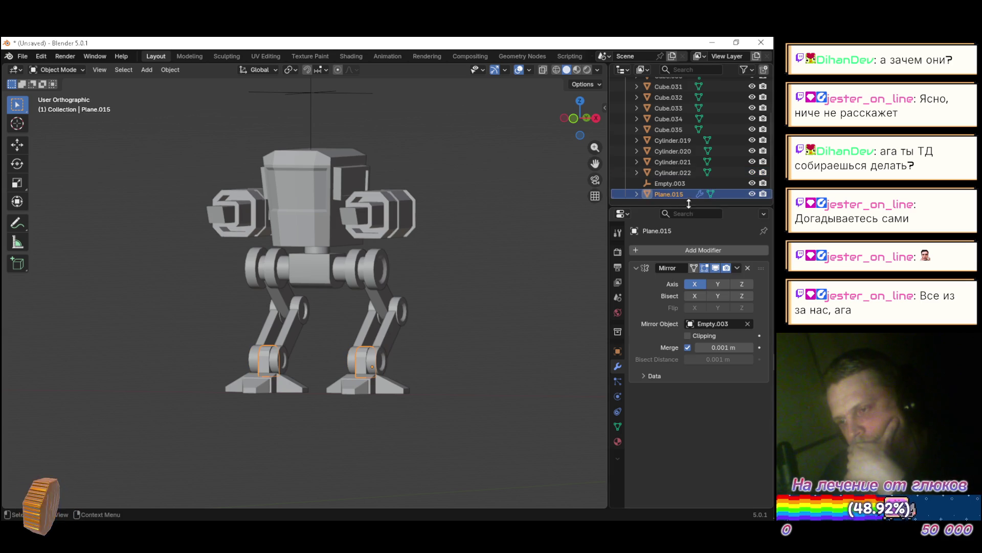
pyautogui.click(736, 268)
pyautogui.click(717, 280)
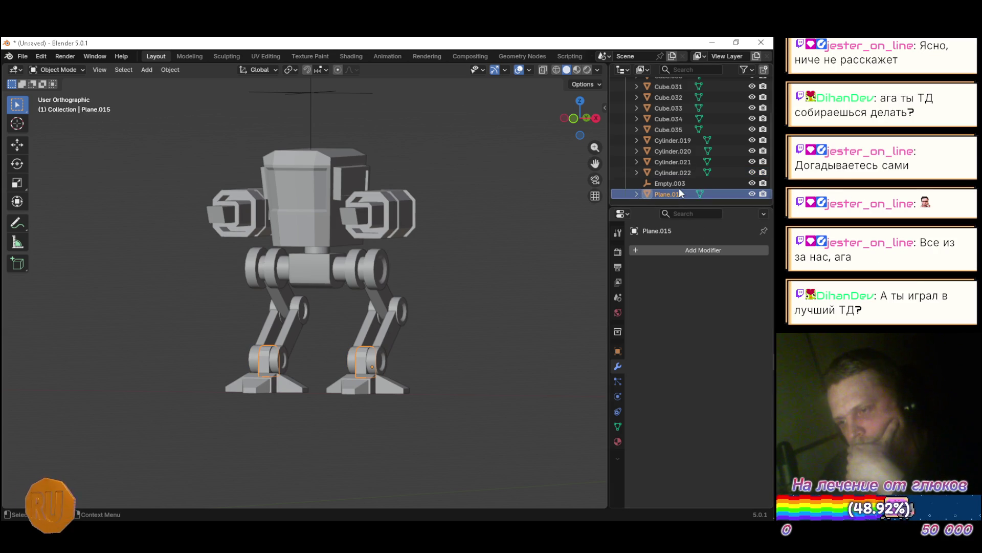
pyautogui.click(679, 184)
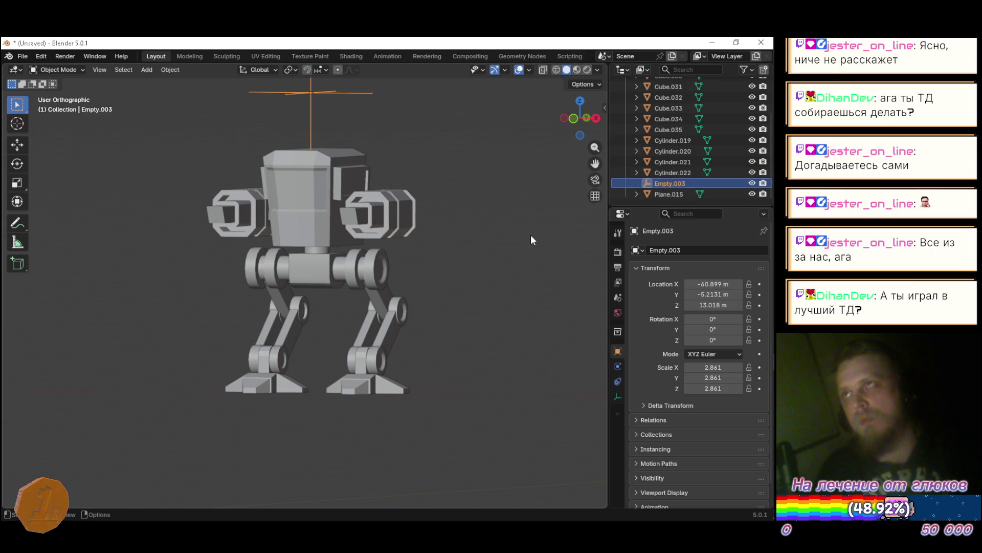
# Delete the Empty.003 helper and orbit to inspect the baked robot
pyautogui.press('Delete')
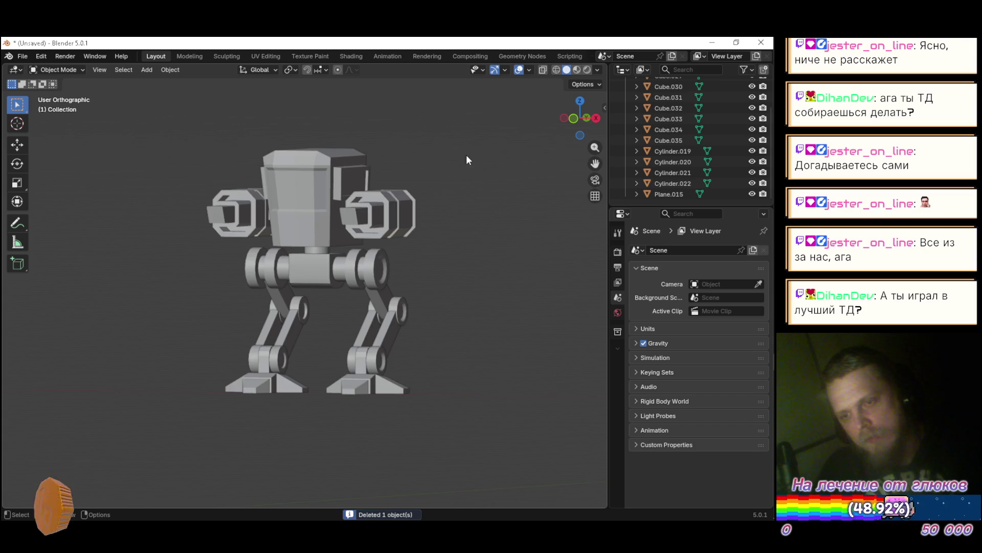
pyautogui.scroll(-4, 466, 154)
pyautogui.moveTo(467, 138)
pyautogui.mouseDown()
pyautogui.moveTo(460, 190)
pyautogui.moveTo(533, 234)
pyautogui.moveTo(410, 201)
pyautogui.moveTo(469, 242)
pyautogui.moveTo(400, 247)
pyautogui.moveTo(471, 226)
pyautogui.mouseUp()
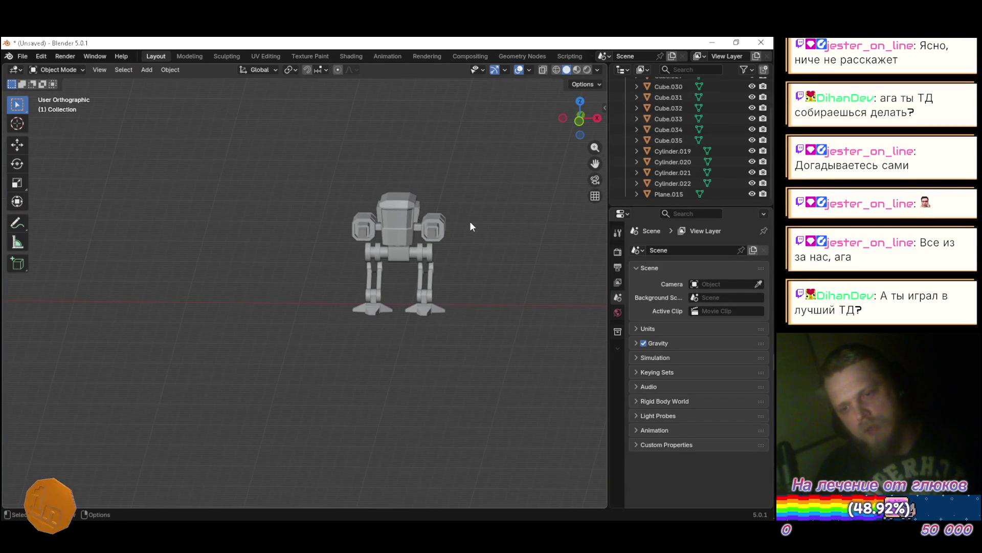
pyautogui.press('XF86AudioRaiseVolume')
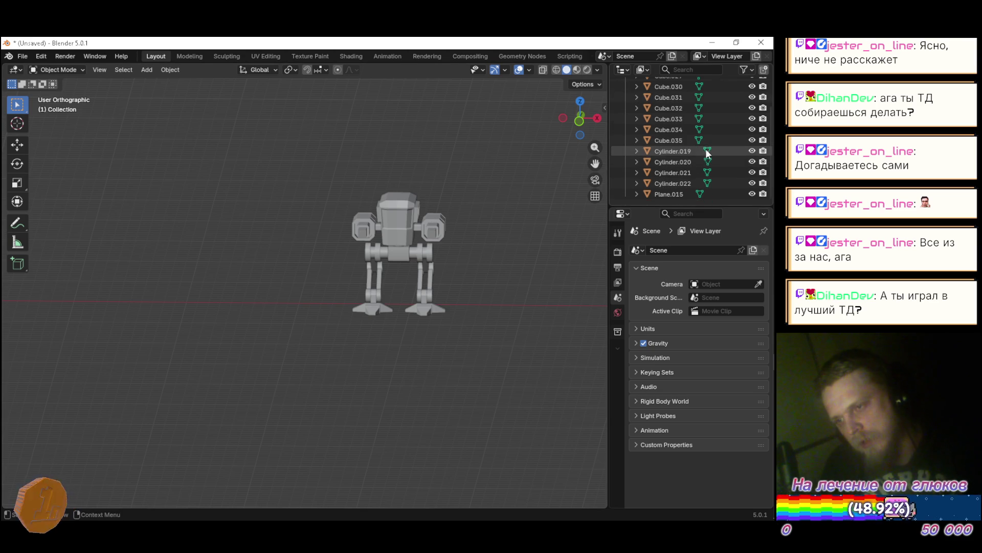
pyautogui.moveTo(437, 213)
pyautogui.mouseDown()
pyautogui.moveTo(373, 229)
pyautogui.moveTo(521, 221)
pyautogui.moveTo(489, 189)
pyautogui.moveTo(410, 235)
pyautogui.moveTo(349, 248)
pyautogui.moveTo(393, 260)
pyautogui.moveTo(419, 253)
pyautogui.moveTo(521, 195)
pyautogui.moveTo(564, 235)
pyautogui.moveTo(538, 246)
pyautogui.moveTo(388, 230)
pyautogui.moveTo(446, 233)
pyautogui.moveTo(385, 241)
pyautogui.moveTo(493, 204)
pyautogui.moveTo(453, 263)
pyautogui.moveTo(382, 229)
pyautogui.moveTo(301, 220)
pyautogui.moveTo(281, 241)
pyautogui.moveTo(302, 281)
pyautogui.moveTo(208, 256)
pyautogui.moveTo(189, 208)
pyautogui.moveTo(404, 244)
pyautogui.moveTo(324, 211)
pyautogui.moveTo(344, 230)
pyautogui.moveTo(341, 223)
pyautogui.mouseUp()
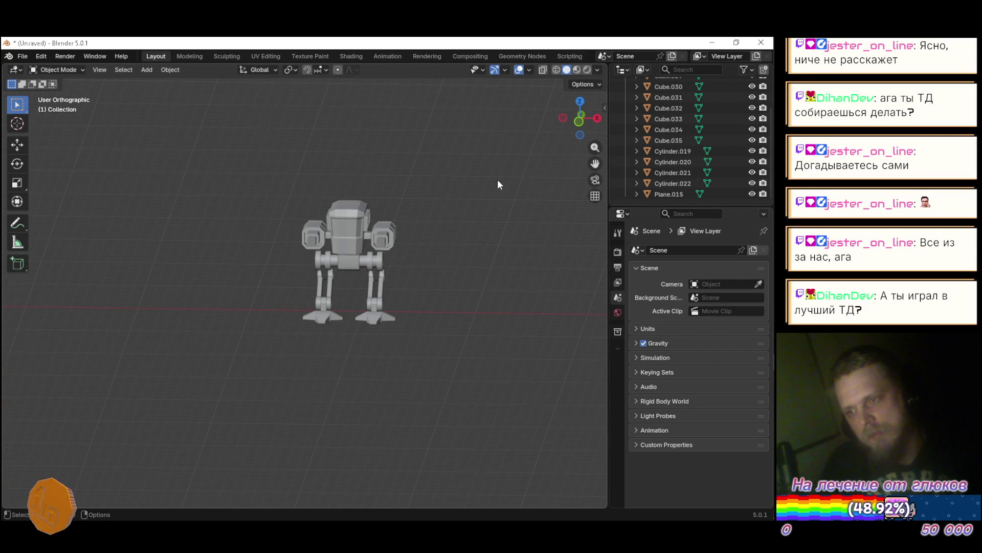
# Select the body piece Cube.028 and orbit to a near-front view
pyautogui.scroll(4, 367, 239)
pyautogui.scroll(3, 689, 154)
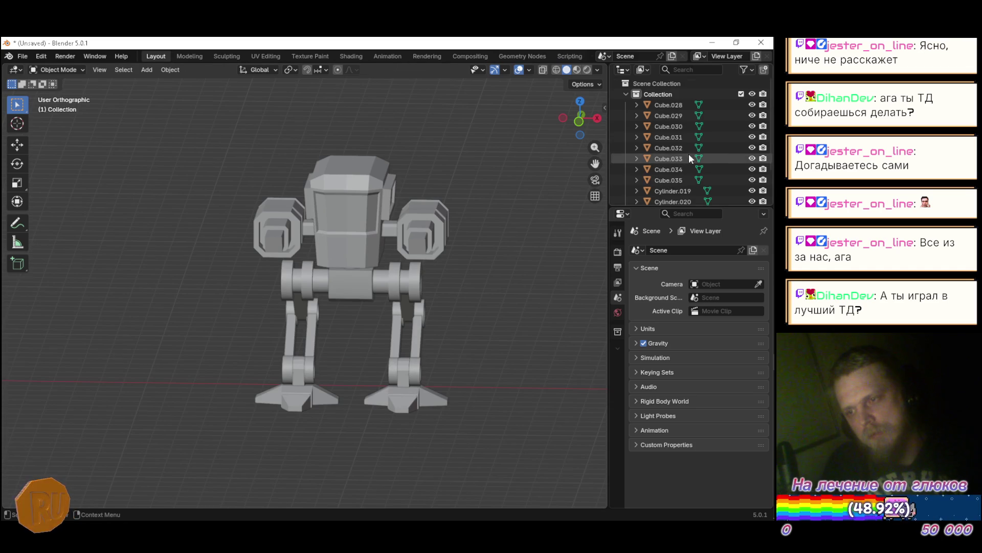
pyautogui.click(676, 106)
pyautogui.moveTo(524, 191)
pyautogui.mouseDown()
pyautogui.moveTo(482, 212)
pyautogui.moveTo(513, 207)
pyautogui.mouseUp()
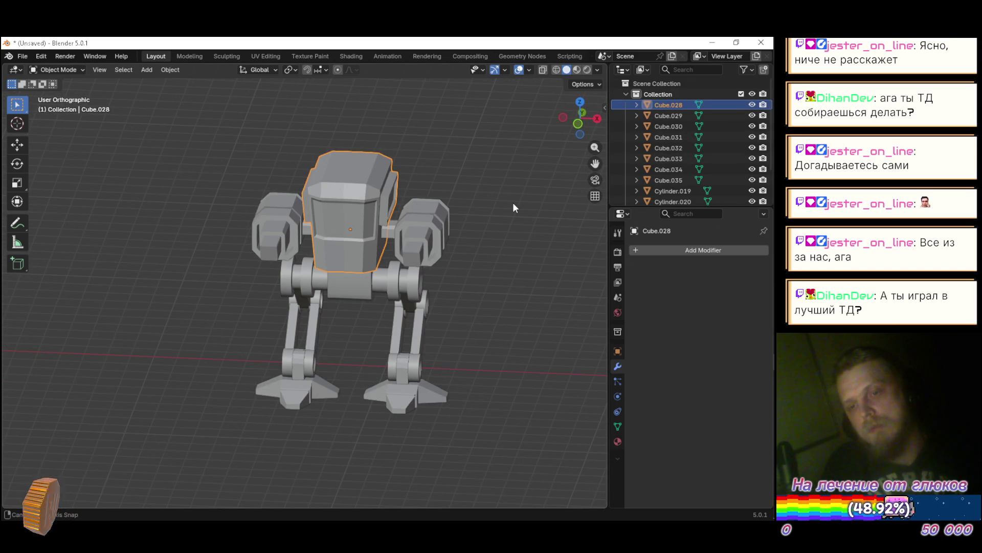
pyautogui.moveTo(513, 204)
pyautogui.mouseDown()
pyautogui.moveTo(306, 191)
pyautogui.moveTo(531, 172)
pyautogui.moveTo(524, 135)
pyautogui.moveTo(511, 201)
pyautogui.mouseUp()
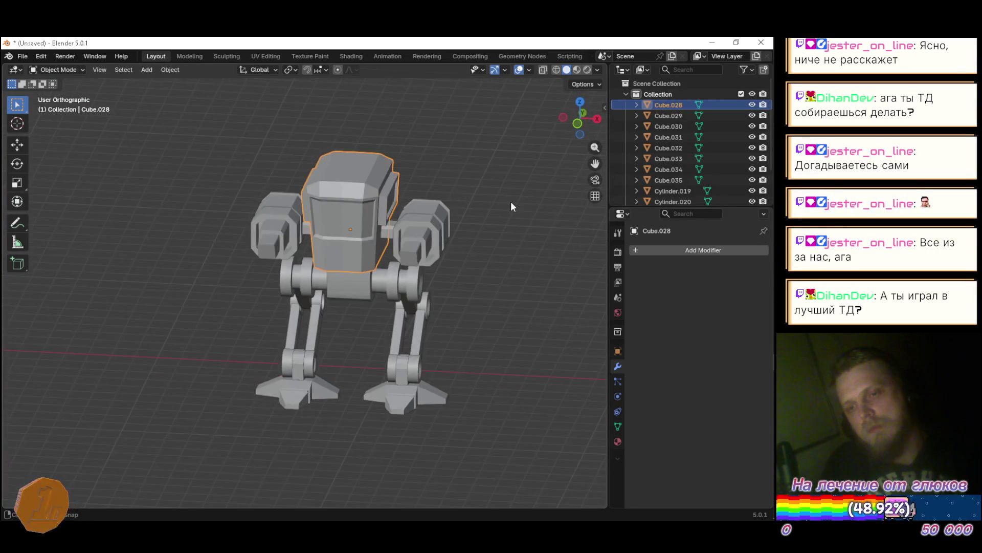
# Select all robot parts and zoom the UV editor in the UV Editing workspace
pyautogui.press('a')
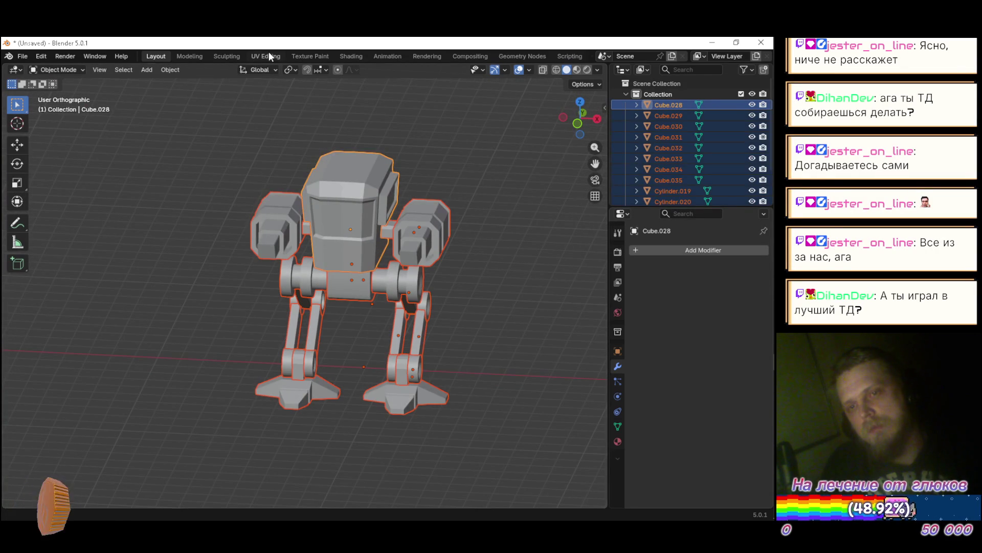
pyautogui.click(269, 55)
pyautogui.scroll(3, 244, 335)
pyautogui.scroll(5, 244, 325)
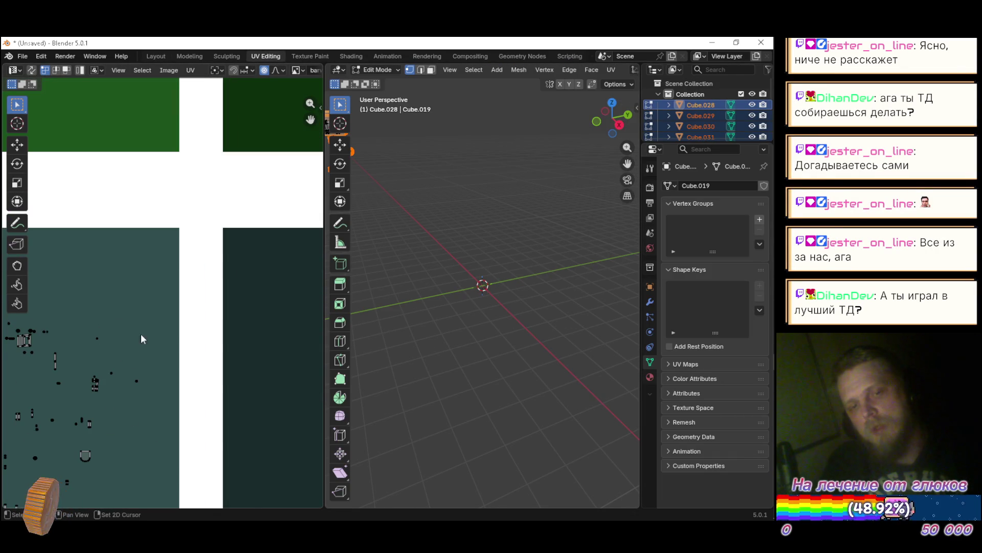
pyautogui.scroll(3, 134, 345)
pyautogui.scroll(3, 156, 316)
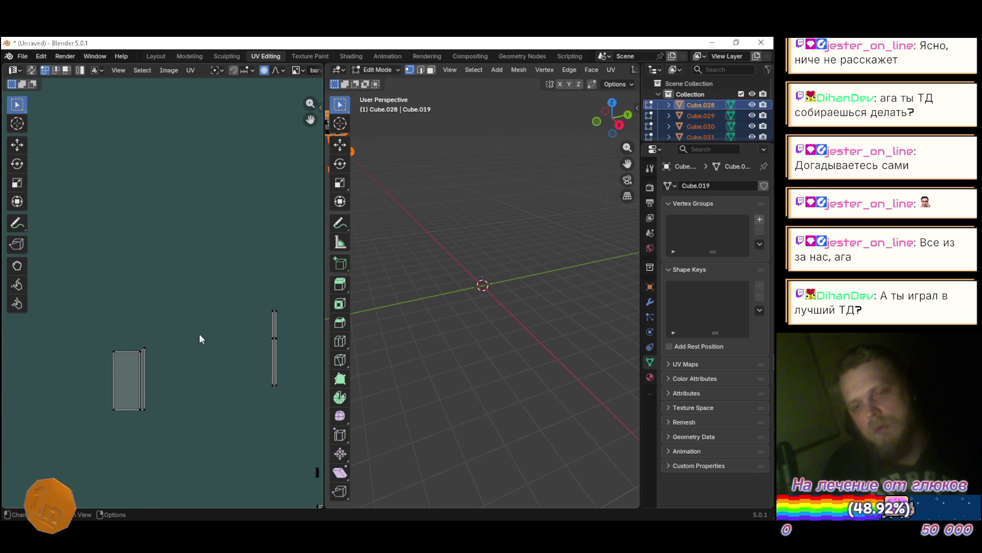
pyautogui.scroll(-5, 250, 353)
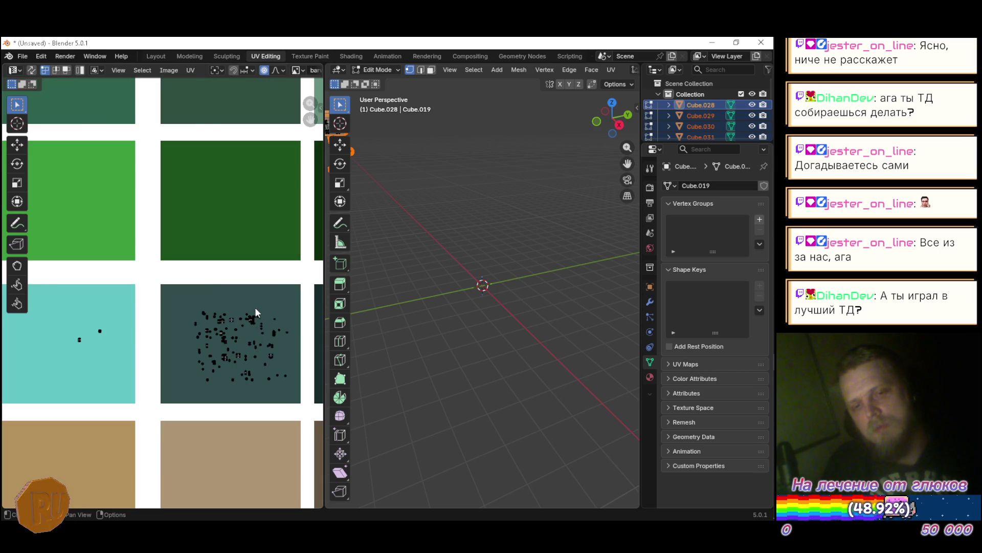
pyautogui.scroll(-7, 261, 302)
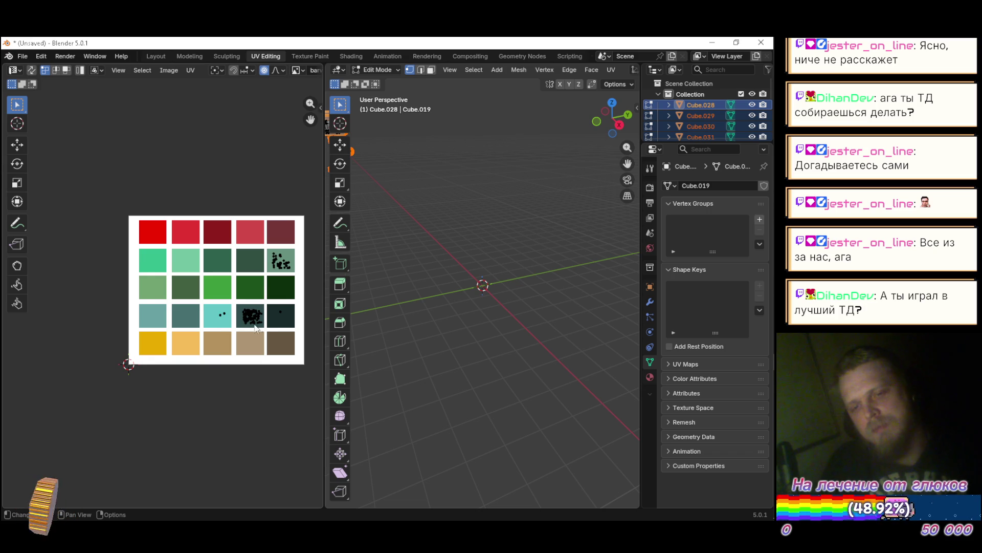
pyautogui.scroll(1, 266, 329)
# Move the dark teal swatch's UV islands onto the green palette swatch, then bring up saving
pyautogui.moveTo(198, 291); pyautogui.dragTo(295, 347)
pyautogui.press('g')
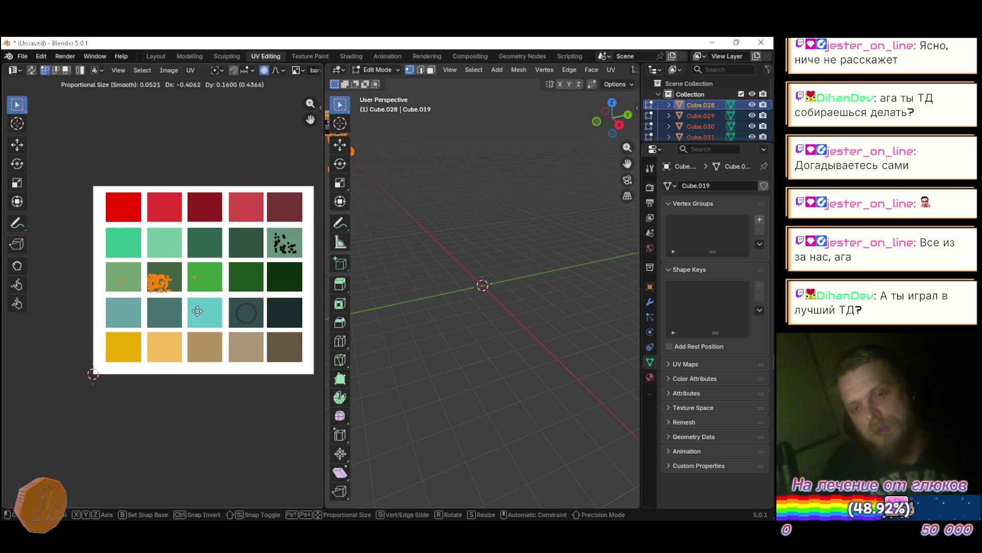
pyautogui.click(192, 306)
pyautogui.press('g')
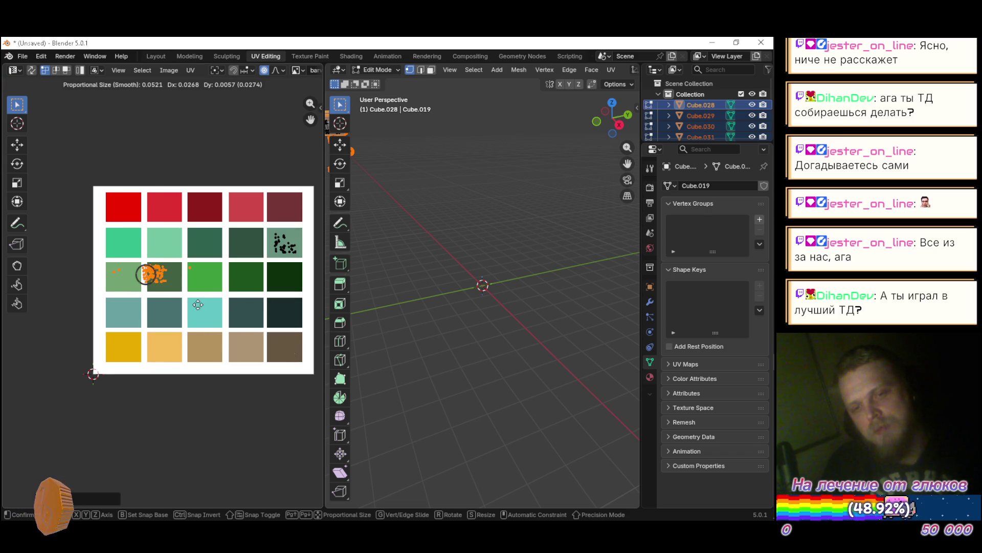
pyautogui.click(200, 308)
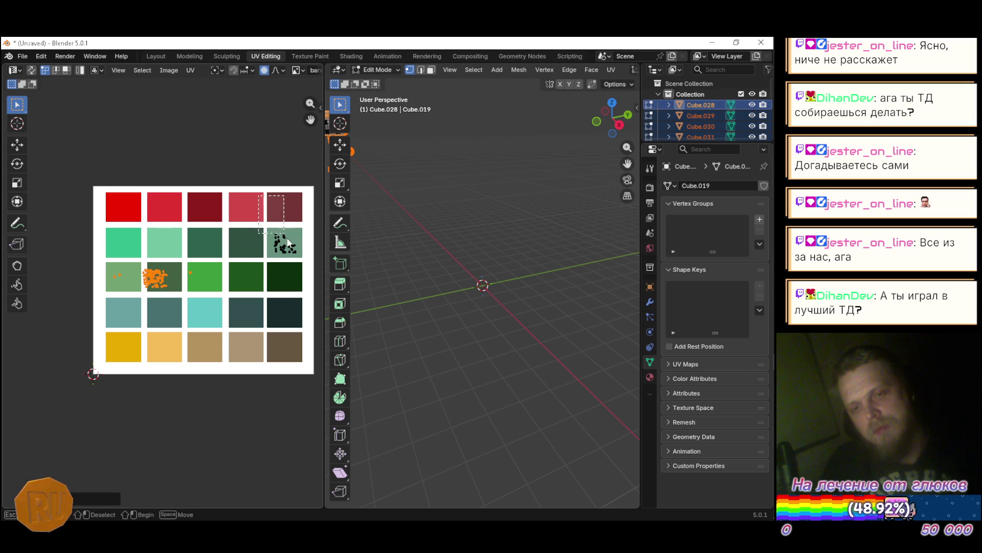
pyautogui.moveTo(280, 228); pyautogui.dragTo(301, 273)
pyautogui.hotkey('ctrl', 's')
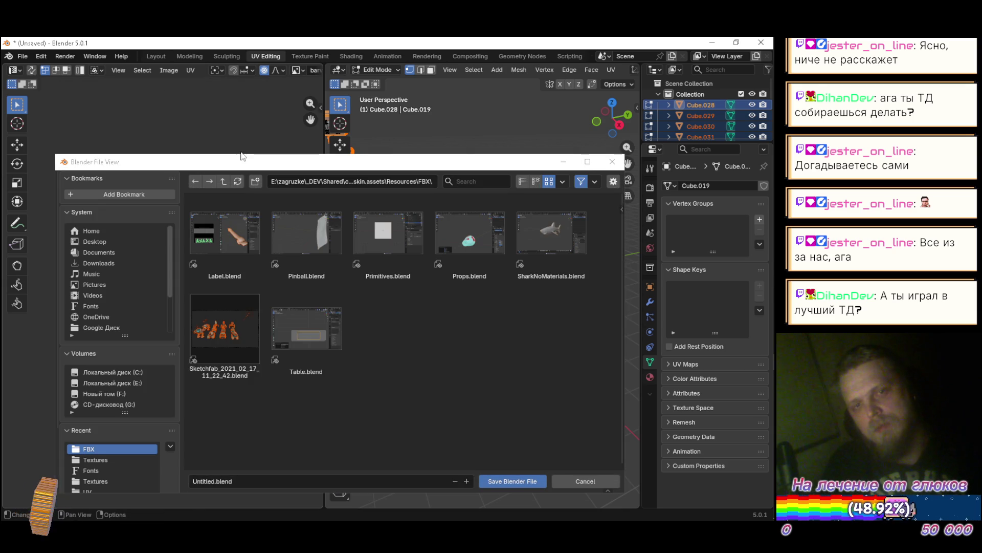
# Save the Blender file under the name Robo.blend and switch over to the Unity editor
pyautogui.click(253, 482)
pyautogui.write('Robo')
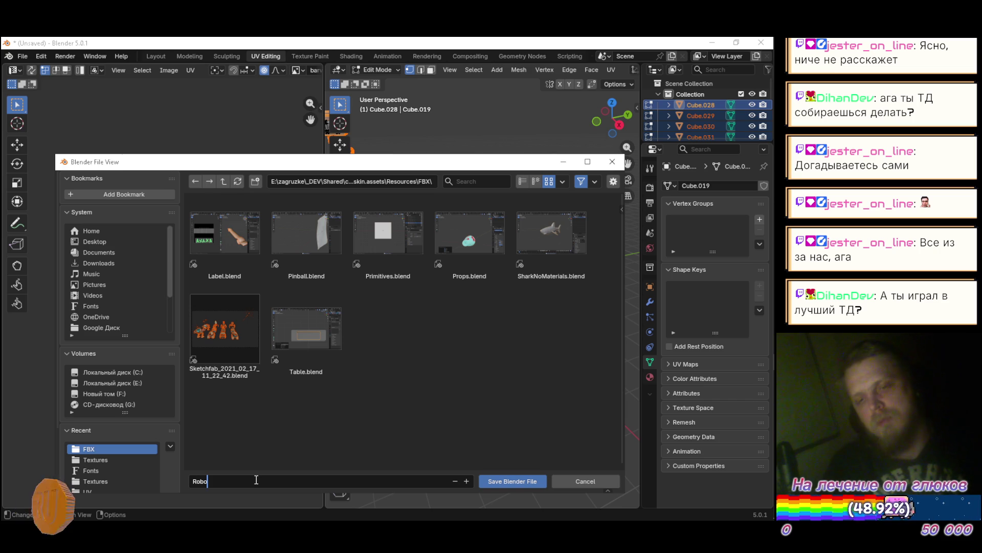
pyautogui.click(500, 481)
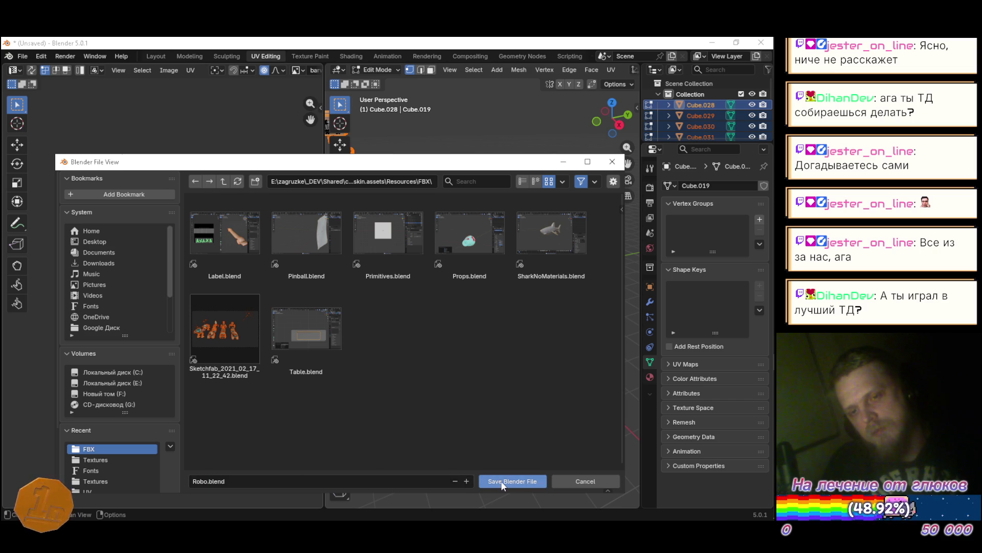
pyautogui.click(500, 480)
pyautogui.hotkey('alt', 'Tab')
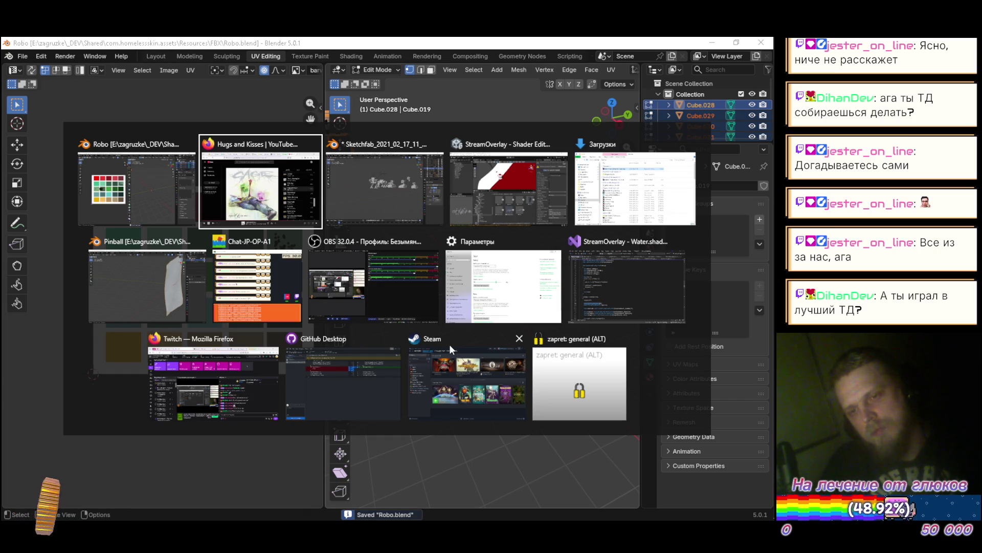
pyautogui.press('Tab')
pyautogui.press('Tab')
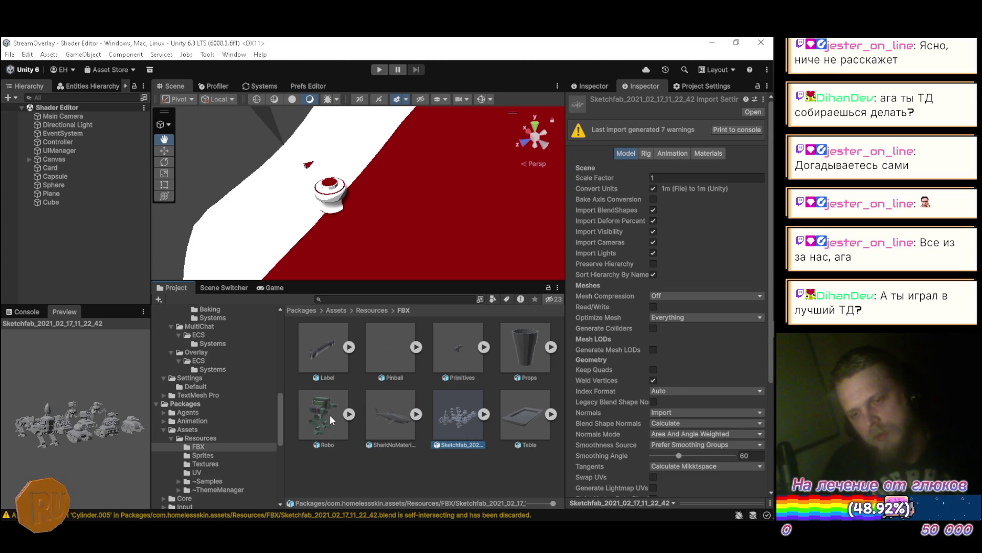
# Drag the Robo model from the FBX folder into the scene Hierarchy
pyautogui.click(349, 414)
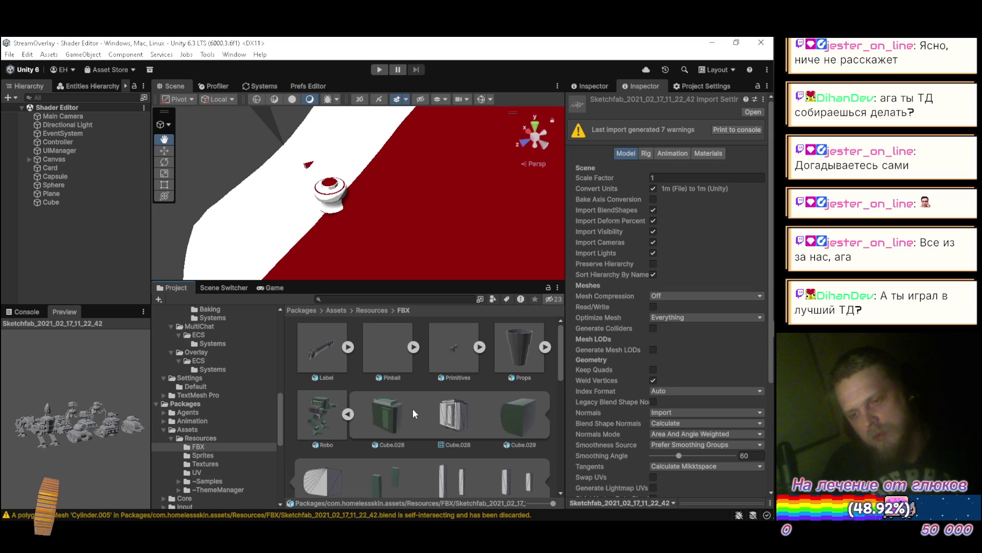
pyautogui.scroll(-4, 410, 409)
pyautogui.scroll(5, 408, 405)
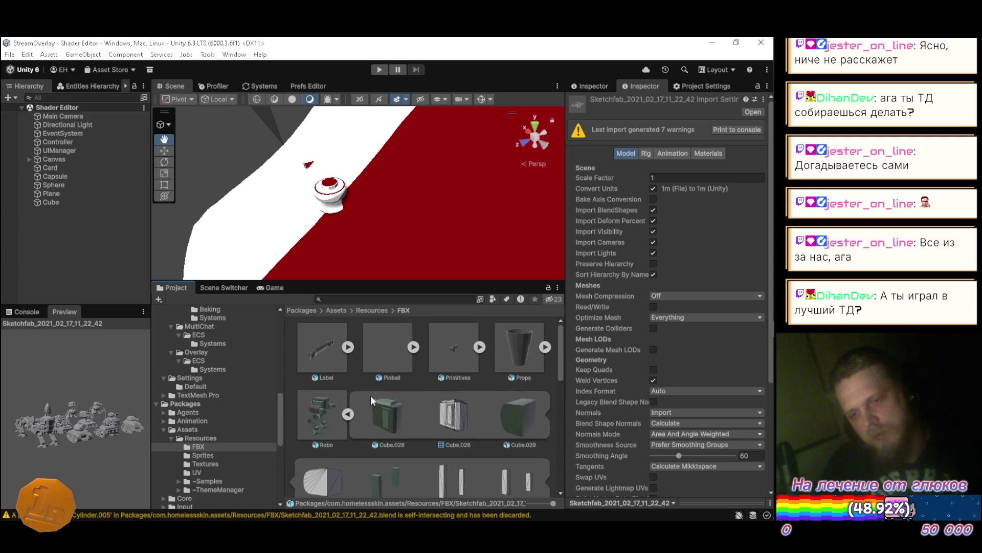
pyautogui.click(348, 414)
pyautogui.moveTo(323, 412); pyautogui.dragTo(74, 257)
# Frame Robo in the Scene view and select all 13 parts, Cube.028 through Plane.015
pyautogui.doubleClick(80, 210)
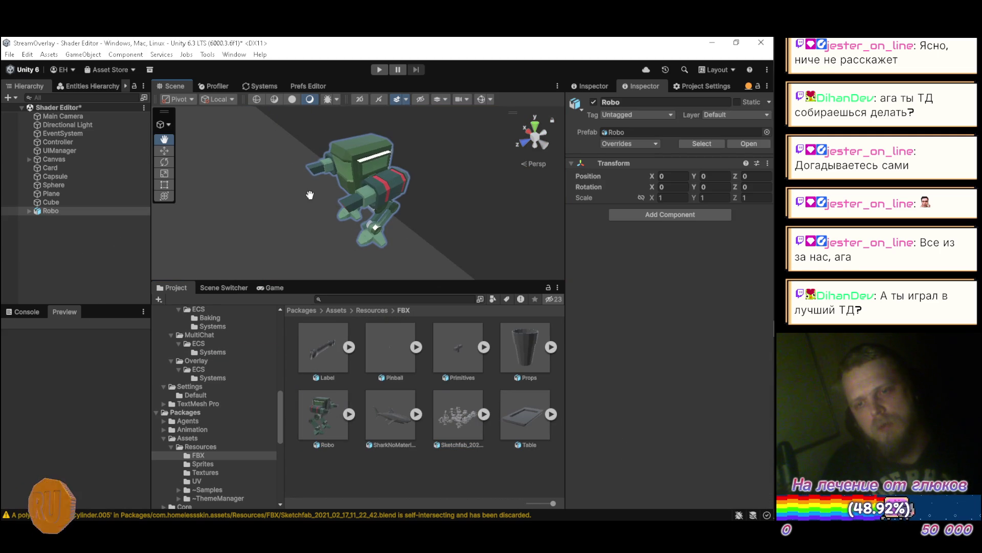
pyautogui.click(29, 212)
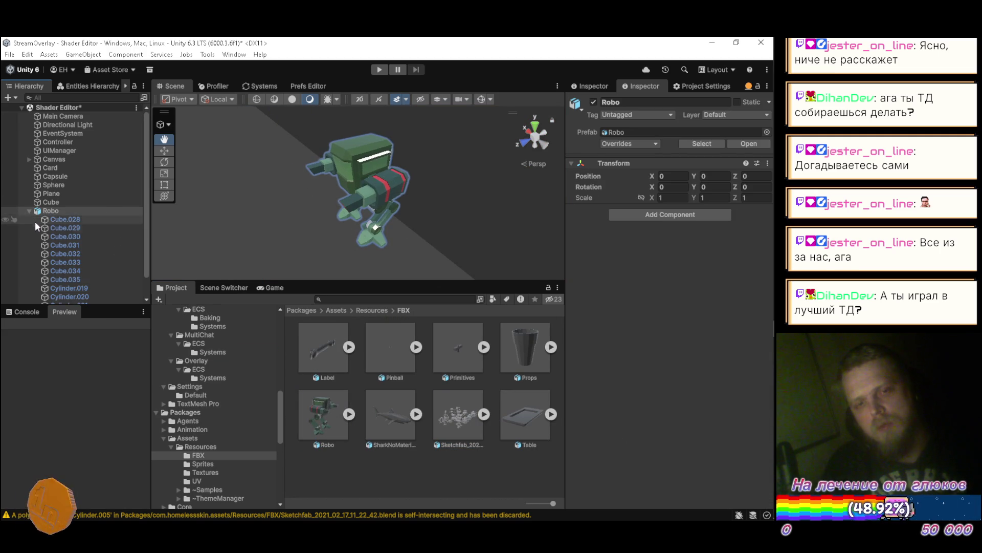
pyautogui.click(65, 220)
pyautogui.scroll(-1, 72, 233)
pyautogui.keyDown('shift'); pyautogui.click(70, 299); pyautogui.keyUp('shift')
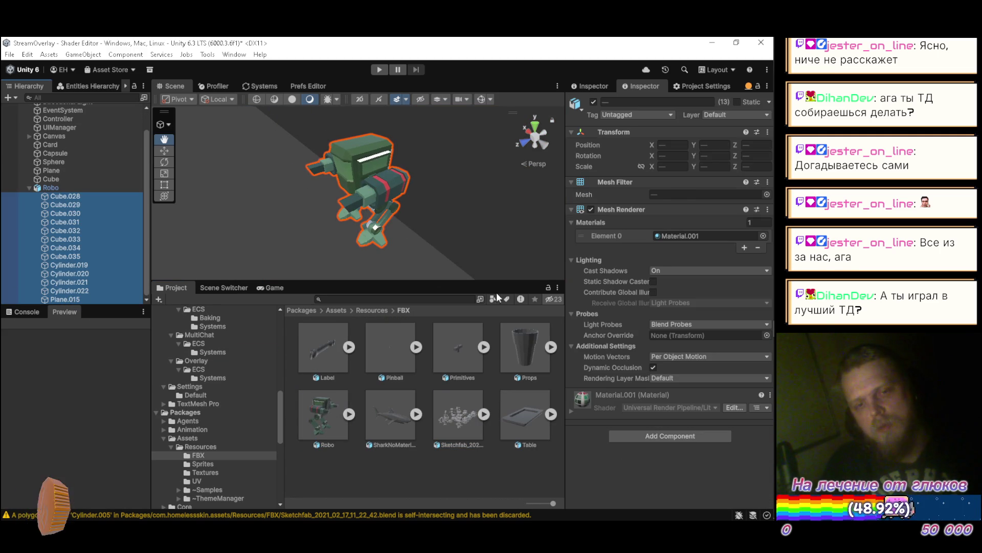
# Assign the RoundBumper material to the Element 0 slot of the selected parts
pyautogui.click(762, 236)
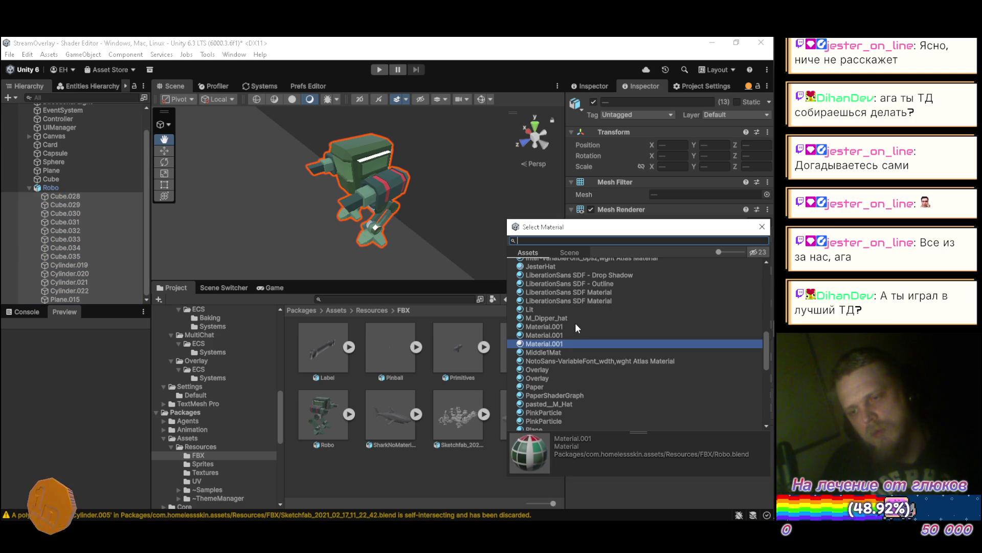
pyautogui.scroll(2, 575, 324)
pyautogui.scroll(-5, 575, 323)
pyautogui.scroll(-3, 578, 327)
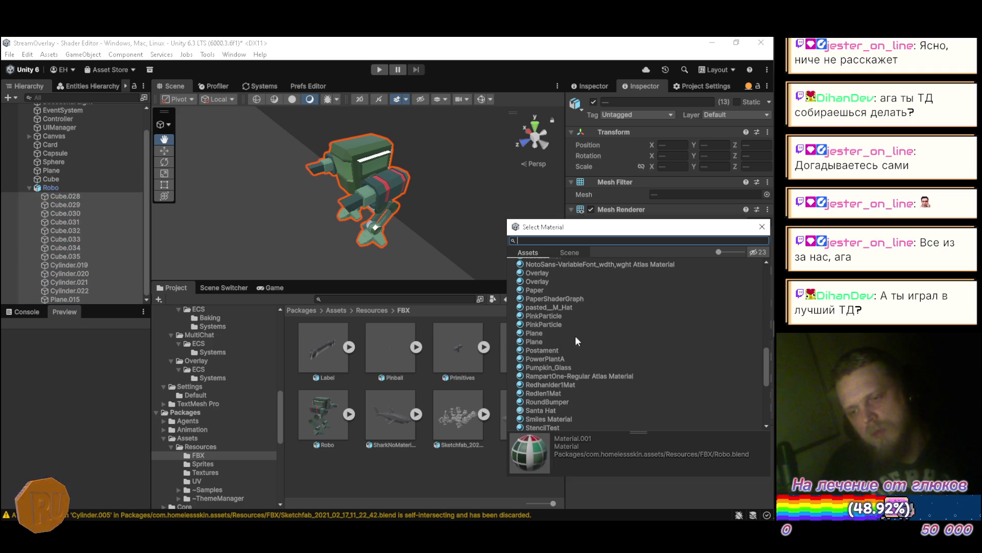
pyautogui.click(545, 401)
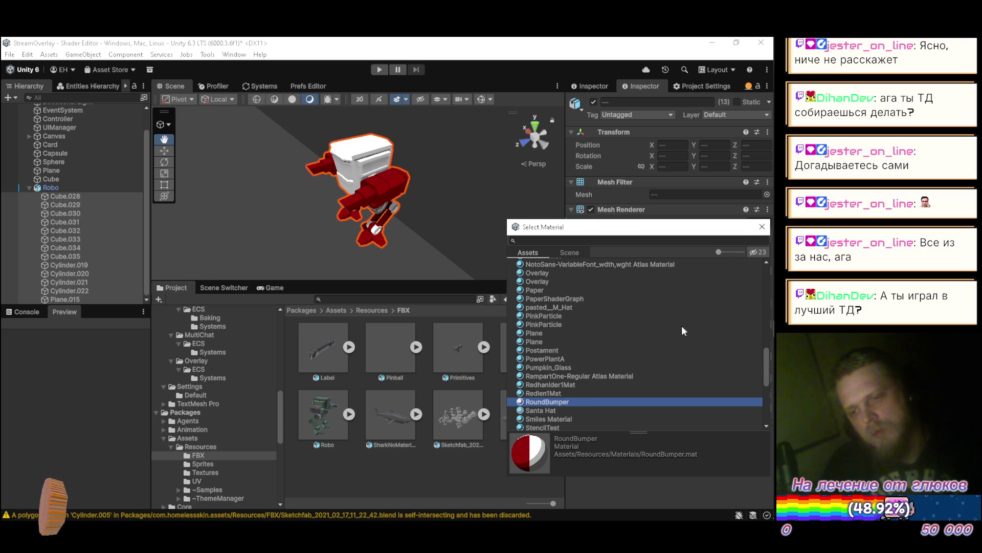
pyautogui.click(762, 226)
# Deselect the parts and inspect the red-and-white robot from the front in an enlarged scene view
pyautogui.moveTo(404, 153)
pyautogui.mouseDown()
pyautogui.moveTo(440, 138)
pyautogui.moveTo(401, 139)
pyautogui.moveTo(403, 128)
pyautogui.moveTo(338, 133)
pyautogui.moveTo(261, 167)
pyautogui.moveTo(263, 139)
pyautogui.mouseUp()
pyautogui.click(29, 188)
pyautogui.click(101, 238)
pyautogui.doubleClick(174, 86)
pyautogui.scroll(5, 105, 121)
pyautogui.doubleClick(23, 88)
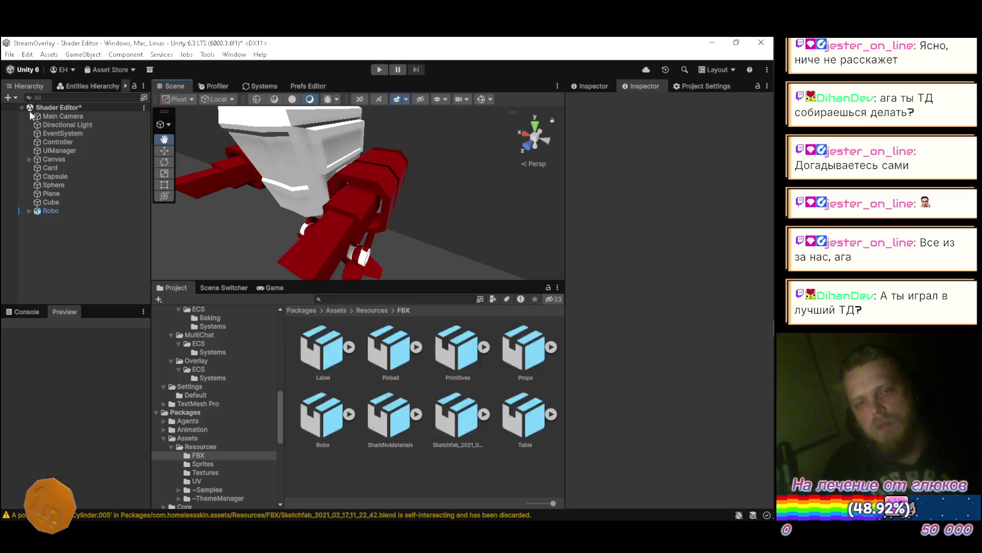
# Set Robo's Position X to -25 and frame it alongside the plane
pyautogui.click(677, 172)
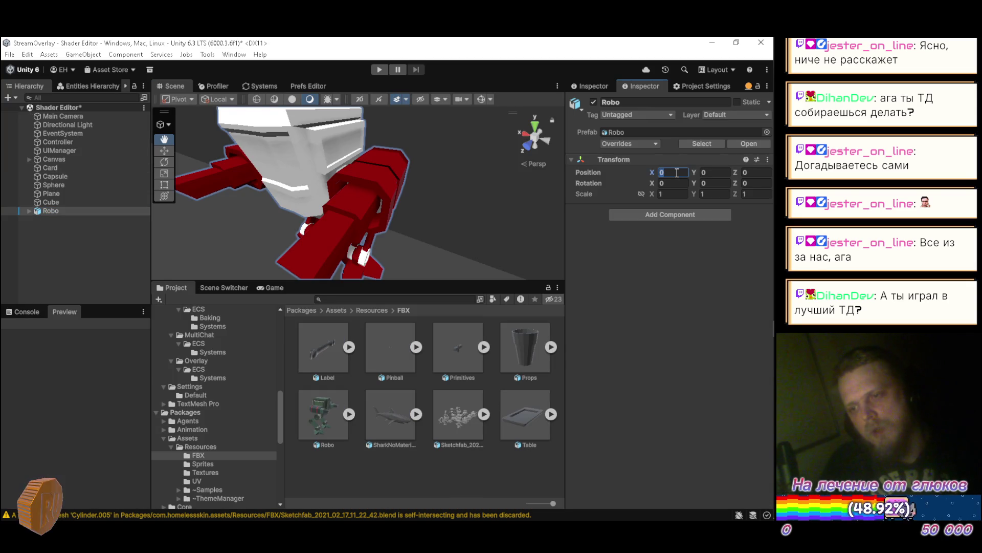
pyautogui.write('-25')
pyautogui.press('Return')
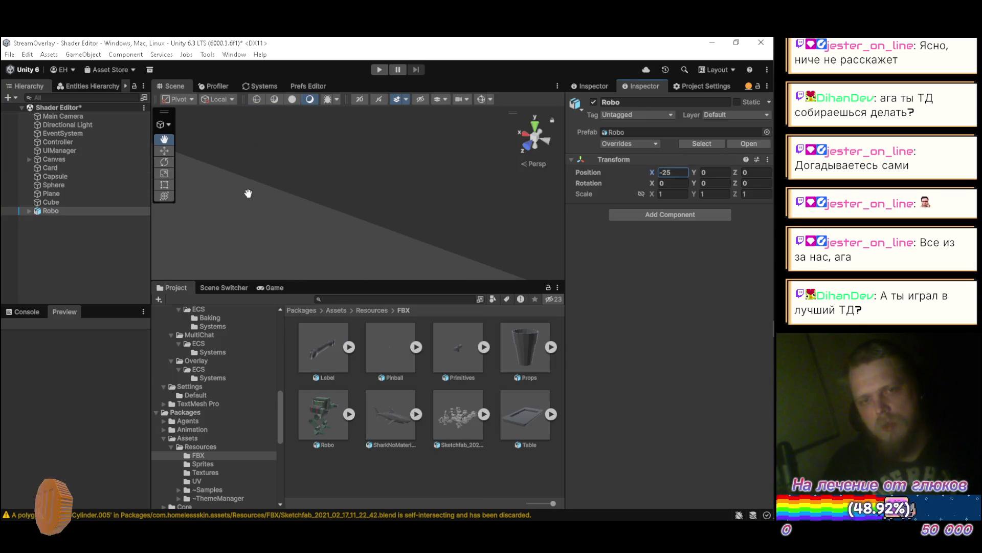
pyautogui.press('f')
pyautogui.moveTo(281, 182)
pyautogui.mouseDown()
pyautogui.moveTo(277, 150)
pyautogui.moveTo(522, 189)
pyautogui.mouseUp()
# Adjust Robo's Position X through -35, -50 and -60 to -70, watching it land on the plane
pyautogui.click(650, 172)
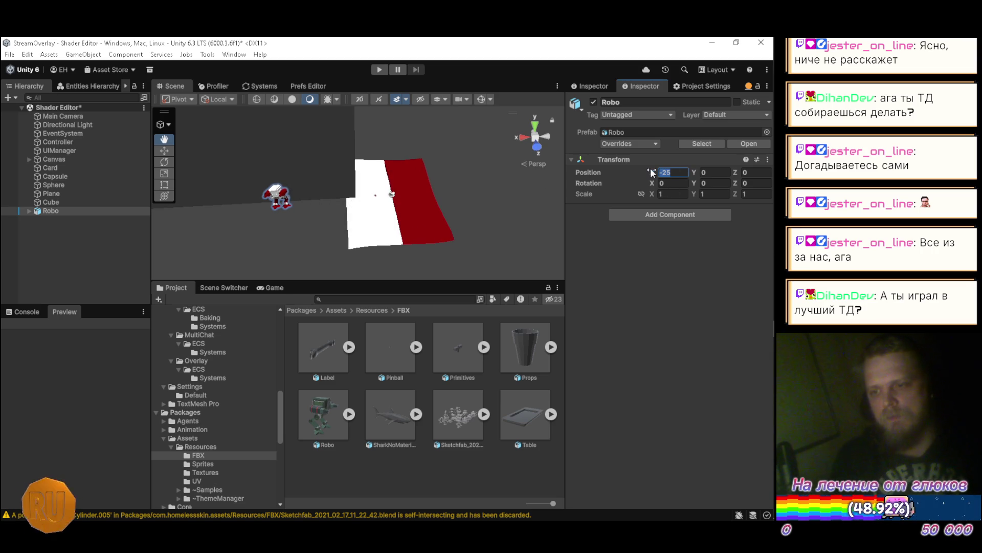
pyautogui.write('-35')
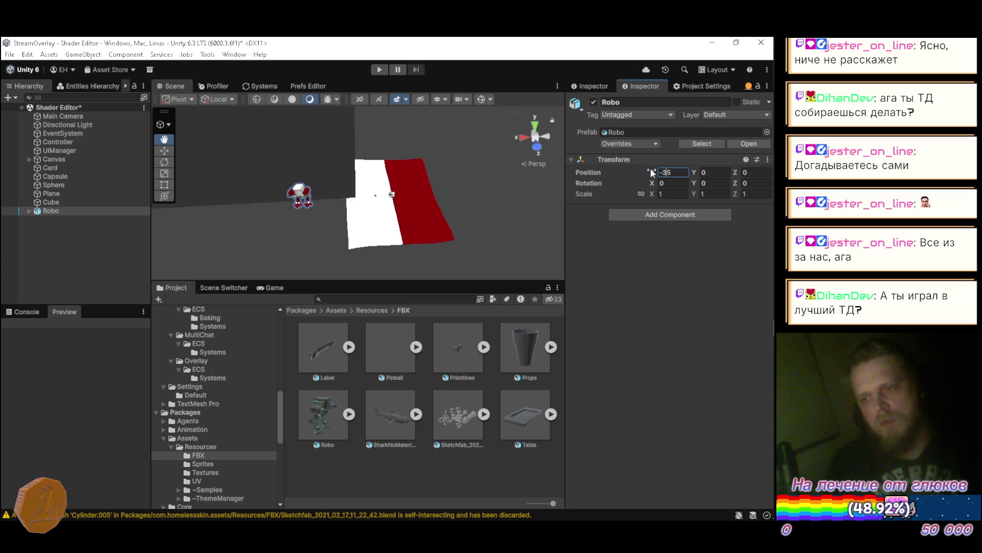
pyautogui.press('BackSpace')
pyautogui.press('BackSpace')
pyautogui.write('50')
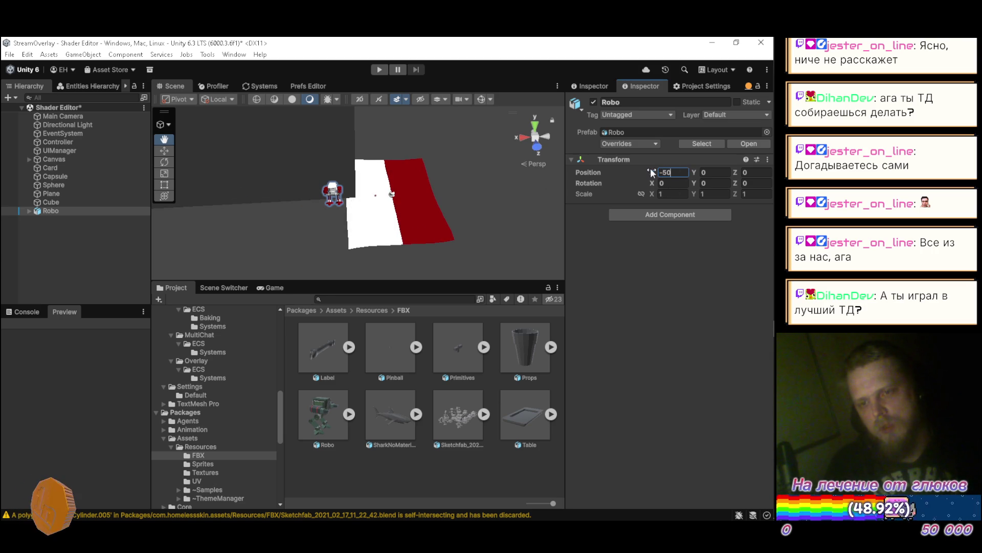
pyautogui.press('BackSpace')
pyautogui.write('6')
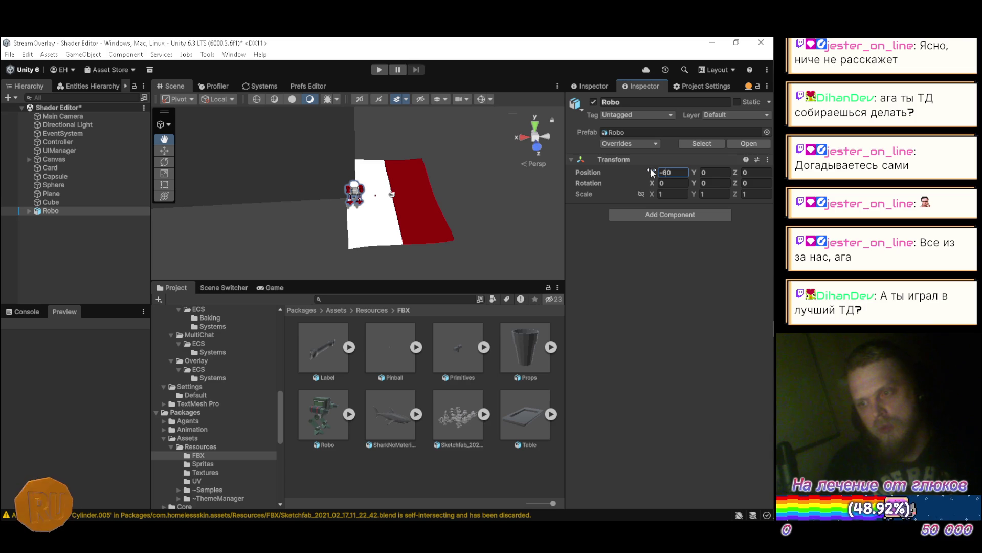
pyautogui.press('BackSpace')
pyautogui.write('7')
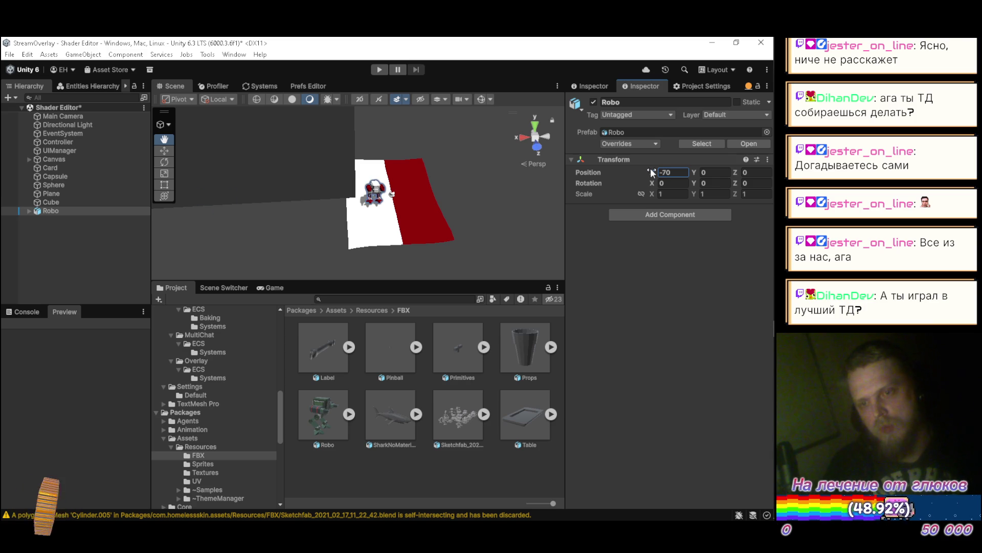
pyautogui.moveTo(369, 205)
pyautogui.mouseDown()
pyautogui.moveTo(328, 182)
pyautogui.moveTo(366, 213)
pyautogui.mouseUp()
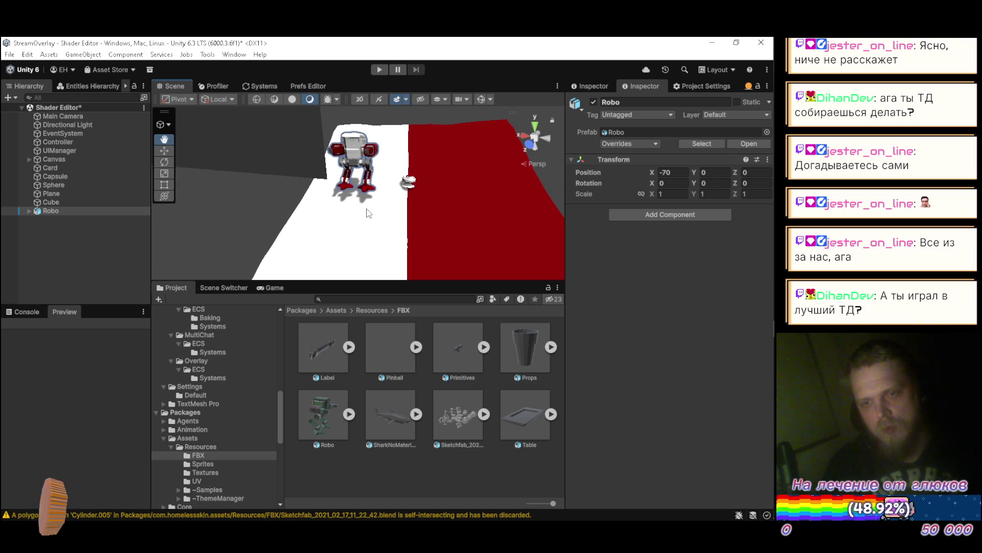
# Reselect Robo and orbit the Scene view to review its placement
pyautogui.click(57, 201)
pyautogui.click(57, 211)
pyautogui.moveTo(165, 206)
pyautogui.mouseDown()
pyautogui.moveTo(229, 191)
pyautogui.moveTo(284, 211)
pyautogui.mouseUp()
pyautogui.click(70, 210)
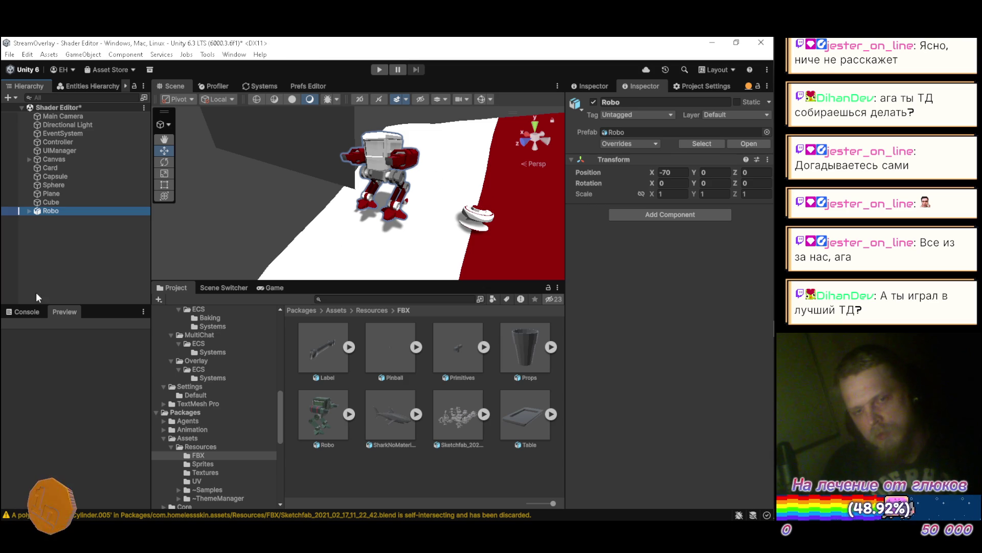
pyautogui.click(19, 312)
pyautogui.moveTo(439, 257); pyautogui.dragTo(394, 253)
pyautogui.moveTo(330, 199); pyautogui.dragTo(289, 189)
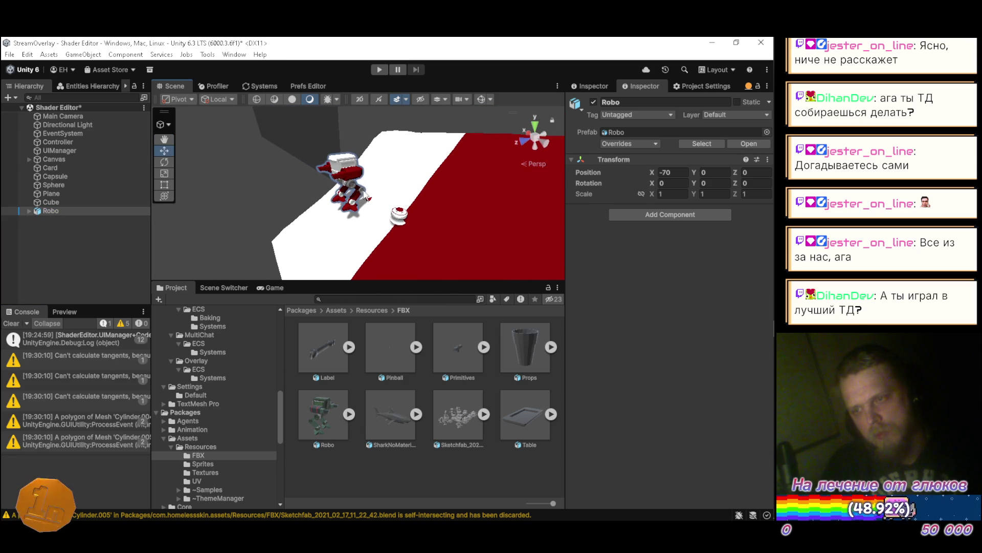
# Set Robo to X -80 and Z 10, then select the Plane to zero its X rotation
pyautogui.moveTo(652, 170); pyautogui.dragTo(629, 168)
pyautogui.click(679, 172)
pyautogui.write('-80')
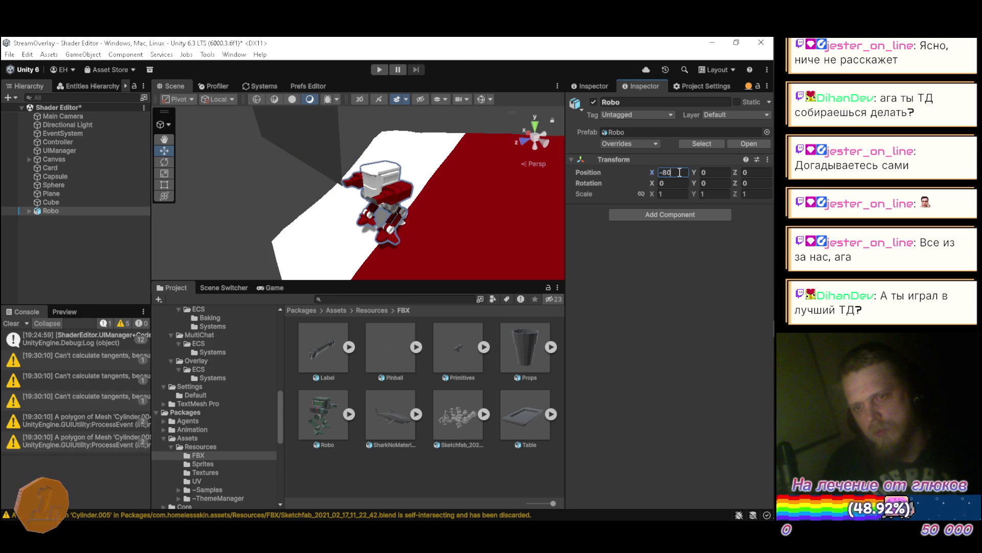
pyautogui.write('10')
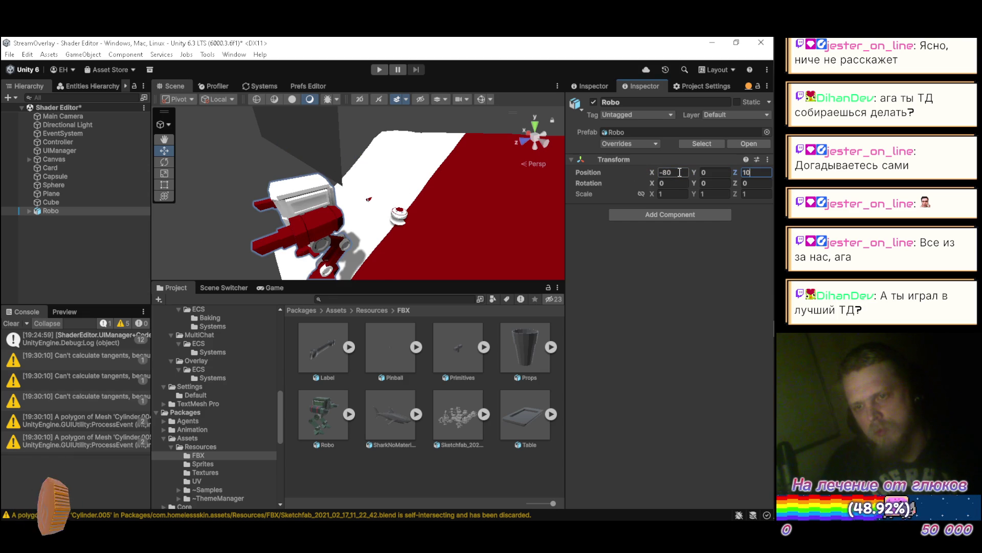
pyautogui.moveTo(342, 196)
pyautogui.mouseDown()
pyautogui.moveTo(246, 215)
pyautogui.moveTo(164, 205)
pyautogui.mouseUp()
pyautogui.click(76, 195)
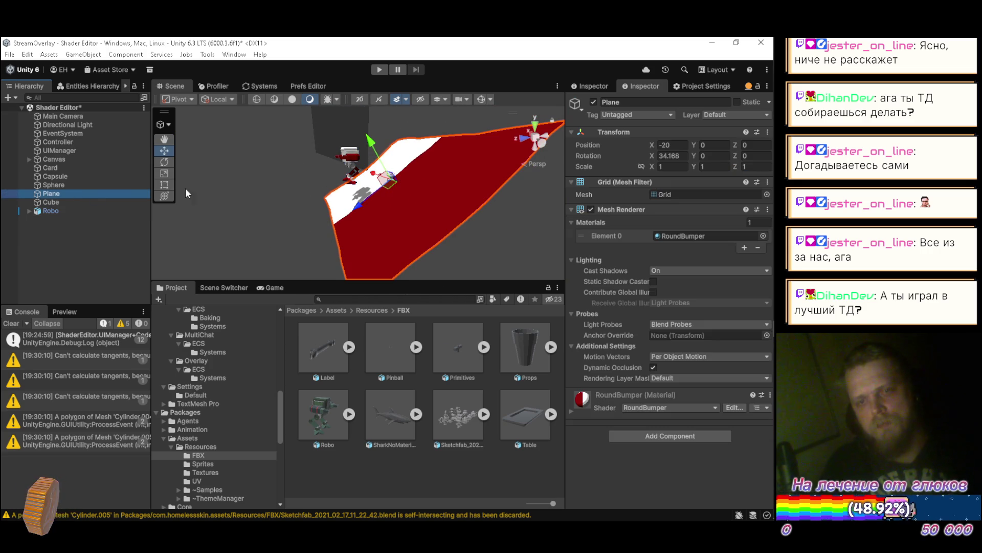
pyautogui.click(674, 156)
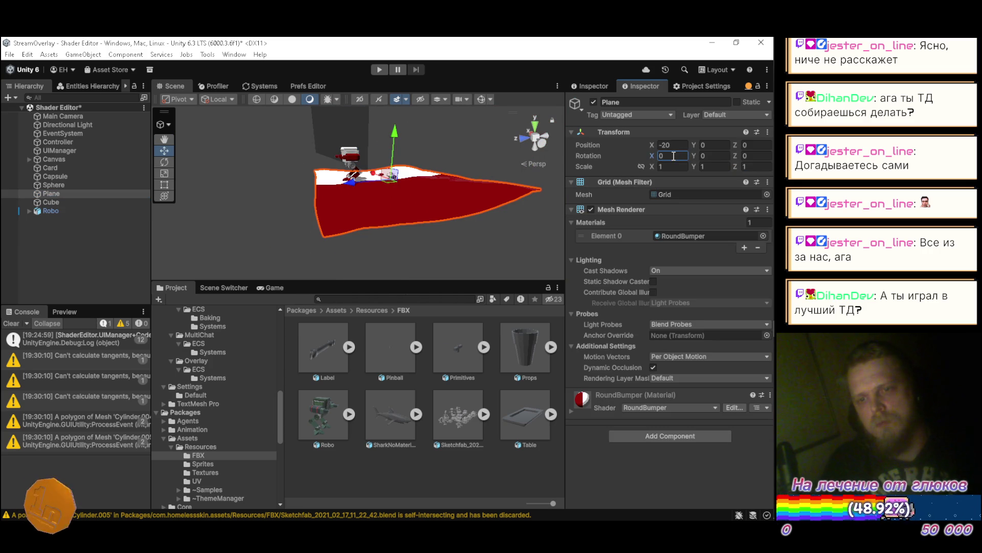